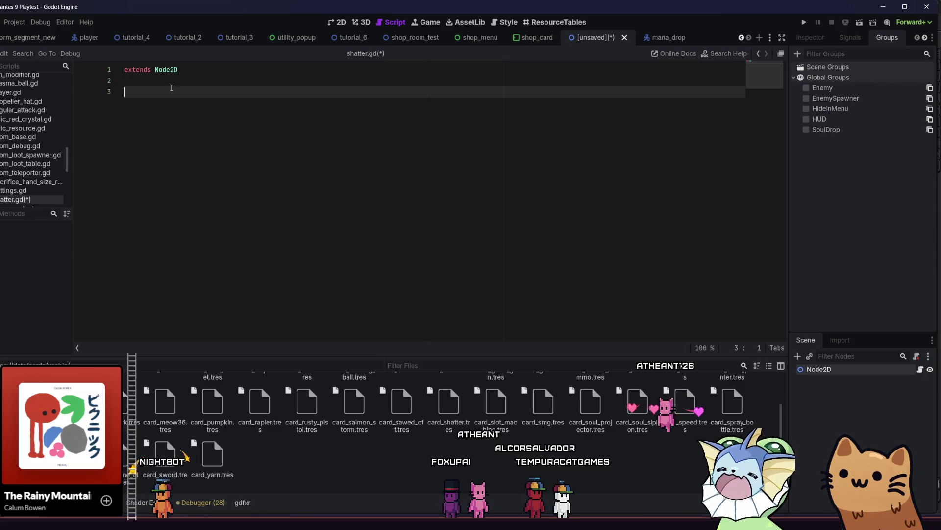
# Step: Change shatter.gd's base class from Node2D to CardAbility
pyautogui.click(162, 69)
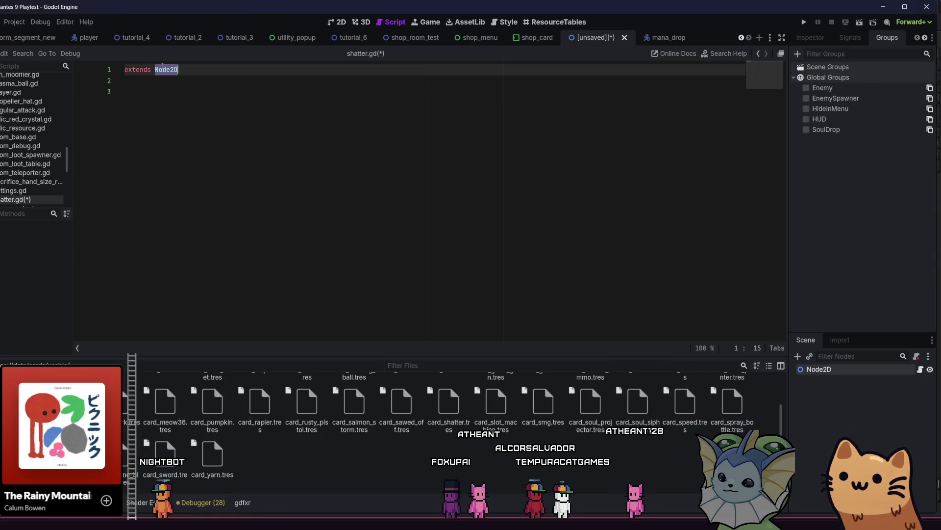
pyautogui.press('BackSpace')
pyautogui.write('dA')
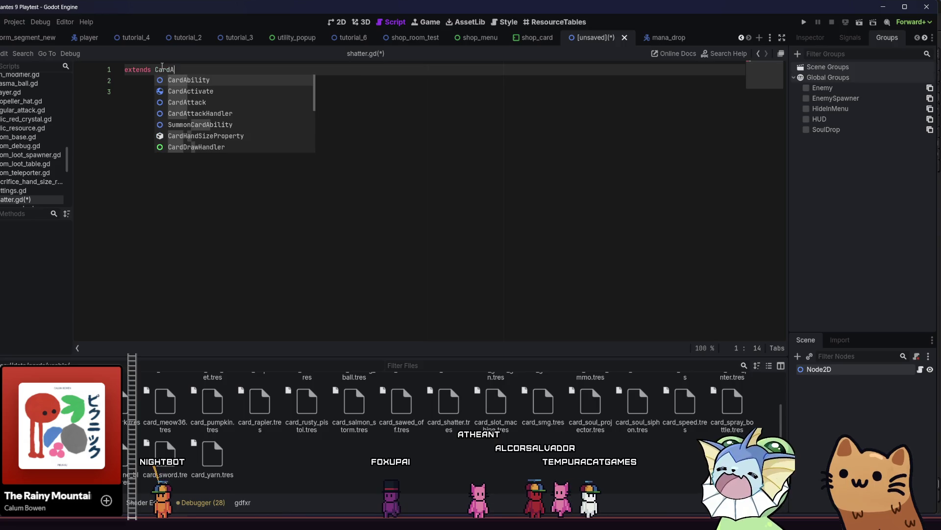
pyautogui.press('Down')
pyautogui.press('Return')
pyautogui.click(171, 101)
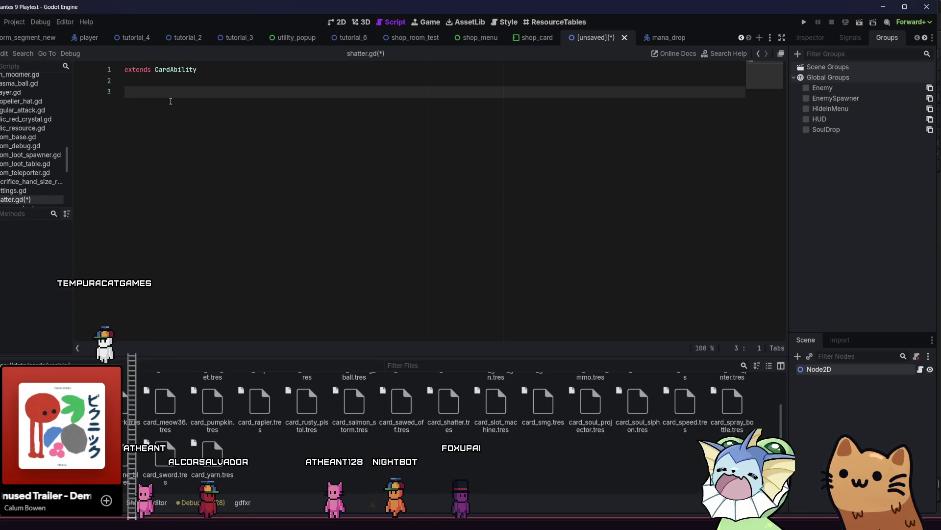
# Step: Add an activate function stub, delete it again, and bring up the resource quick search
pyautogui.write('func act')
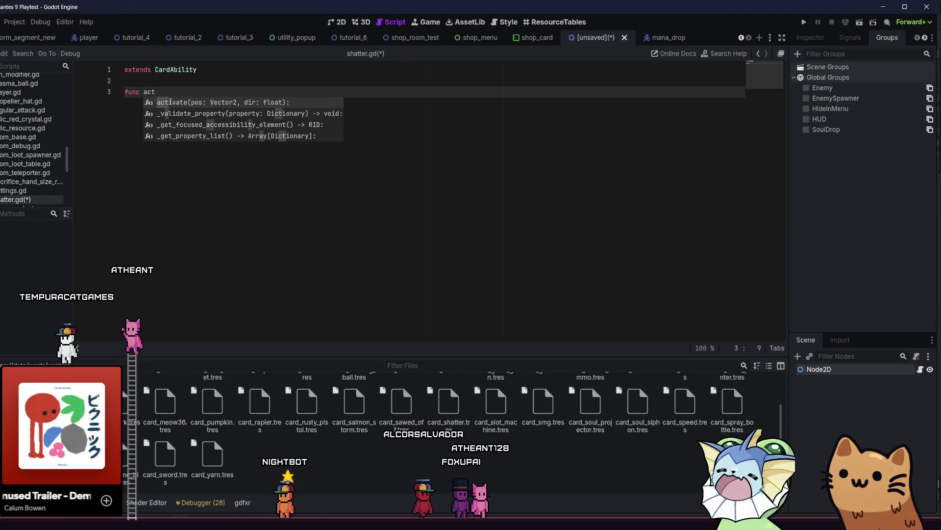
pyautogui.press('Return')
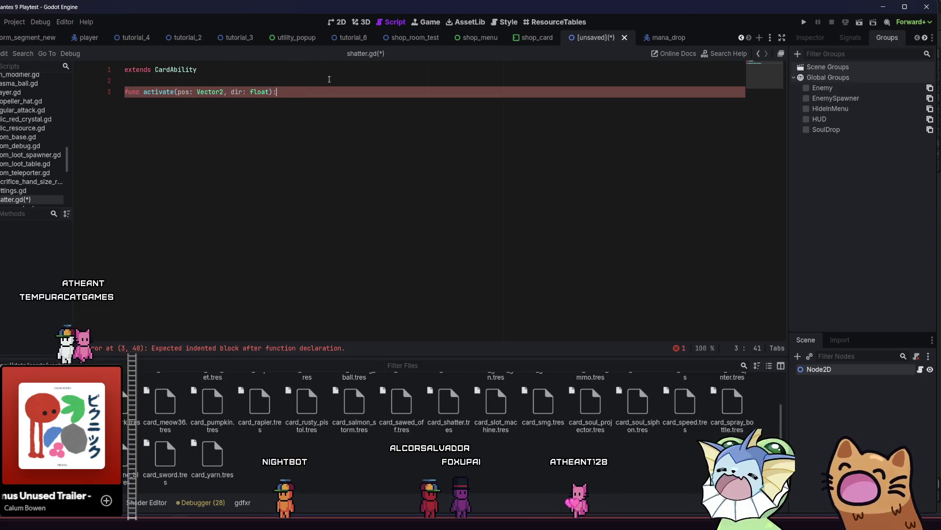
pyautogui.moveTo(125, 81); pyautogui.dragTo(250, 92)
pyautogui.hotkey('shift', 'End')
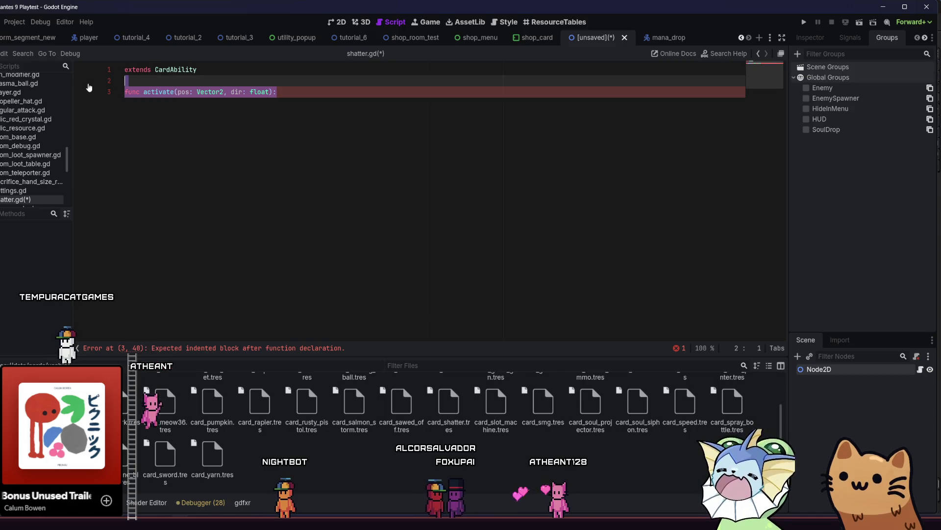
pyautogui.press('BackSpace')
pyautogui.hotkey('shift', 'alt', 'o')
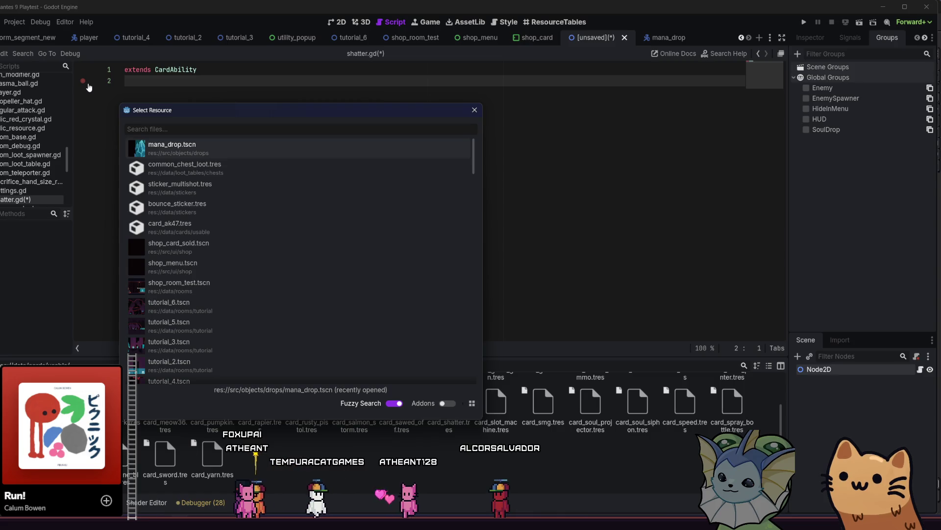
# Step: Try the 'ca' and 'b' searches, then dismiss the resource search without opening anything
pyautogui.write('ca')
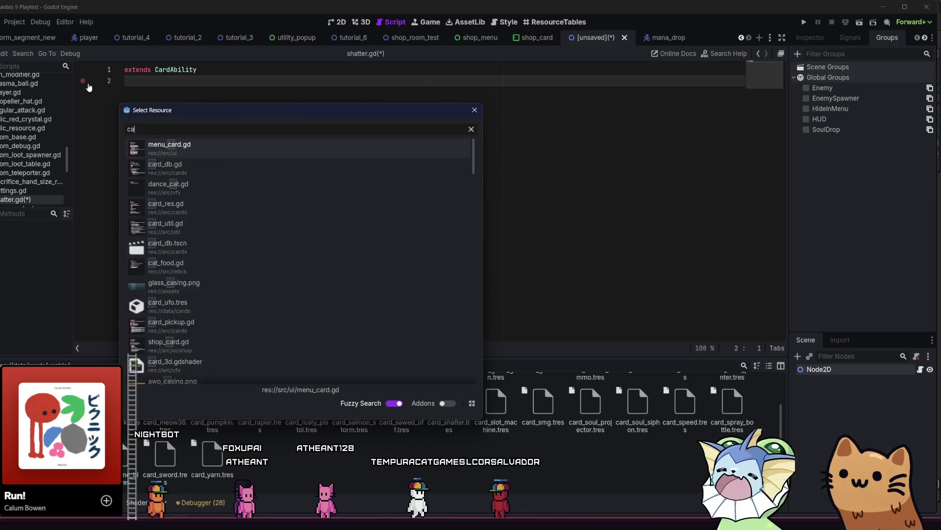
pyautogui.press('BackSpace')
pyautogui.press('BackSpace')
pyautogui.write('b')
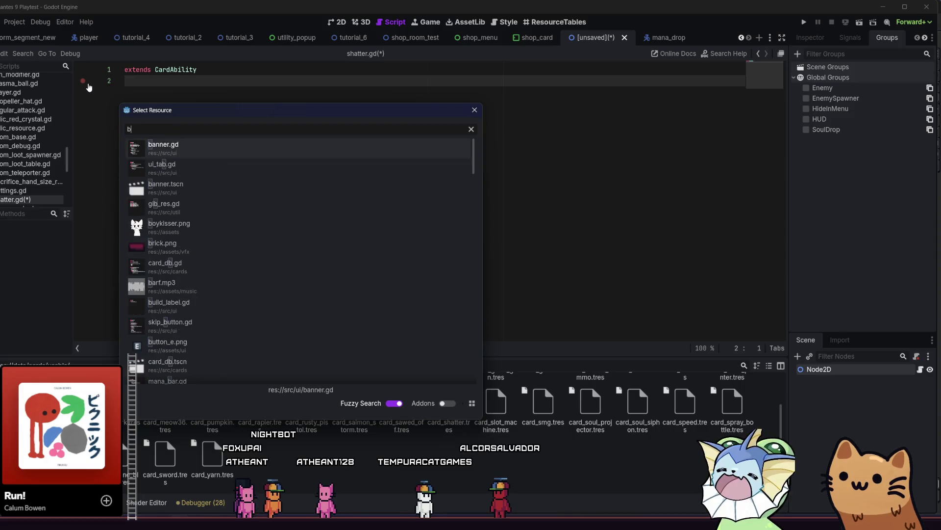
pyautogui.press('BackSpace')
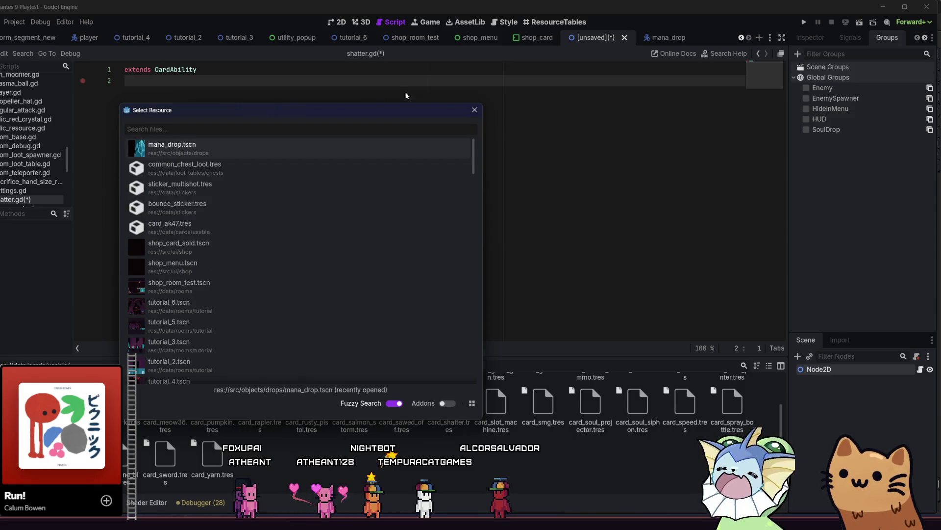
pyautogui.click(475, 111)
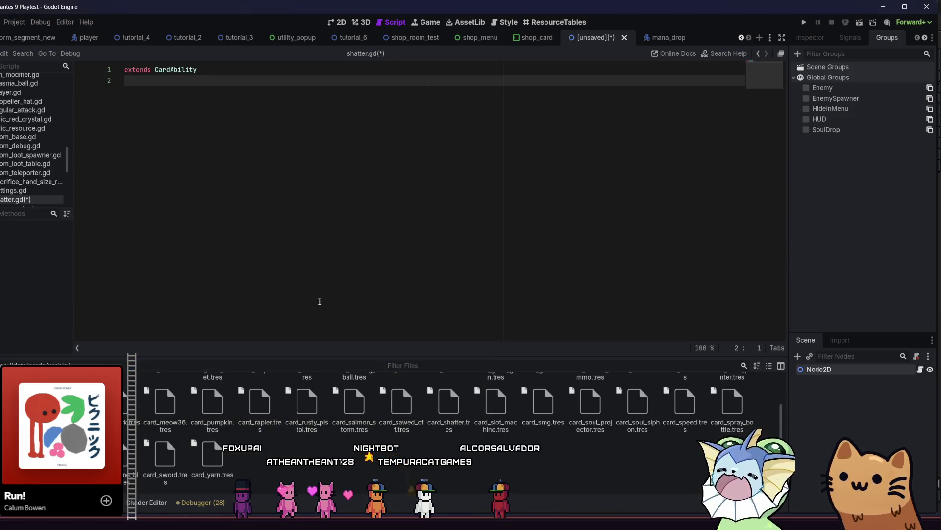
# Step: Select card_mark.tres and browse its properties in the Inspector, including the Stats section
pyautogui.click(131, 426)
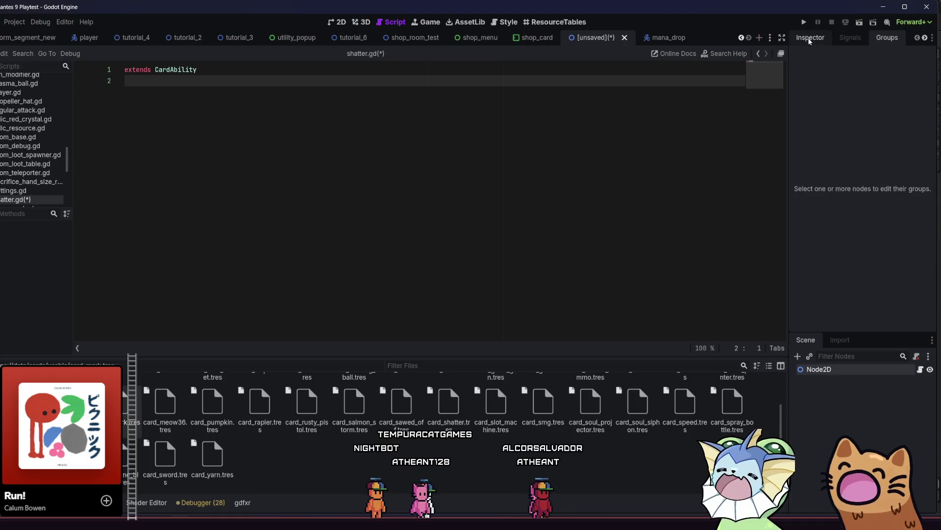
pyautogui.click(810, 38)
pyautogui.scroll(-5, 865, 226)
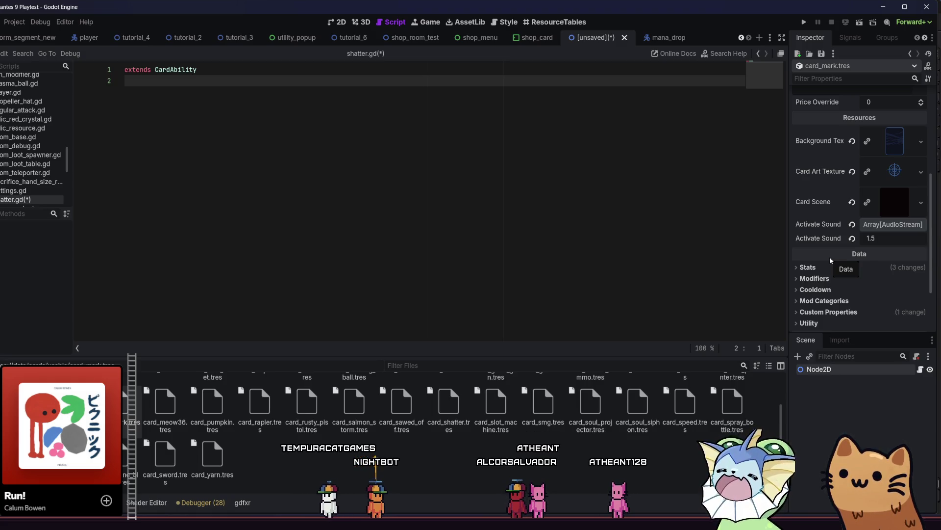
pyautogui.click(846, 266)
pyautogui.click(845, 266)
pyautogui.scroll(-3, 845, 267)
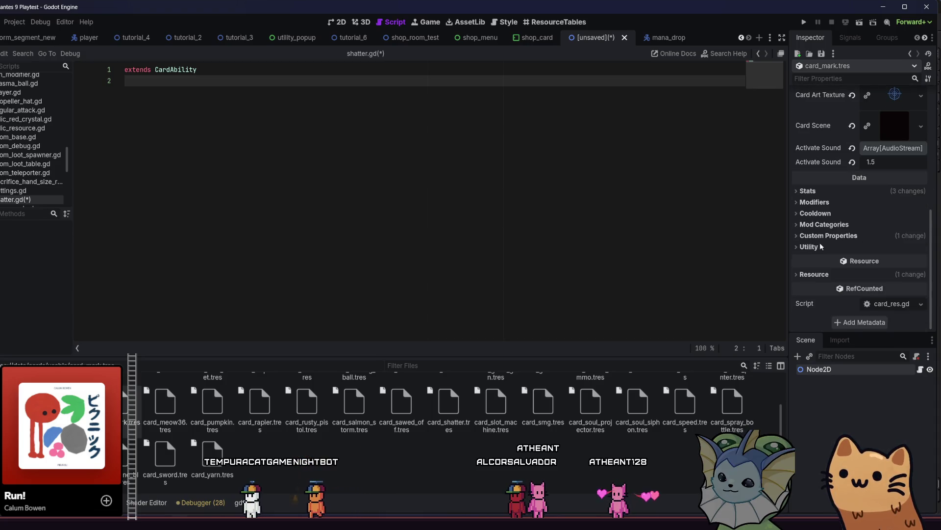
pyautogui.click(826, 194)
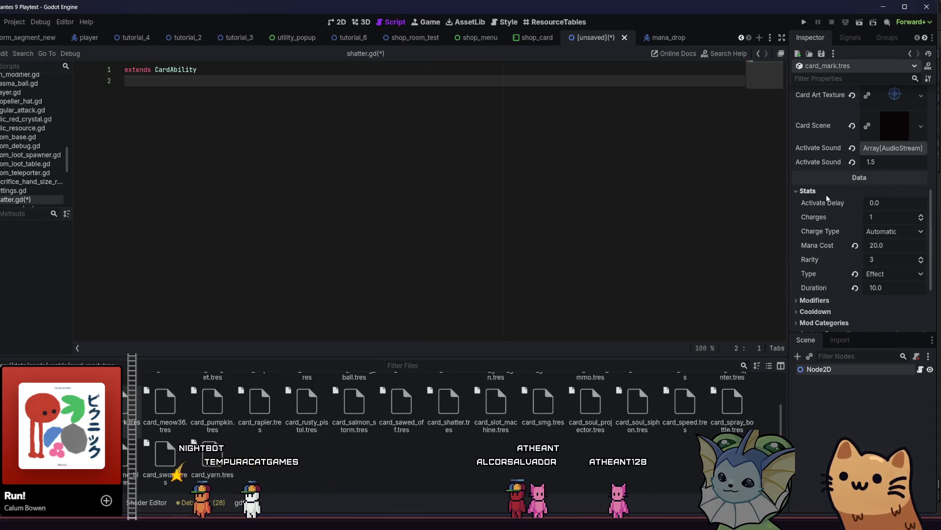
pyautogui.click(826, 194)
pyautogui.scroll(2, 825, 195)
# Step: Expand Card Scene and open the card's enemy_mark_ability scene
pyautogui.click(872, 211)
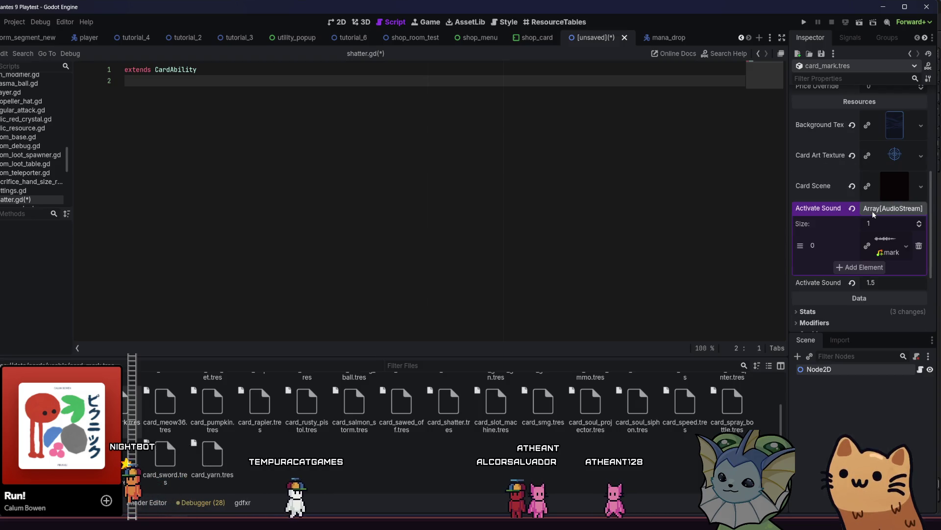
pyautogui.click(896, 182)
pyautogui.click(873, 211)
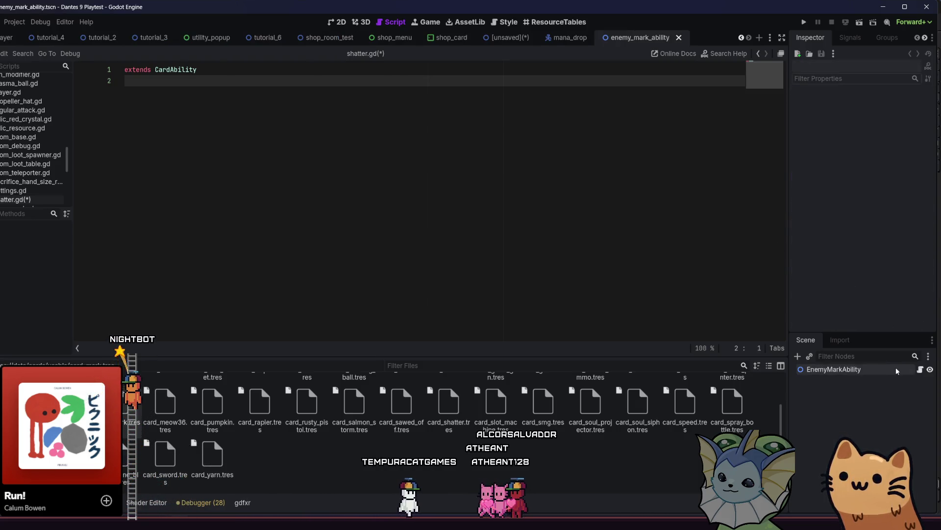
# Step: Look over the enemy_mark_ability script, then close that scene
pyautogui.click(920, 369)
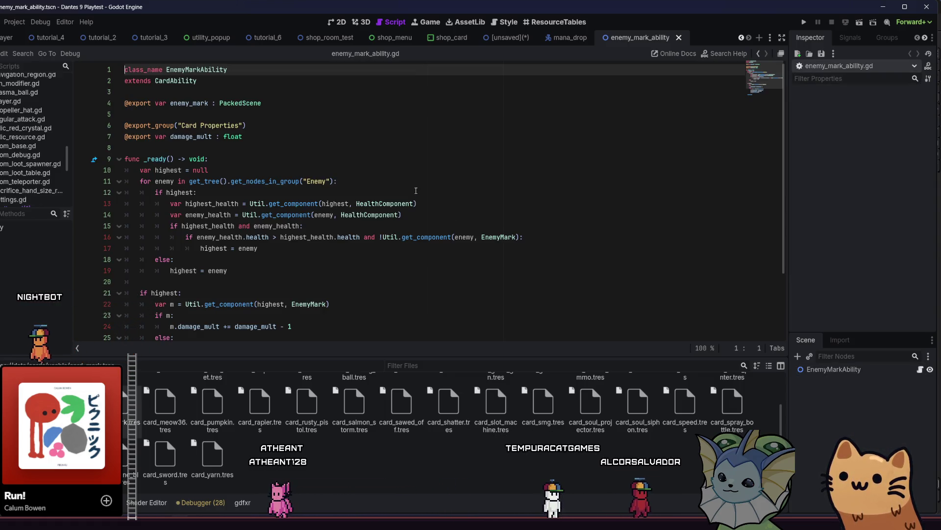
pyautogui.scroll(-3, 421, 209)
pyautogui.scroll(2, 420, 189)
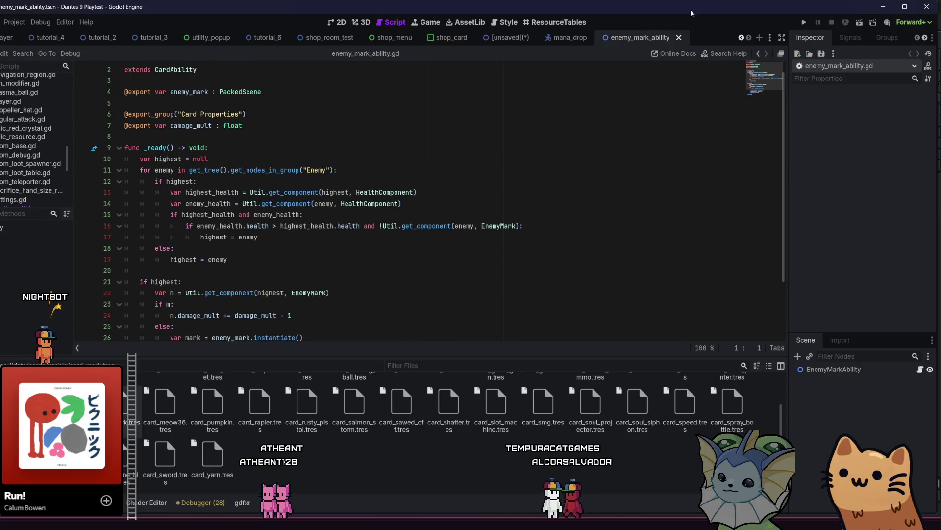
pyautogui.click(679, 38)
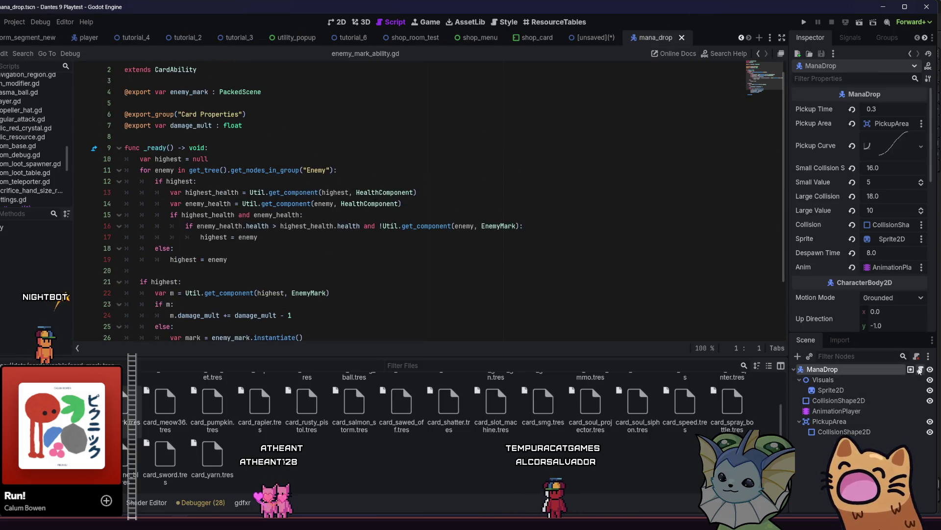
# Step: Glance at mana_drop.gd, return to the unsaved scene, and start renaming its Node2D root
pyautogui.click(919, 369)
pyautogui.scroll(10, 264, 136)
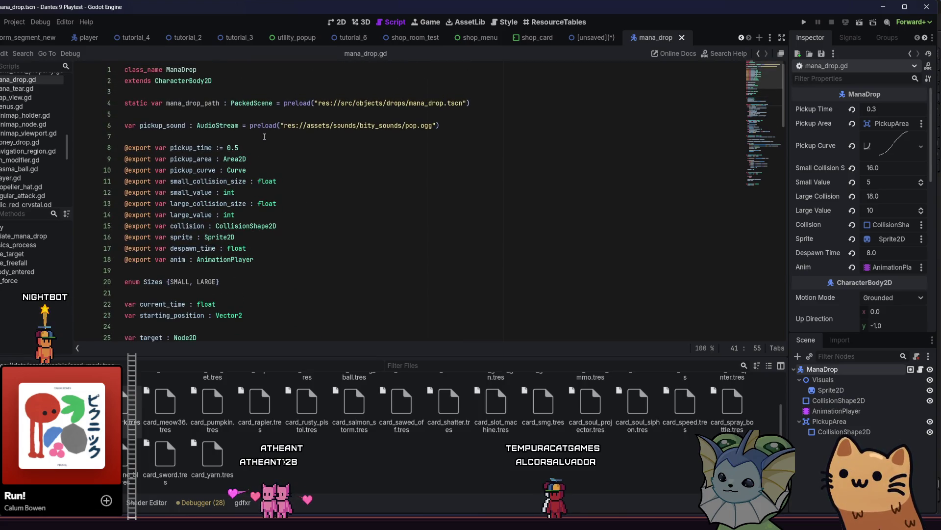
pyautogui.click(203, 71)
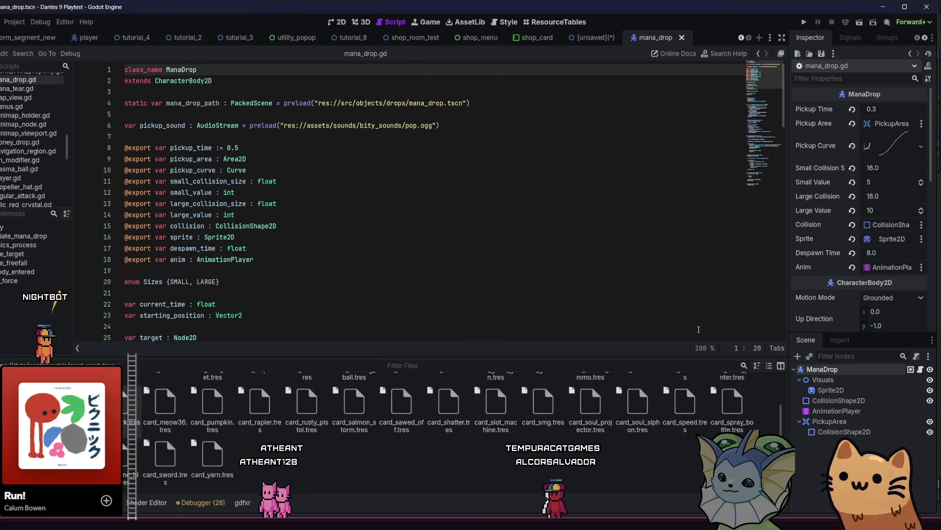
pyautogui.click(595, 37)
pyautogui.doubleClick(822, 368)
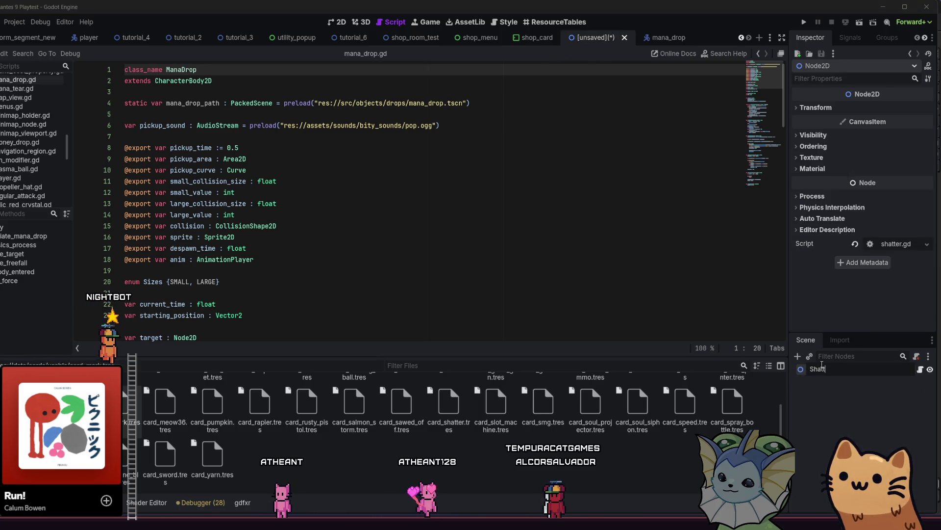
# Step: Confirm Shatter as the root node name and switch back to shatter.gd
pyautogui.press('Return')
pyautogui.click(454, 161)
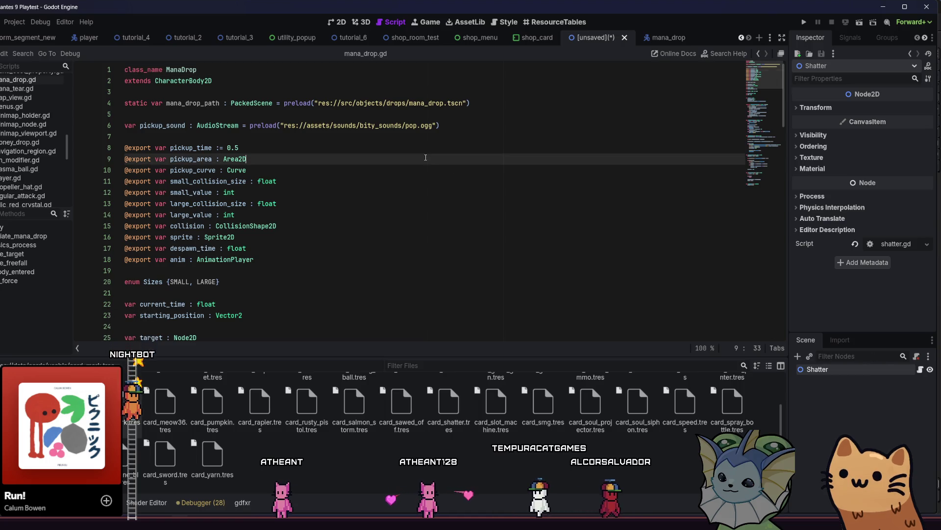
pyautogui.click(920, 369)
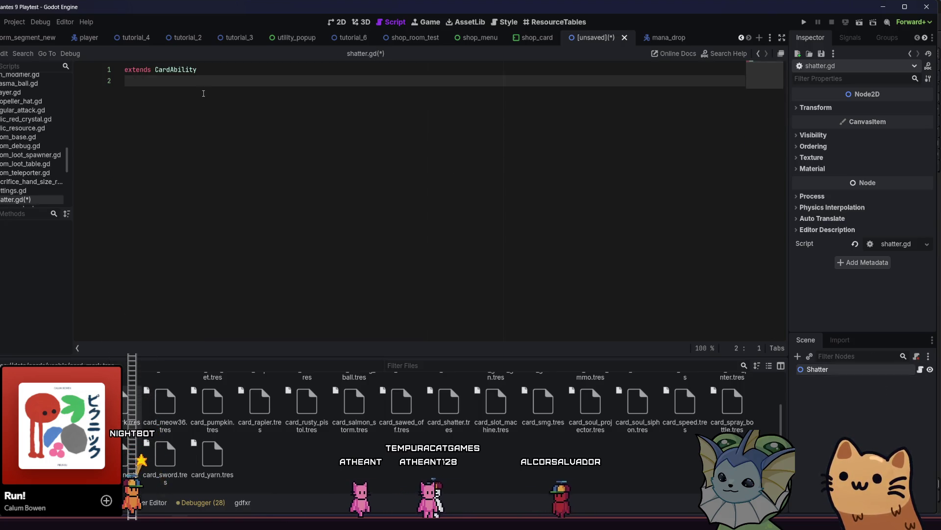
# Step: Add 'class_name ShatterAbility' on a new first line above extends CardAbility
pyautogui.press('Home')
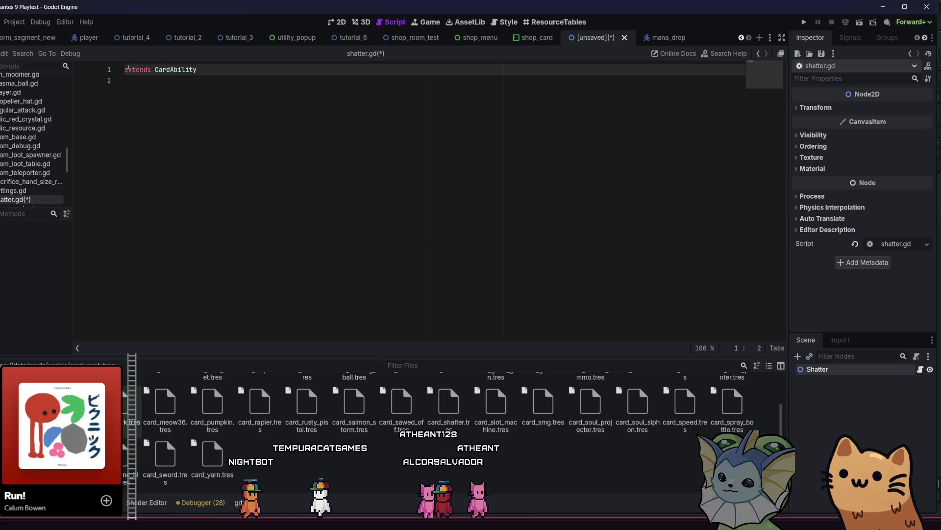
pyautogui.press('Return')
pyautogui.press('Up')
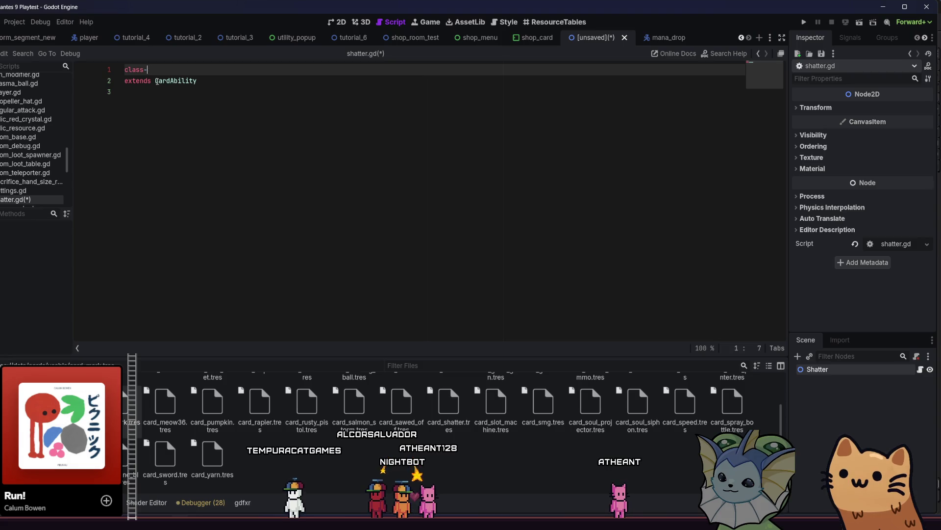
pyautogui.write('na')
pyautogui.press('Return')
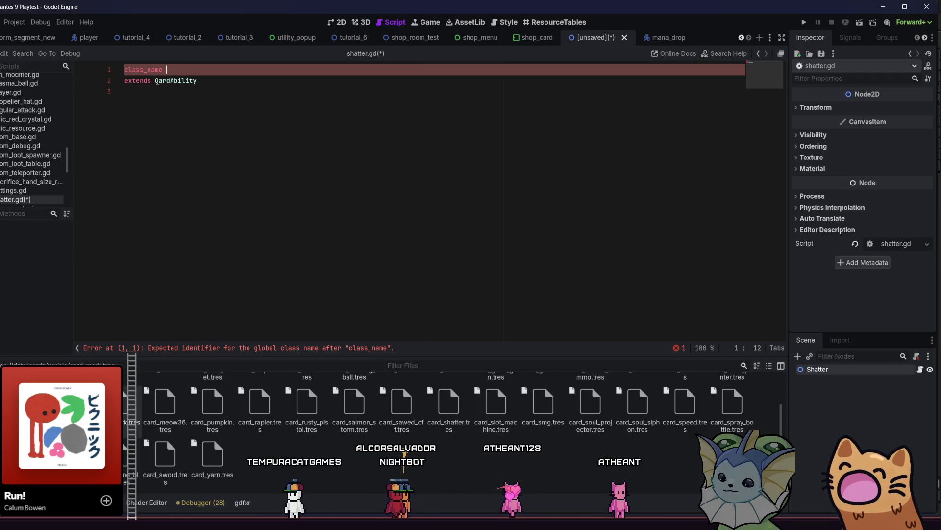
pyautogui.write('tterAbility')
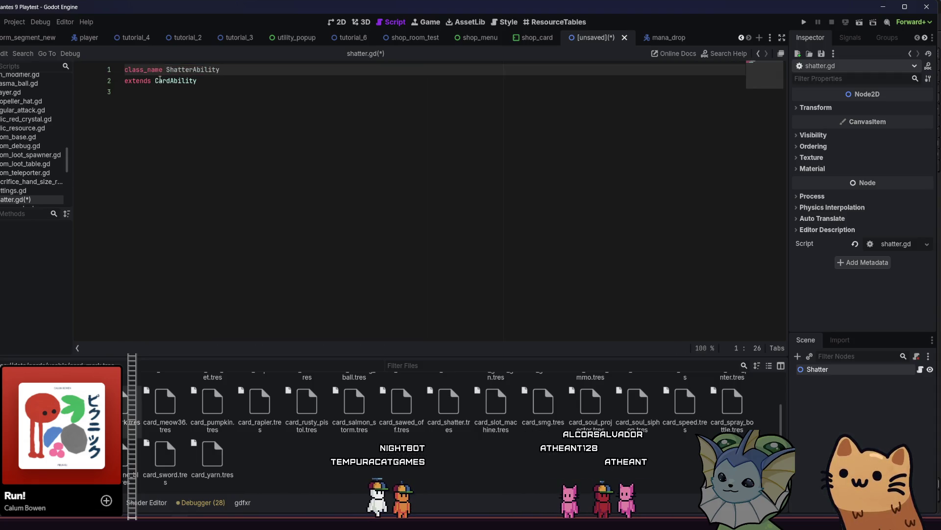
pyautogui.press('Down')
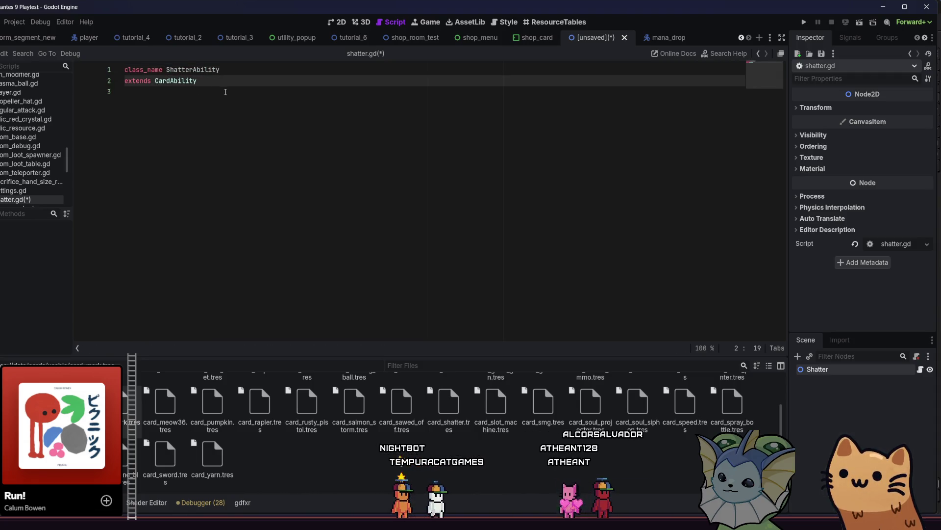
pyautogui.press('Return')
pyautogui.press('Return')
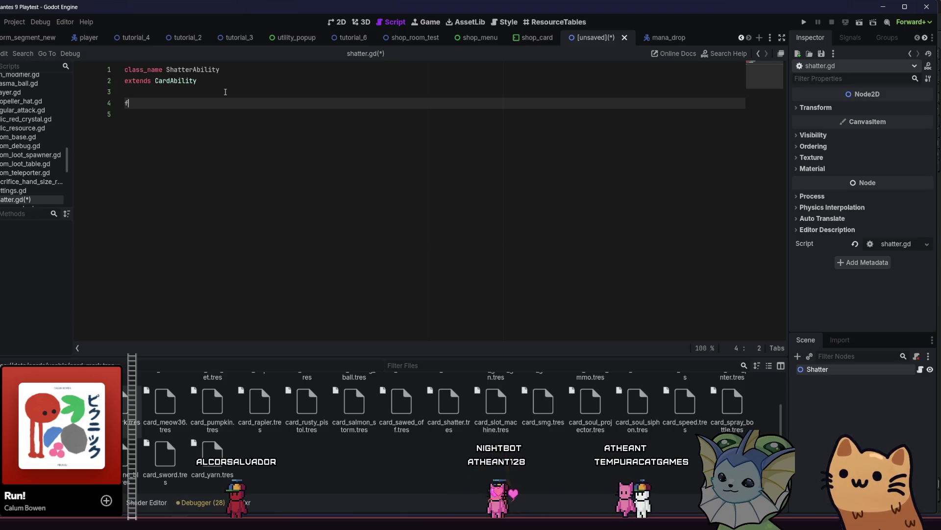
# Step: Create a func _ready() -> void: function below extends CardAbility
pyautogui.write('_r')
pyautogui.press('Return')
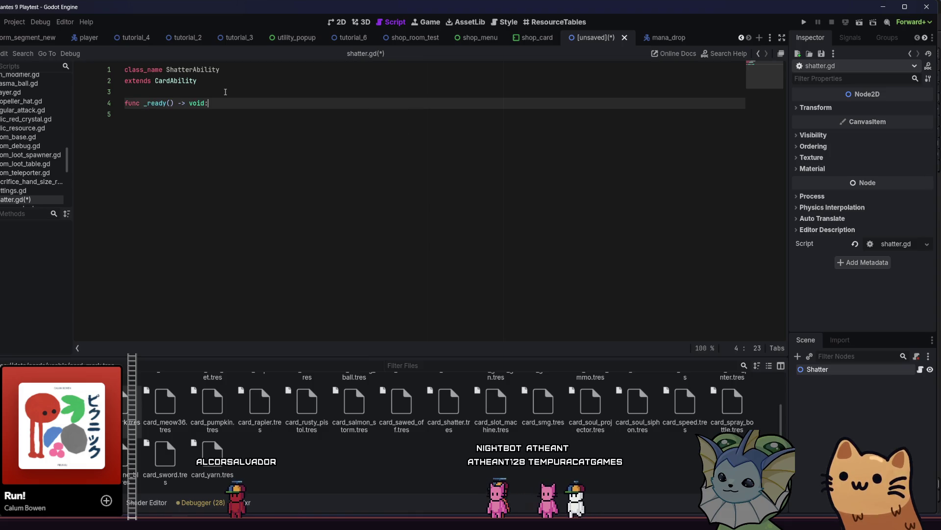
pyautogui.press('Return')
pyautogui.write('_crystals')
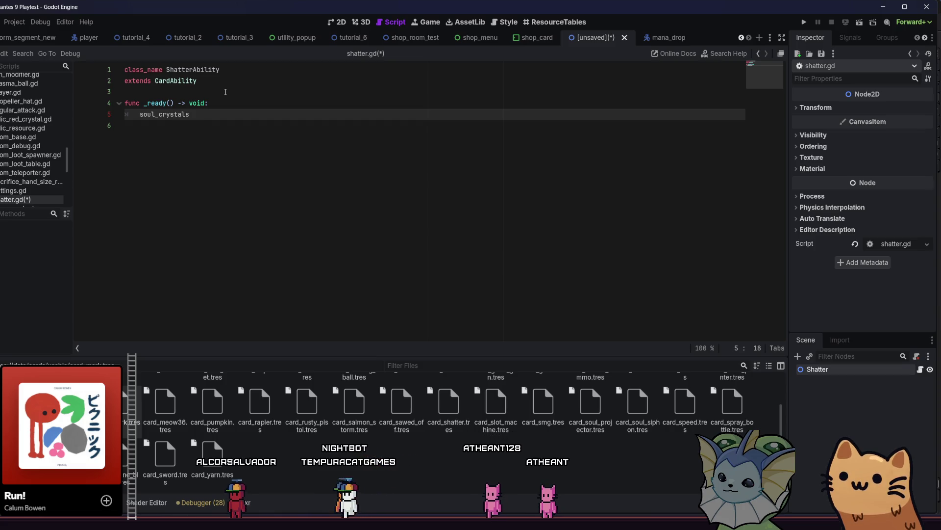
pyautogui.press('BackSpace')
pyautogui.press('BackSpace')
pyautogui.press('BackSpace')
pyautogui.write('var')
pyautogui.press('BackSpace')
pyautogui.press('BackSpace')
pyautogui.press('BackSpace')
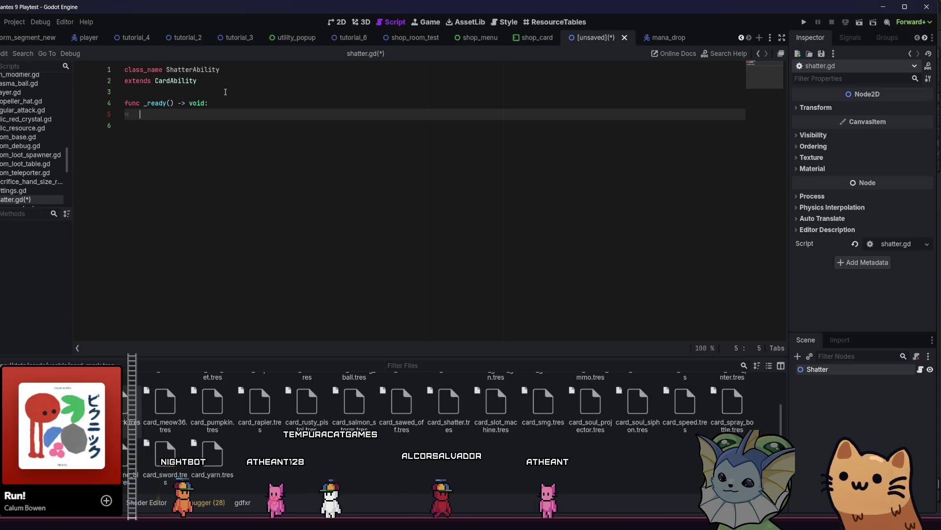
# Step: Adjust the blank lines above the _ready function
pyautogui.click(226, 92)
pyautogui.press('Return')
pyautogui.press('Return')
pyautogui.press('Return')
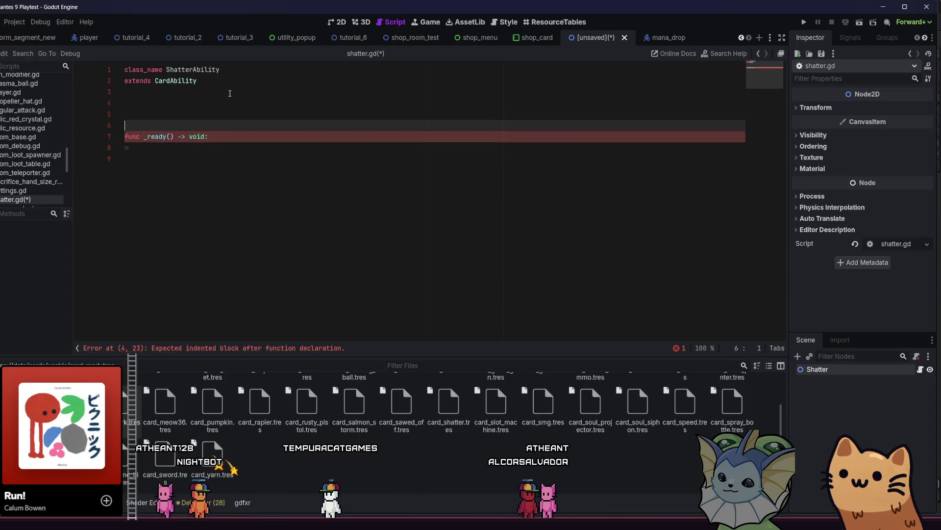
pyautogui.press('Up')
pyautogui.press('Up')
pyautogui.press('Return')
pyautogui.press('BackSpace')
pyautogui.press('BackSpace')
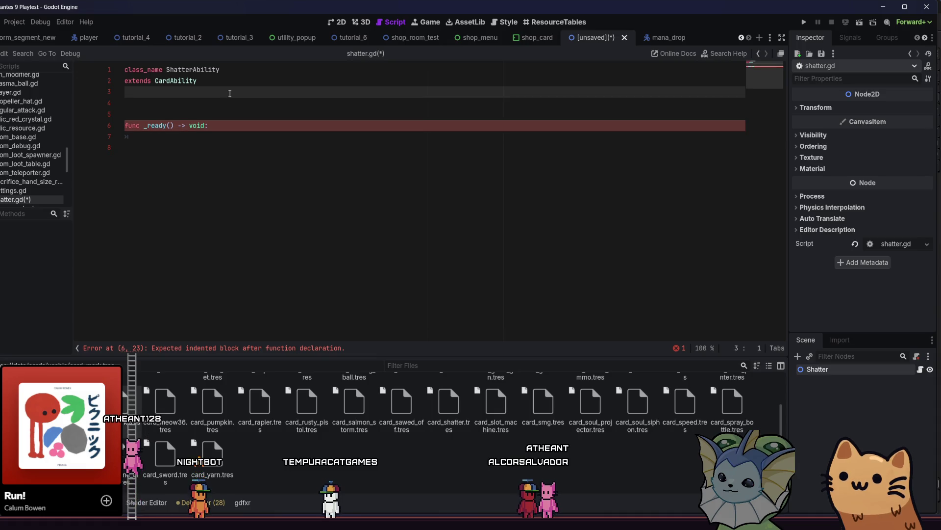
pyautogui.click(231, 135)
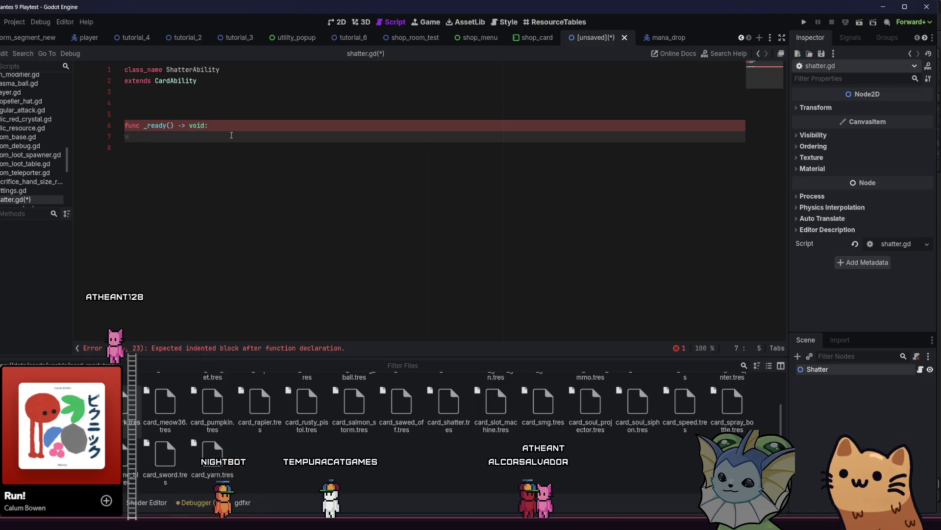
# Step: Begin a 'for drop in' loop inside _ready, trying node and group lookups
pyautogui.write('or')
pyautogui.press('BackSpace')
pyautogui.press('BackSpace')
pyautogui.write('drop in get_no')
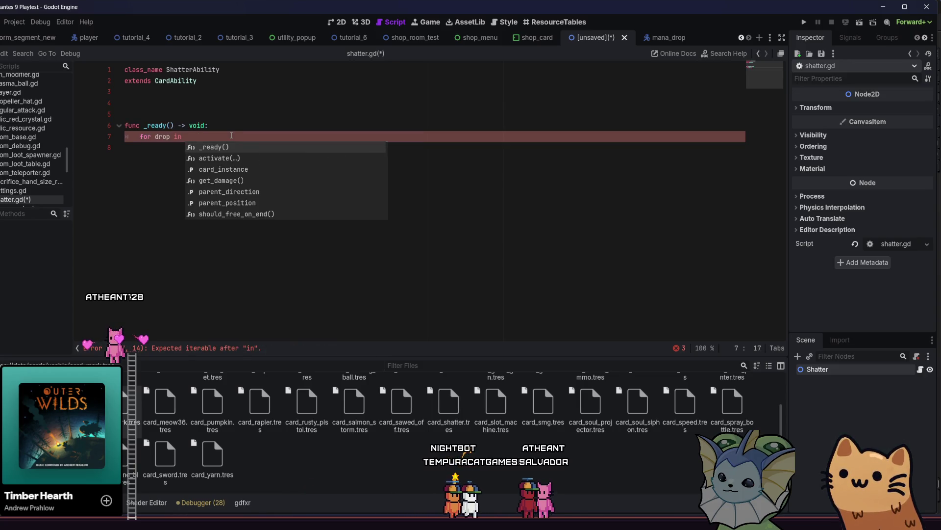
pyautogui.write('de')
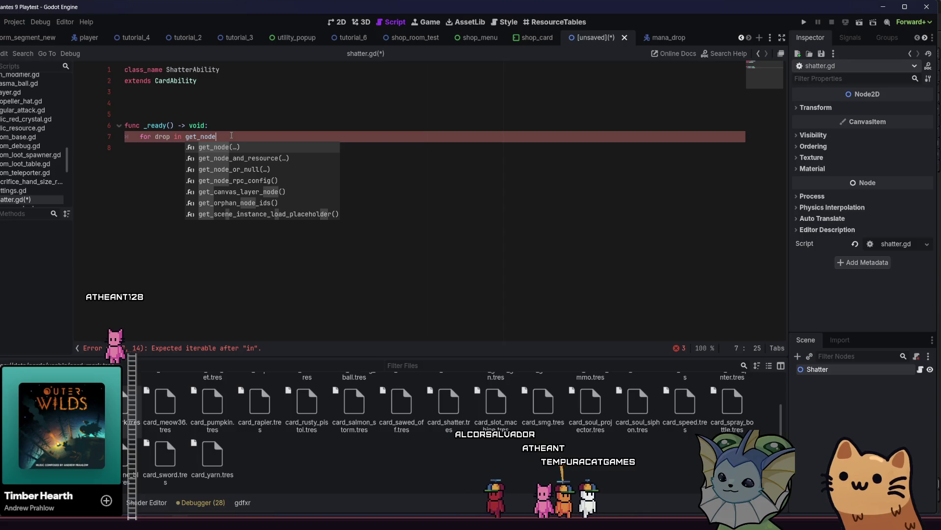
pyautogui.press('Down')
pyautogui.press('Down')
pyautogui.press('Down')
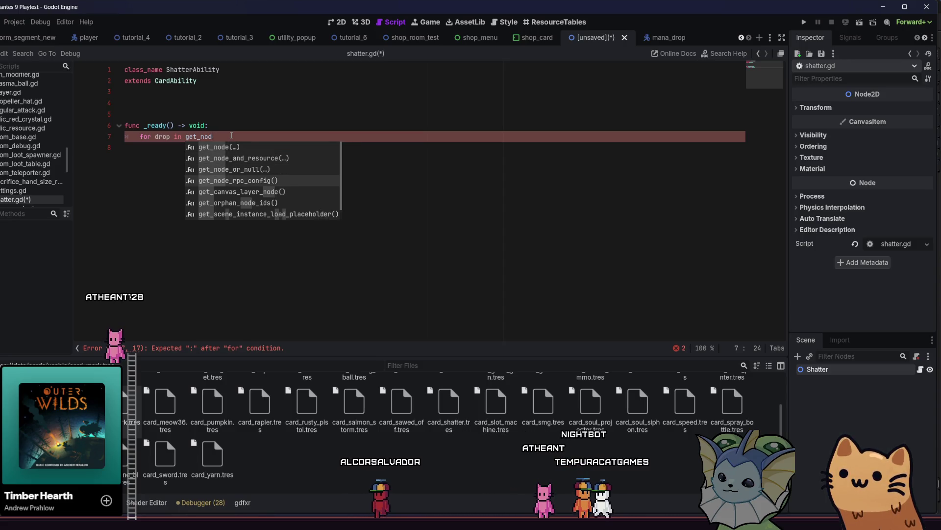
pyautogui.press('BackSpace')
pyautogui.press('BackSpace')
pyautogui.press('BackSpace')
pyautogui.write('gr')
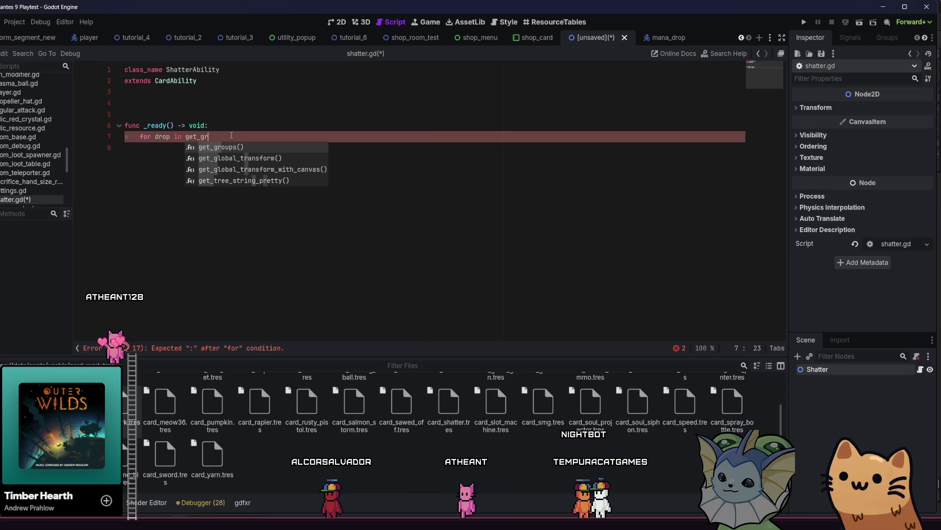
pyautogui.press('BackSpace')
pyautogui.press('BackSpace')
pyautogui.press('BackSpace')
pyautogui.write('grou')
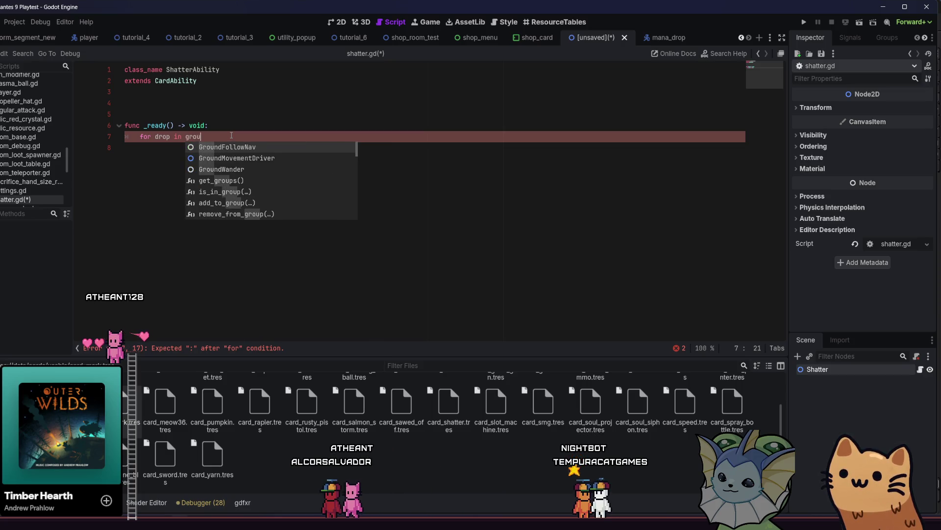
pyautogui.write('p')
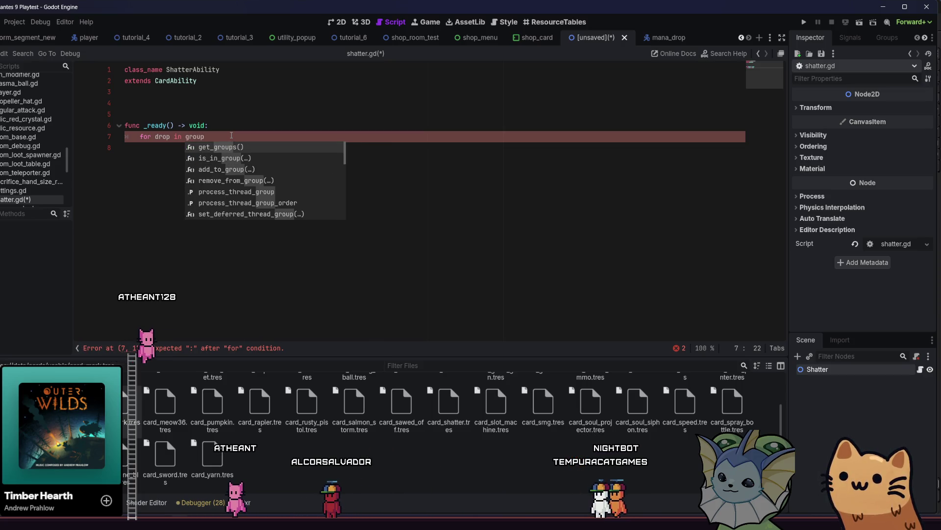
# Step: Make the loop iterate over get_tree().get_nodes_in_group("SoulDrop")
pyautogui.press('Down')
pyautogui.press('Down')
pyautogui.press('Up')
pyautogui.press('Up')
pyautogui.press('Down')
pyautogui.press('Down')
pyautogui.press('Down')
pyautogui.press('Down')
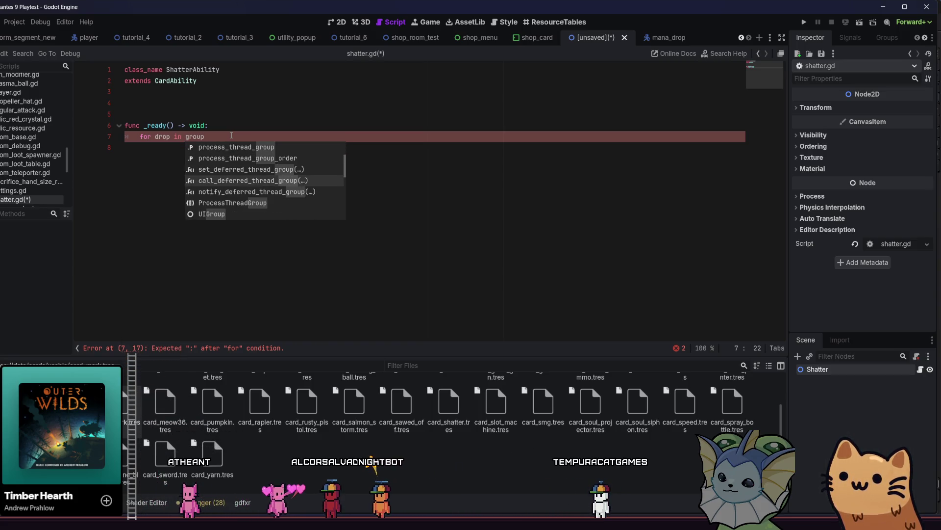
pyautogui.press('BackSpace')
pyautogui.press('BackSpace')
pyautogui.press('BackSpace')
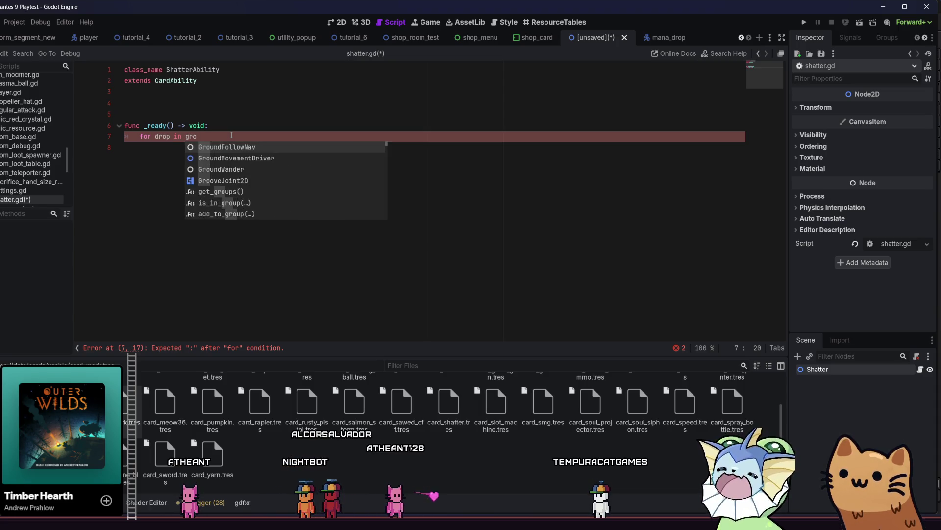
pyautogui.write('get_tree().')
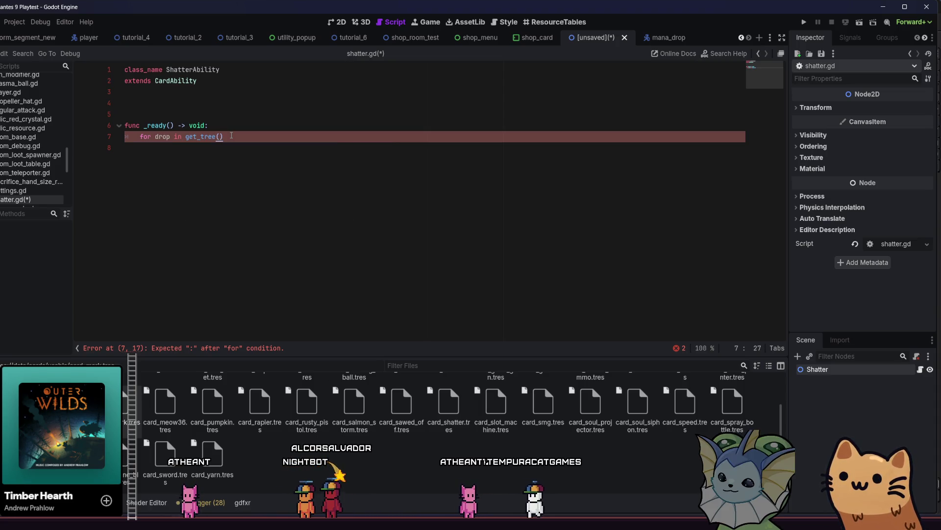
pyautogui.write('get')
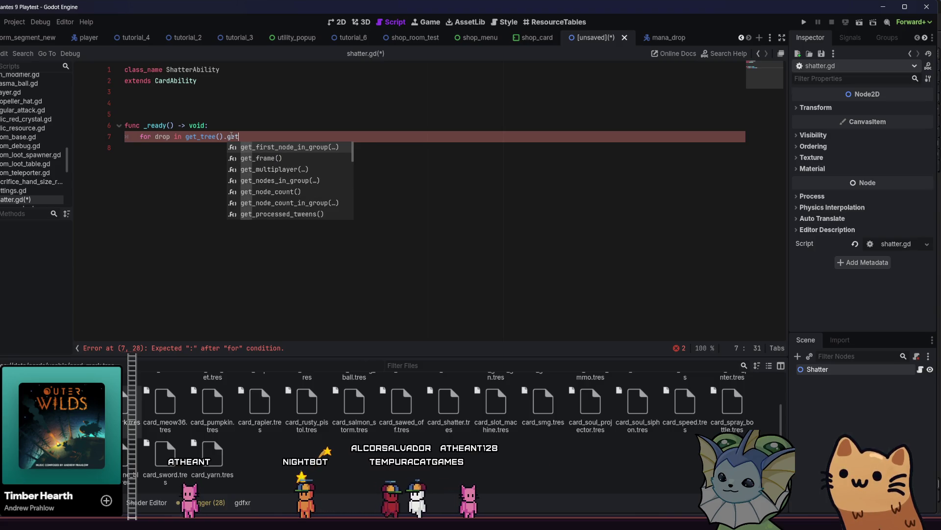
pyautogui.press('Down')
pyautogui.press('Down')
pyautogui.press('Down')
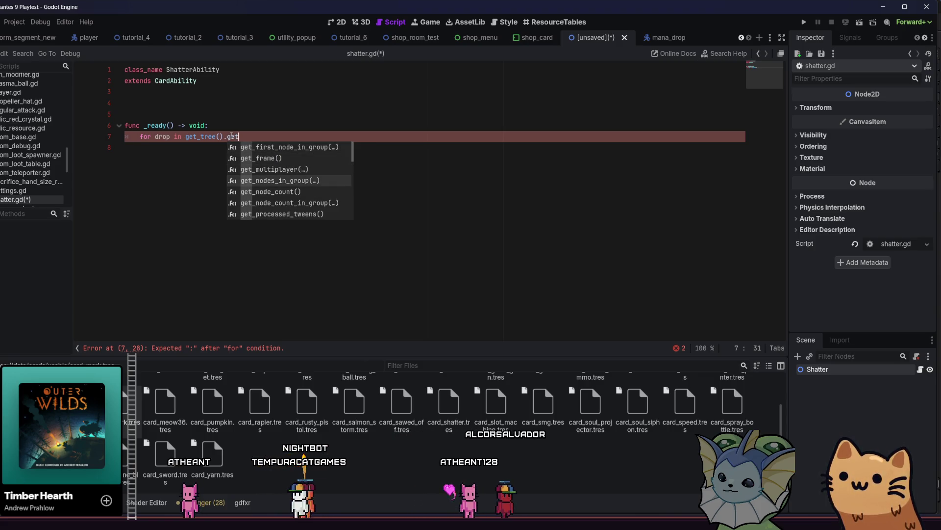
pyautogui.press('Return')
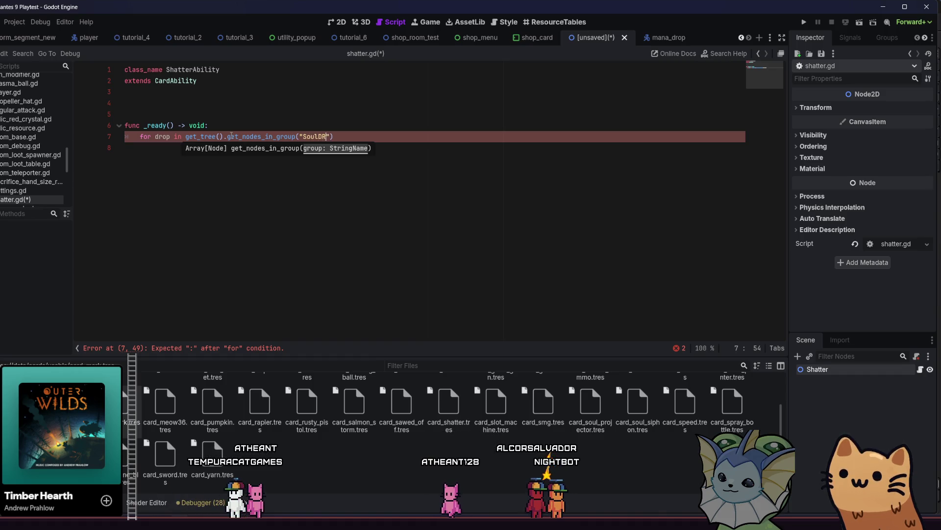
# Step: End the loop header with a colon and leave its body line empty
pyautogui.click(389, 136)
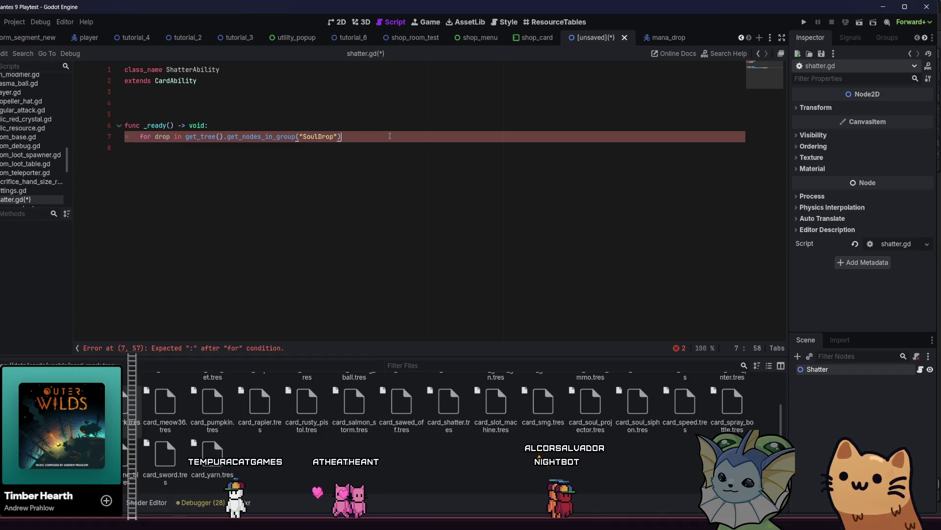
pyautogui.write(':')
pyautogui.press('Return')
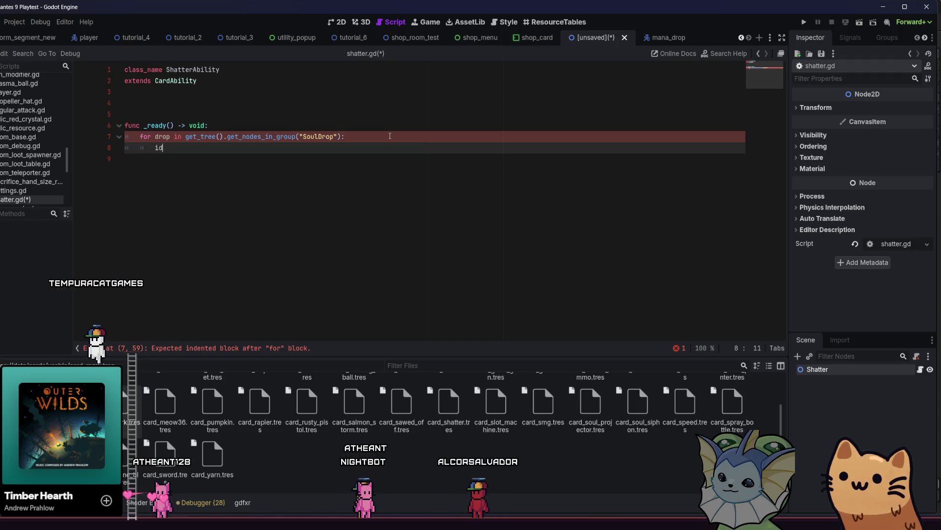
pyautogui.write('op_')
pyautogui.hotkey('ctrl', 'BackSpace')
pyautogui.write('s =')
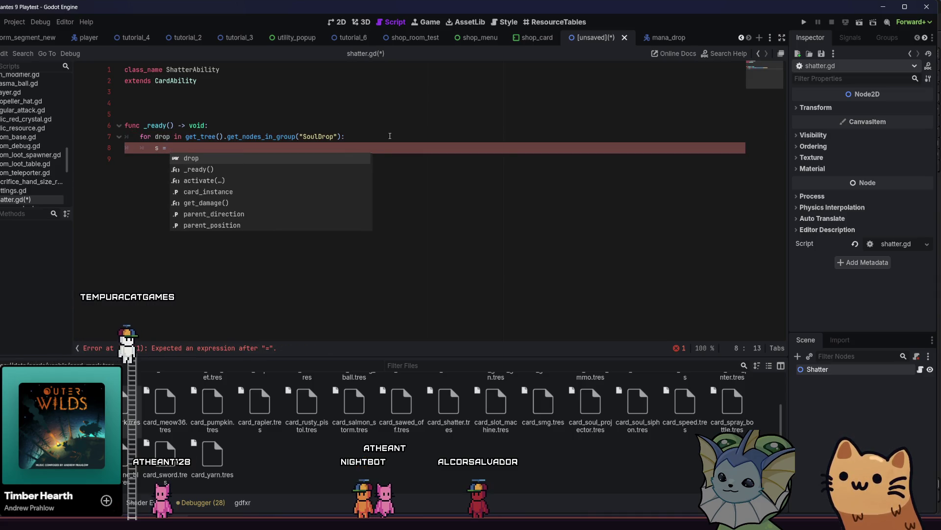
pyautogui.press('BackSpace')
pyautogui.press('BackSpace')
pyautogui.click(287, 69)
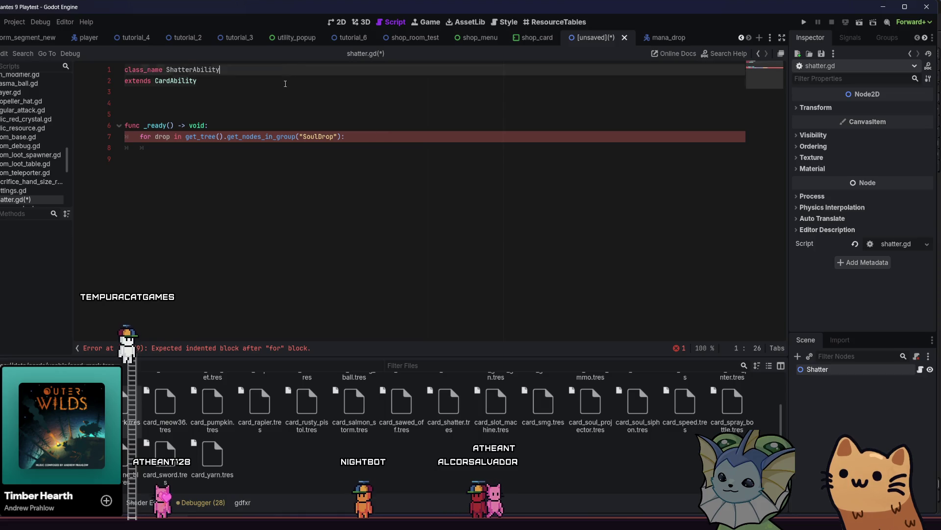
pyautogui.click(287, 83)
pyautogui.click(298, 103)
pyautogui.write('@export var ')
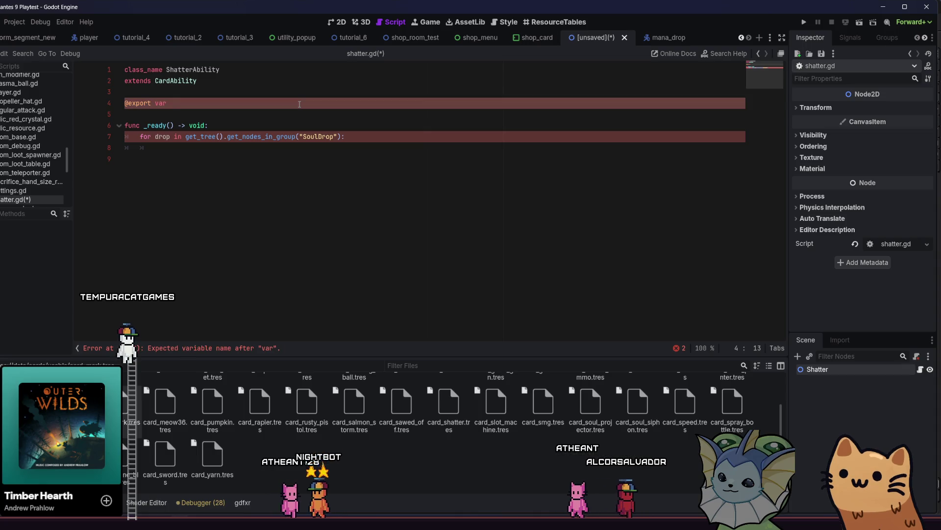
pyautogui.write('so')
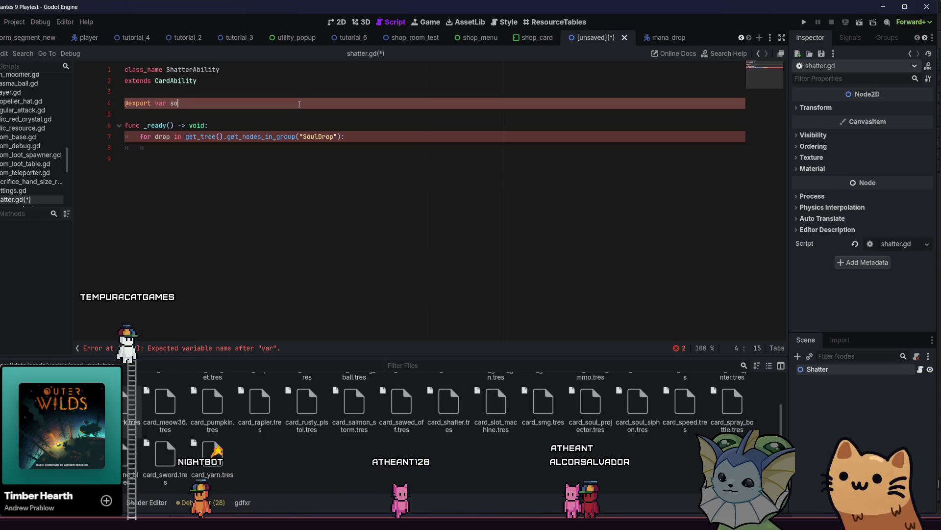
pyautogui.write('scene =')
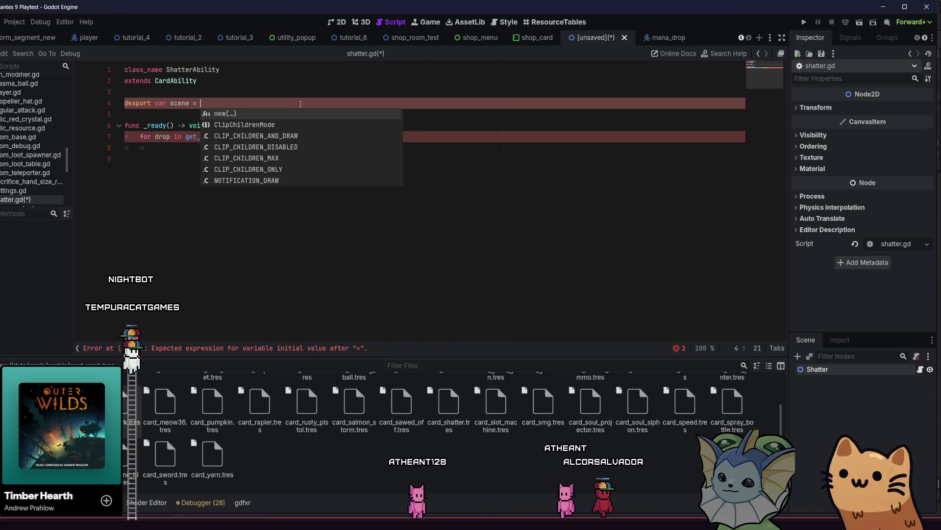
pyautogui.press('BackSpace')
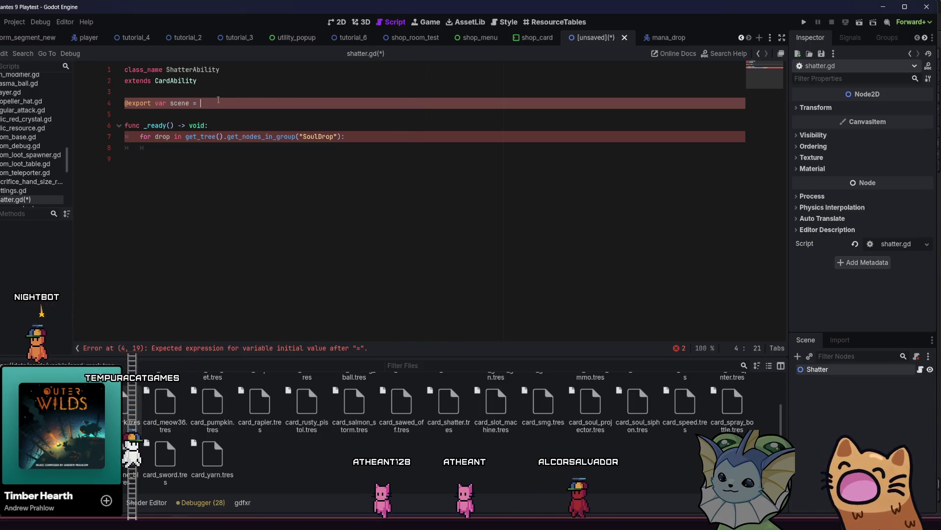
pyautogui.press('Left')
pyautogui.write(':')
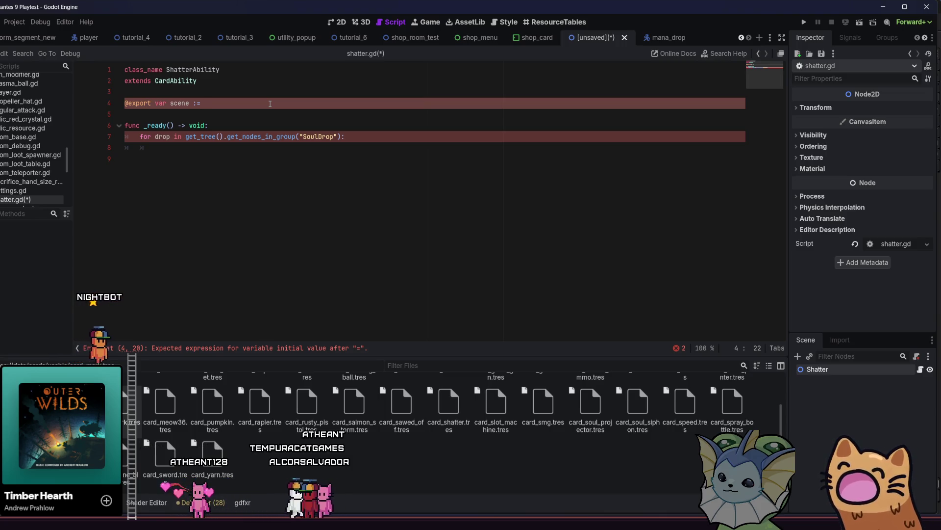
pyautogui.press('BackSpace')
pyautogui.press('BackSpace')
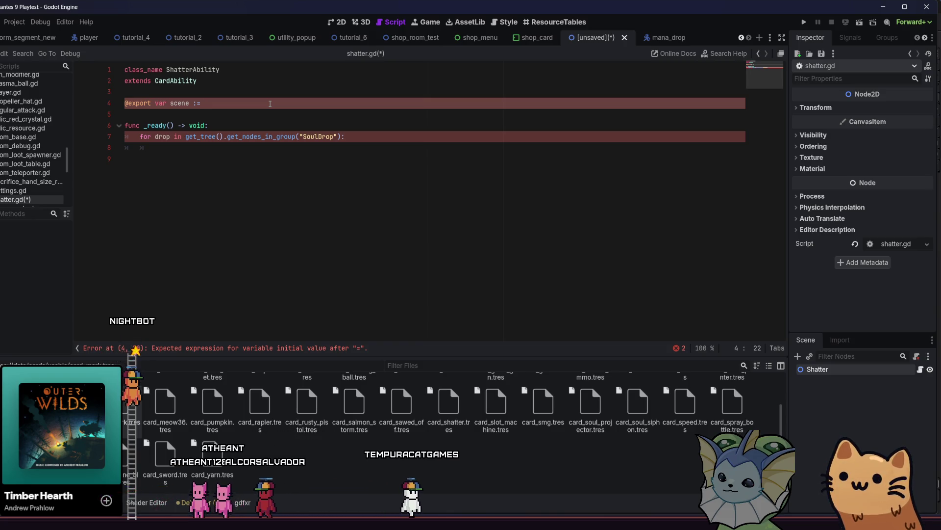
pyautogui.write('PackedS')
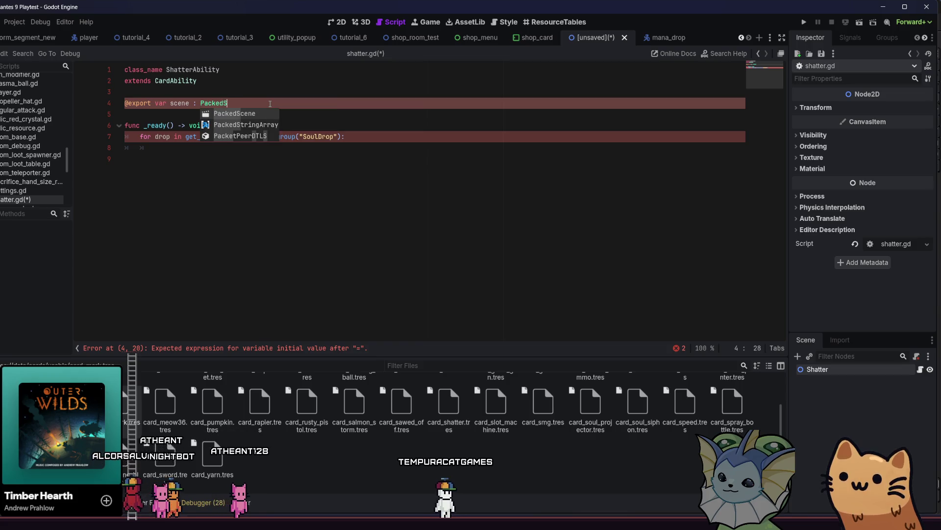
pyautogui.press('Return')
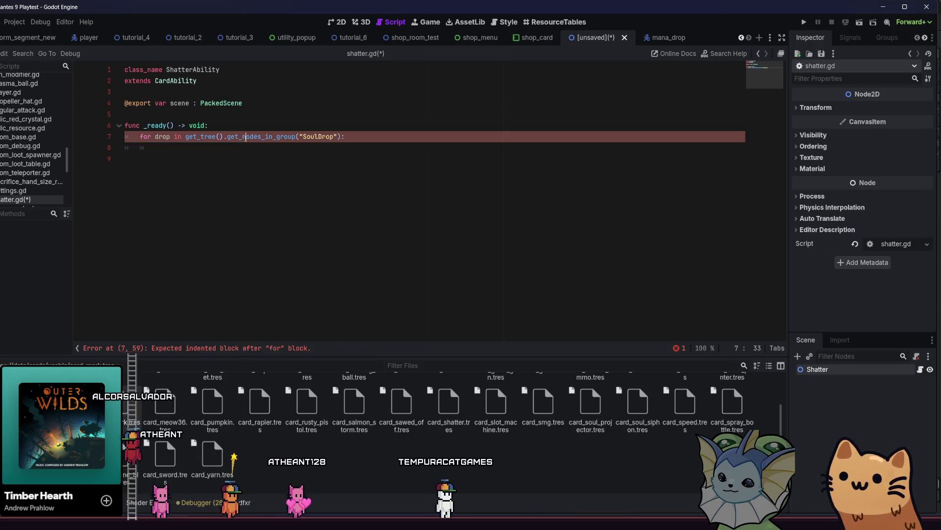
pyautogui.click(243, 146)
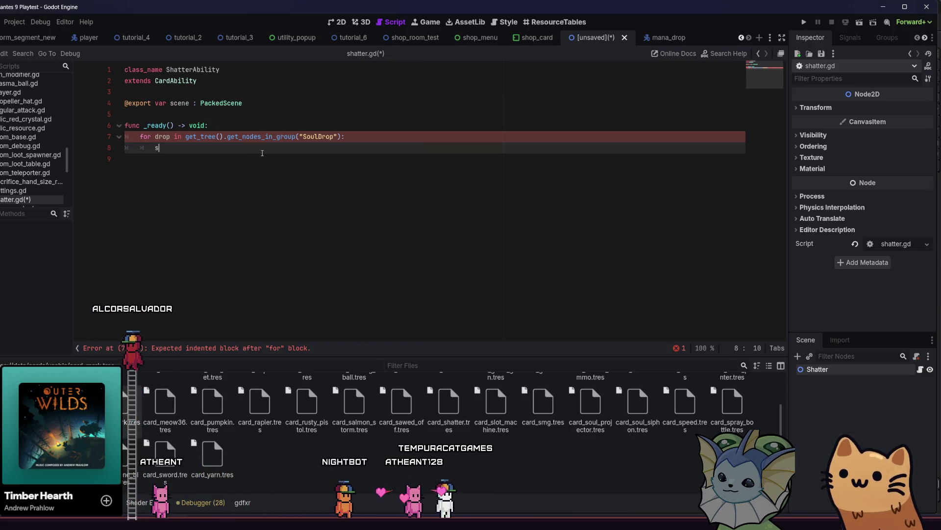
# Step: Inside the loop, declare var s = scene.instantiate()
pyautogui.write('s=')
pyautogui.press('BackSpace')
pyautogui.write('= scene')
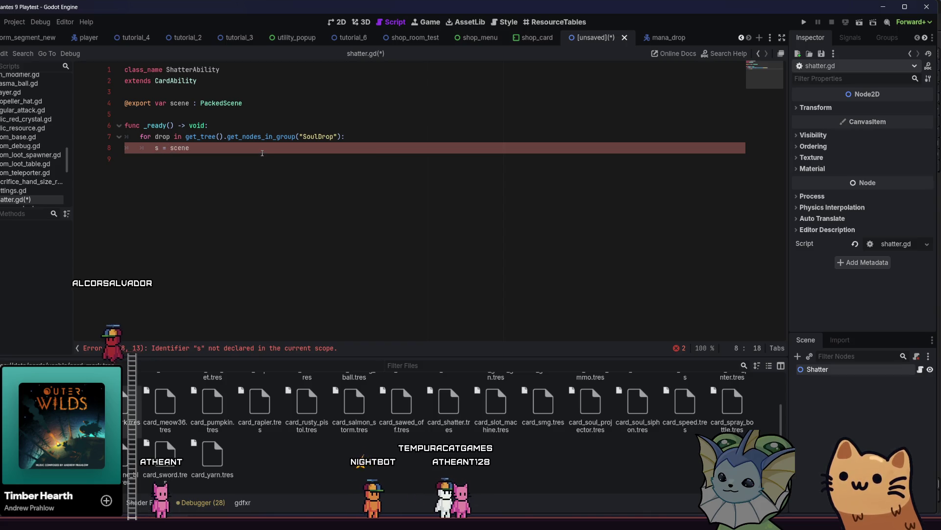
pyautogui.write('.in')
pyautogui.press('Return')
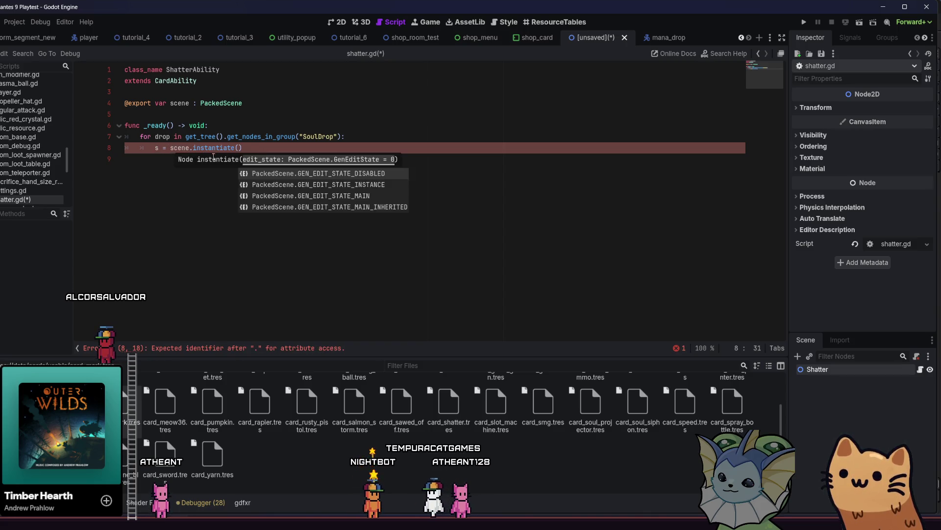
pyautogui.click(155, 147)
pyautogui.write('var')
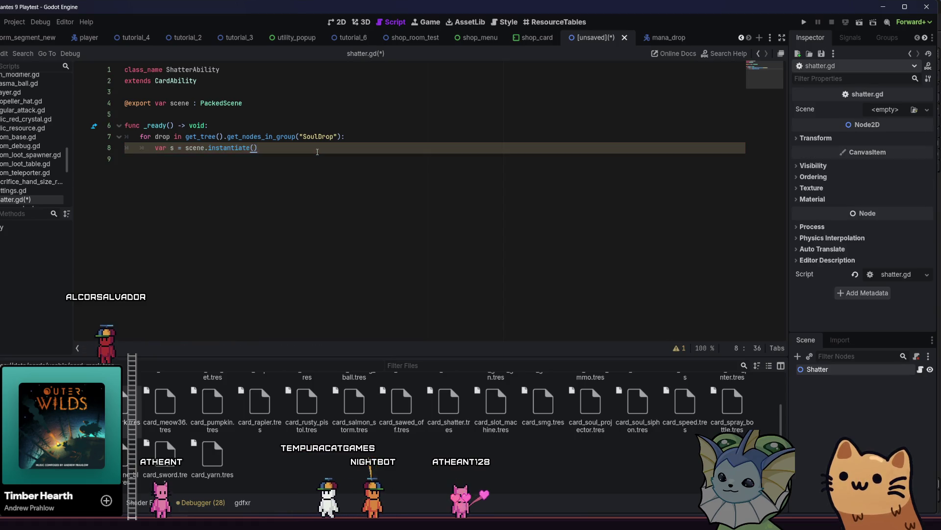
pyautogui.press('Return')
# Step: Set s.global_position to drop.global_position and spawn it with LevelManager.spawn_object(s)
pyautogui.write('glo')
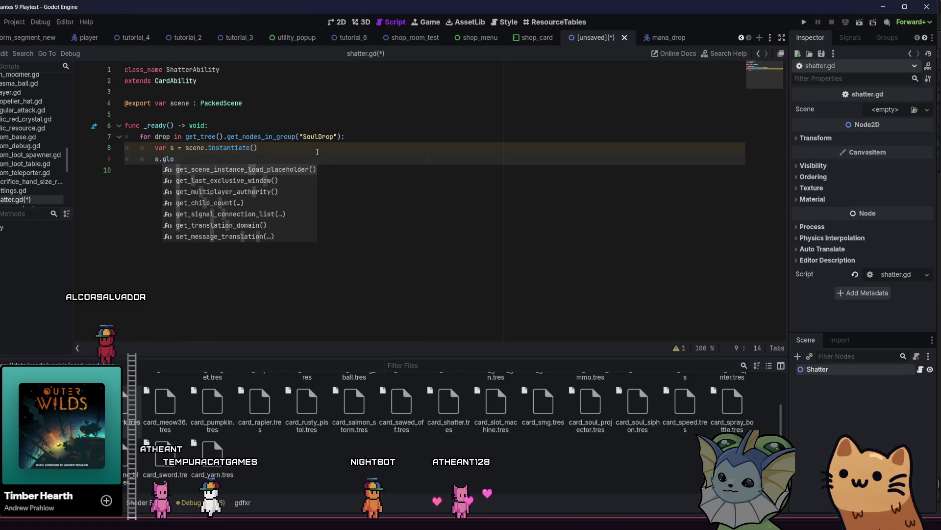
pyautogui.write('bal_position')
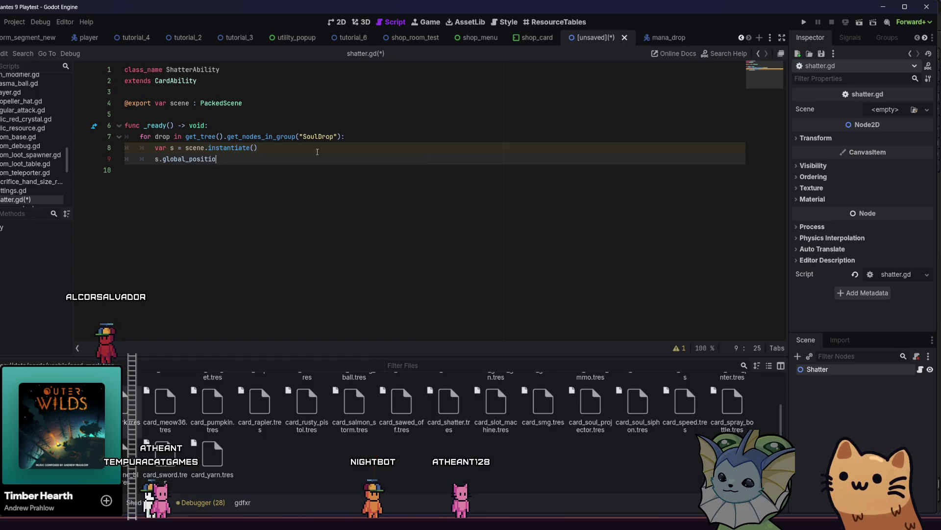
pyautogui.write(' = drop.glo')
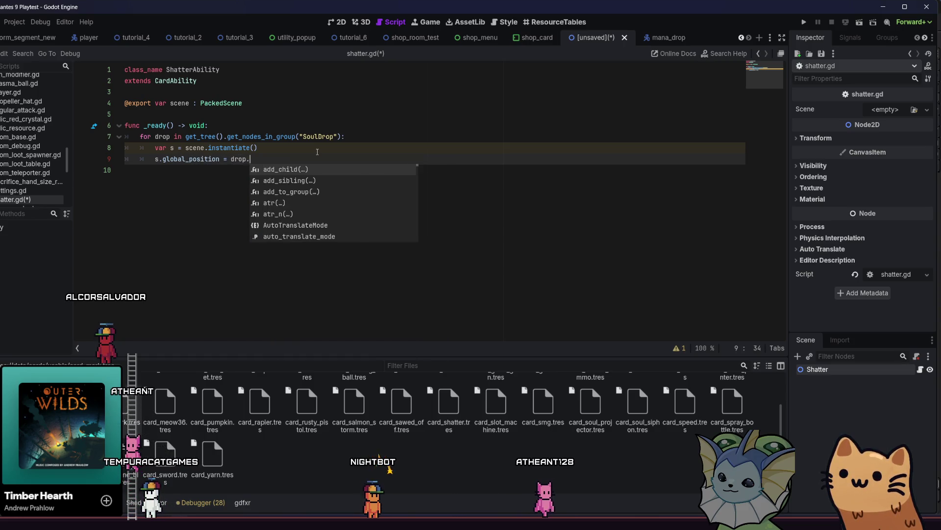
pyautogui.write('bal_position')
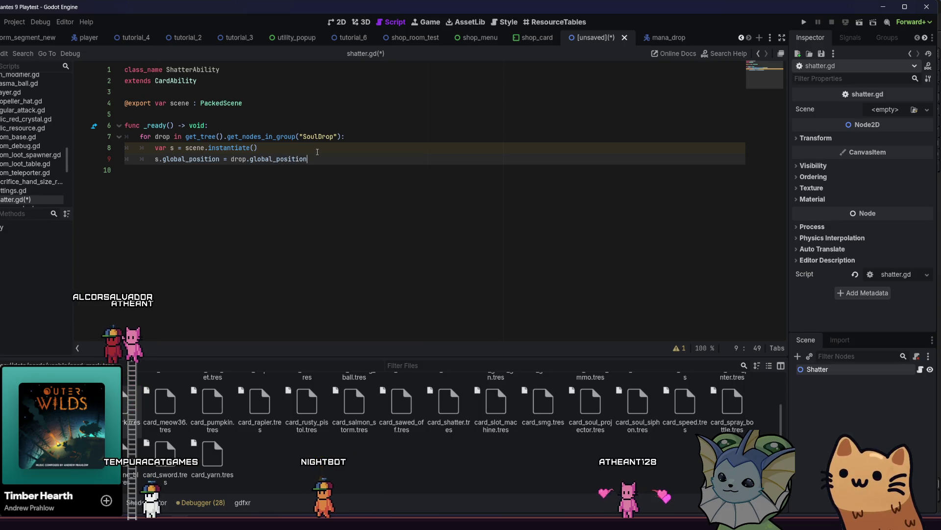
pyautogui.press('Return')
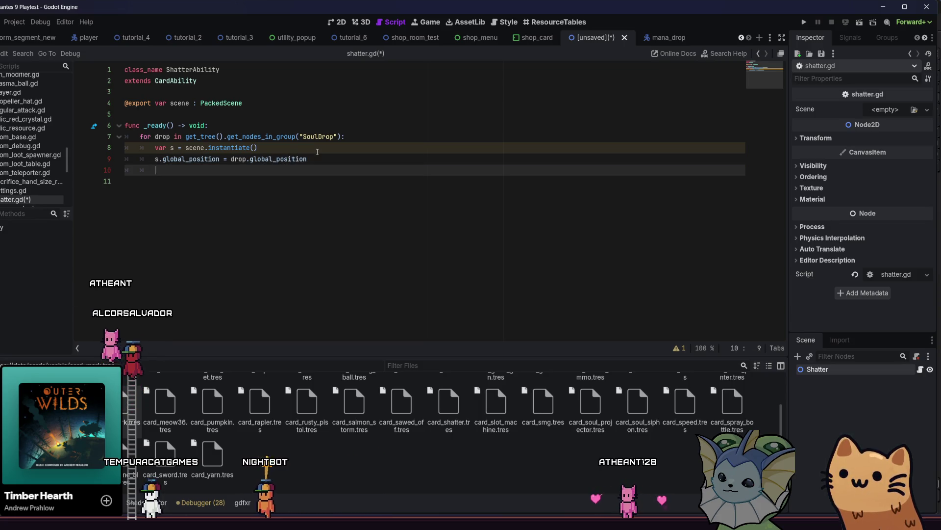
pyautogui.write('level')
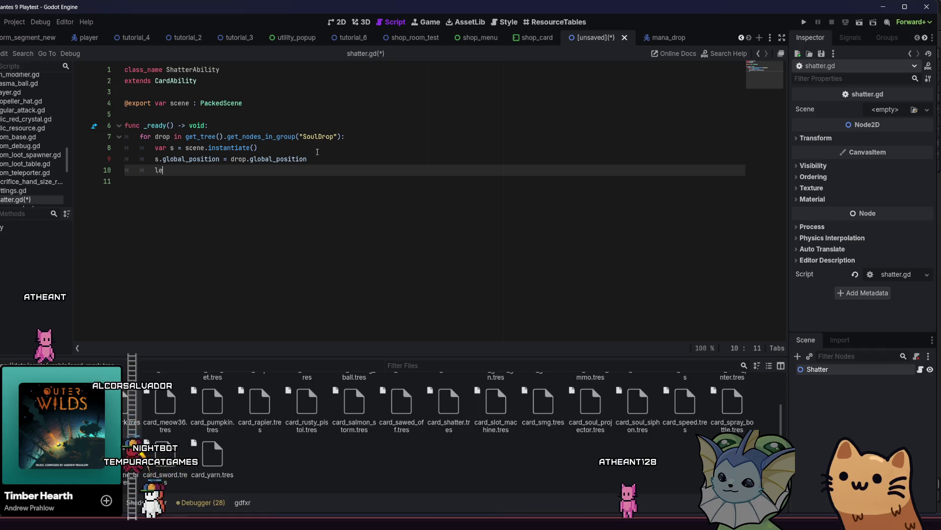
pyautogui.write('ma')
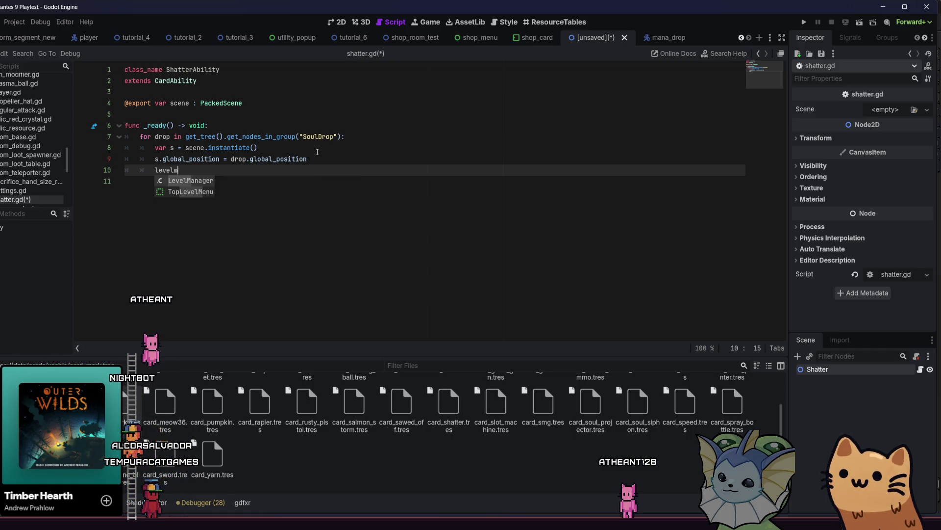
pyautogui.press('Return')
pyautogui.write('.spa')
pyautogui.press('Return')
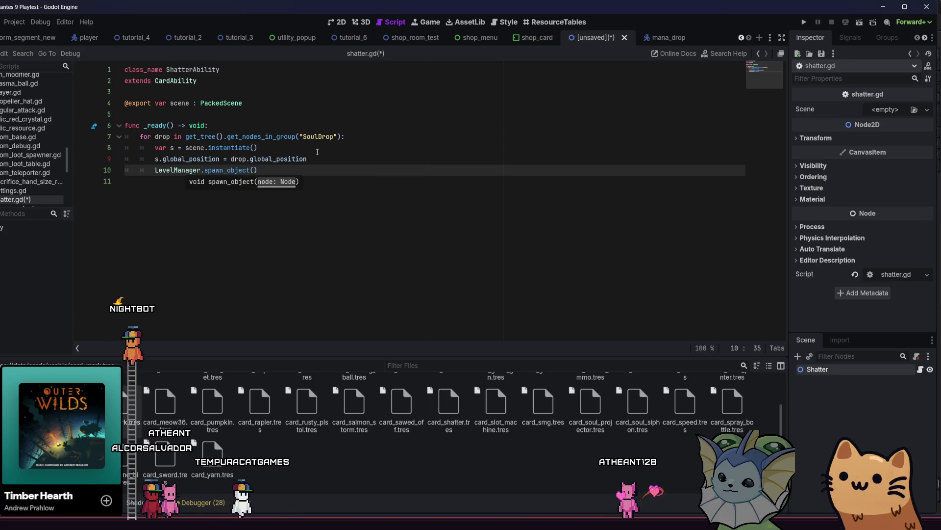
pyautogui.write('s)')
pyautogui.press('Return')
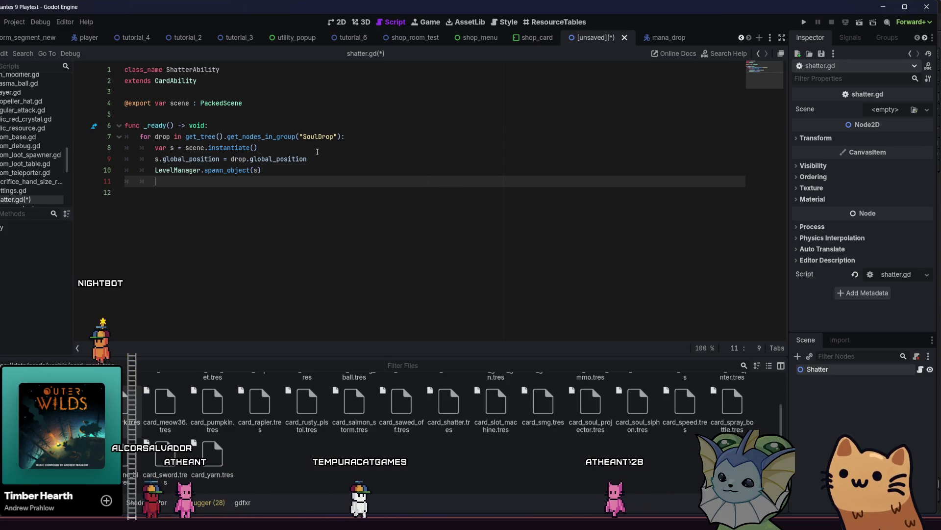
# Step: Free each drop with drop.queue_free()
pyautogui.write('drop.qu')
pyautogui.press('Down')
pyautogui.press('Return')
# Step: Save the scene as shatter.tscn in res://src/cards/abilities/effect
pyautogui.click(316, 160)
pyautogui.click(315, 182)
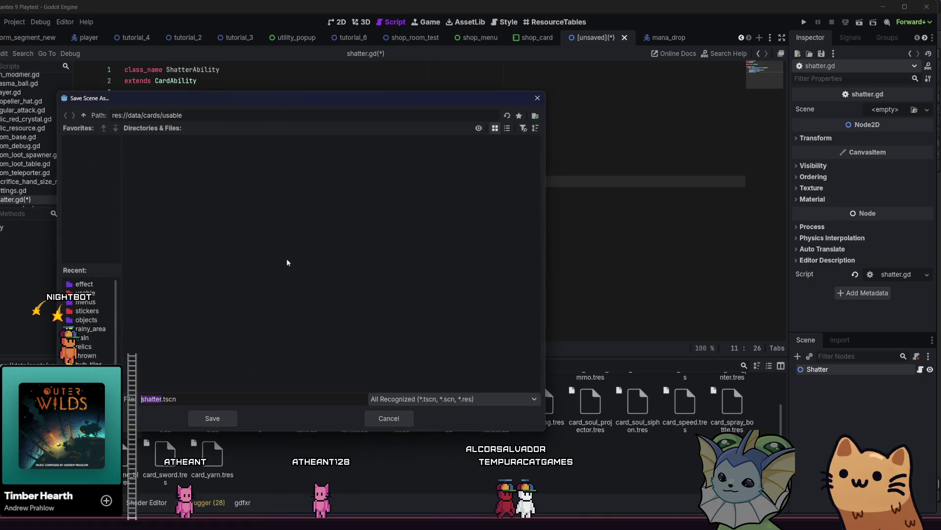
pyautogui.doubleClick(85, 113)
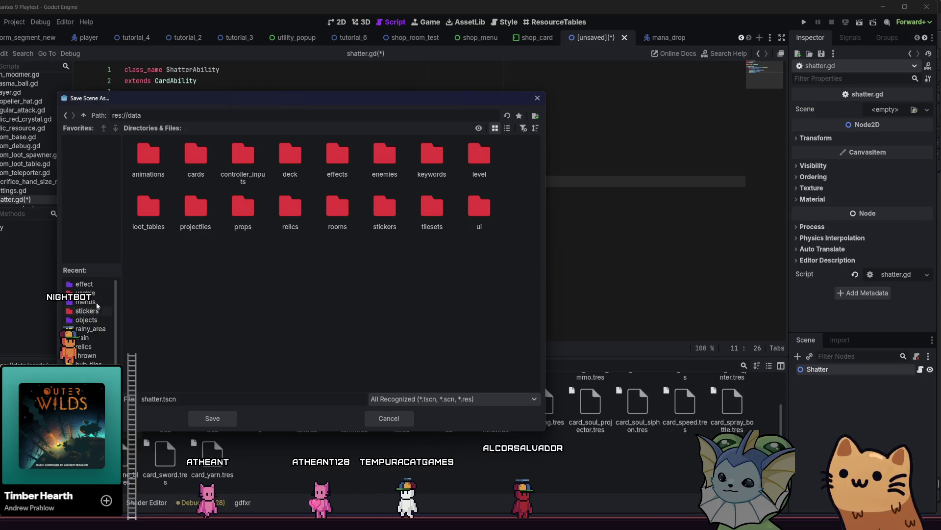
pyautogui.click(95, 320)
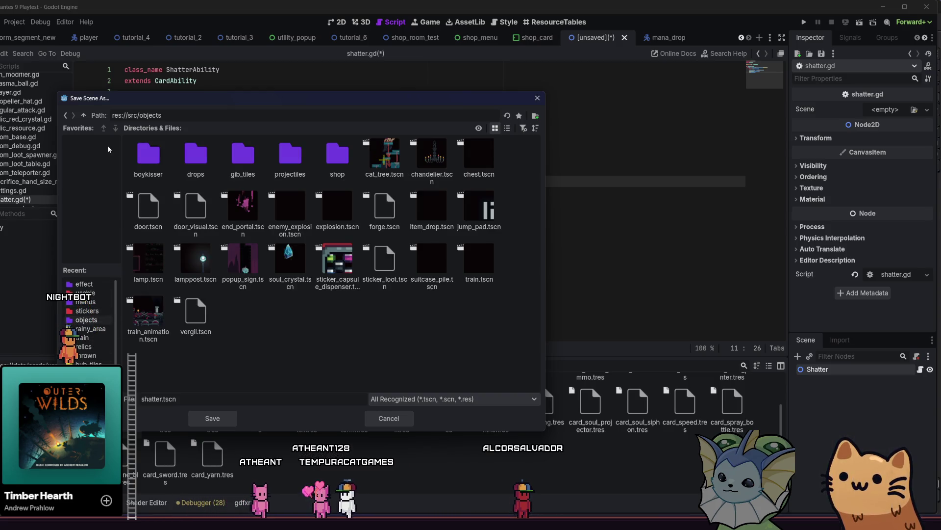
pyautogui.click(85, 116)
pyautogui.doubleClick(152, 157)
pyautogui.doubleClick(152, 157)
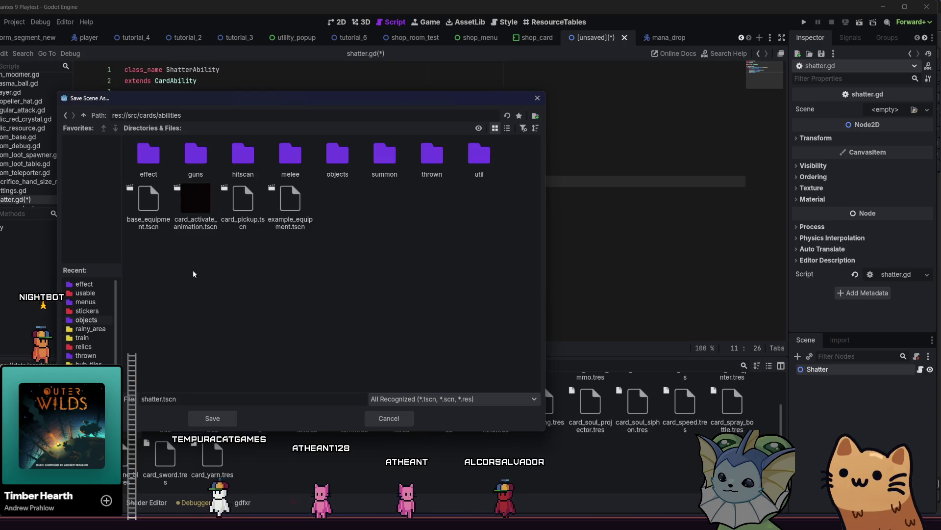
pyautogui.doubleClick(158, 169)
pyautogui.click(212, 418)
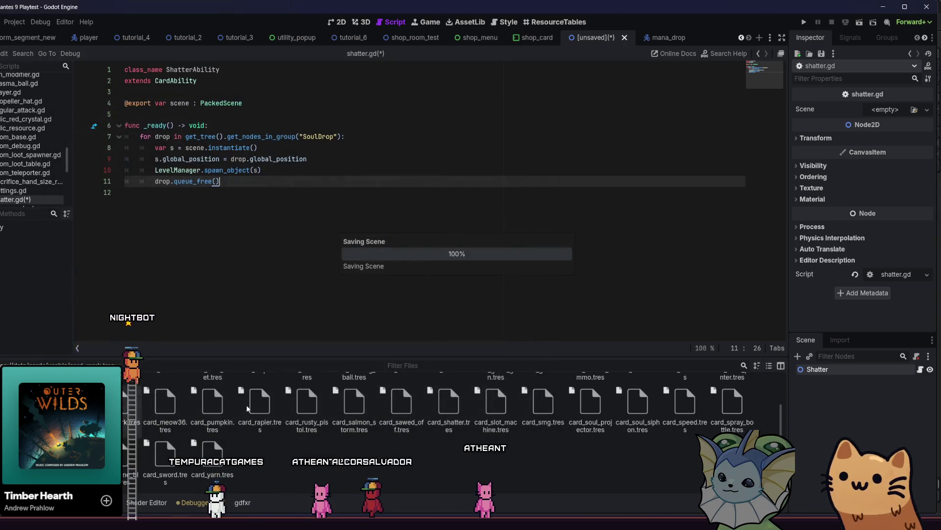
# Step: Set the exported Scene property to salmon.tscn and save
pyautogui.click(915, 109)
pyautogui.write('salmon')
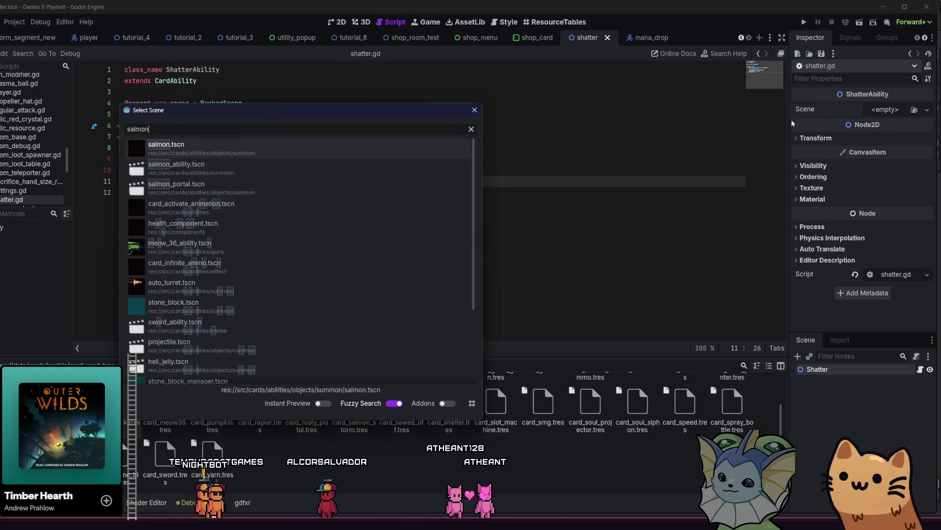
pyautogui.doubleClick(304, 149)
pyautogui.hotkey('ctrl', 's')
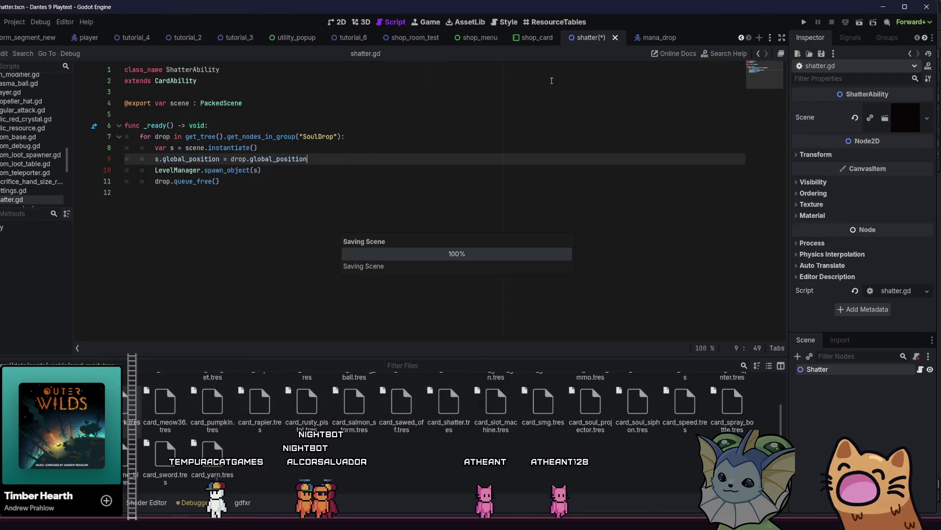
# Step: Switch to the shop_card scene tab and back to shatter
pyautogui.click(634, 40)
pyautogui.click(591, 39)
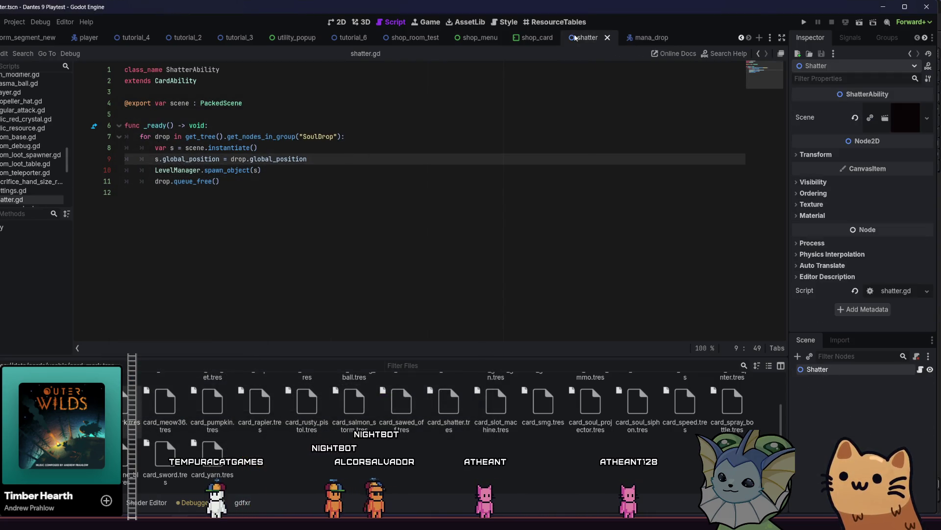
pyautogui.click(566, 37)
pyautogui.click(591, 37)
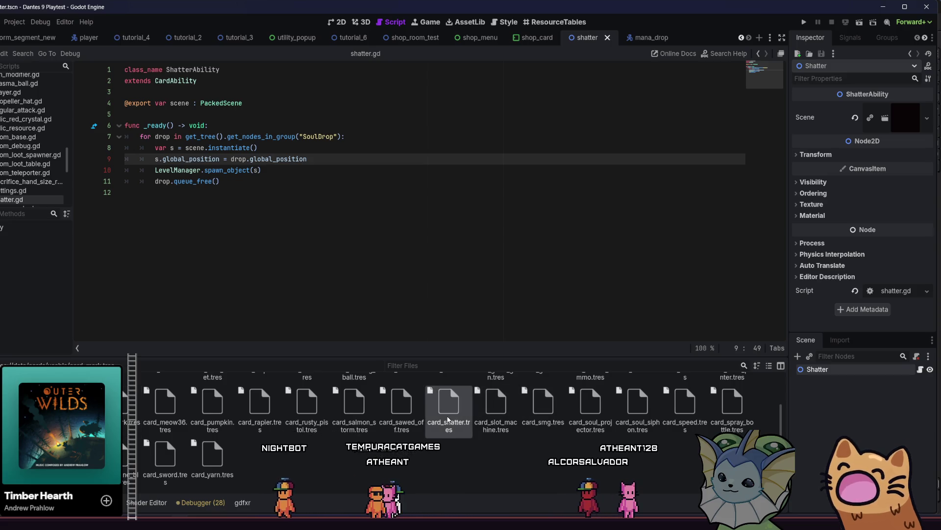
# Step: Assign the chosen scene as card_shatter.tres's Card Scene and enter 5 in a field below
pyautogui.click(448, 406)
pyautogui.click(911, 196)
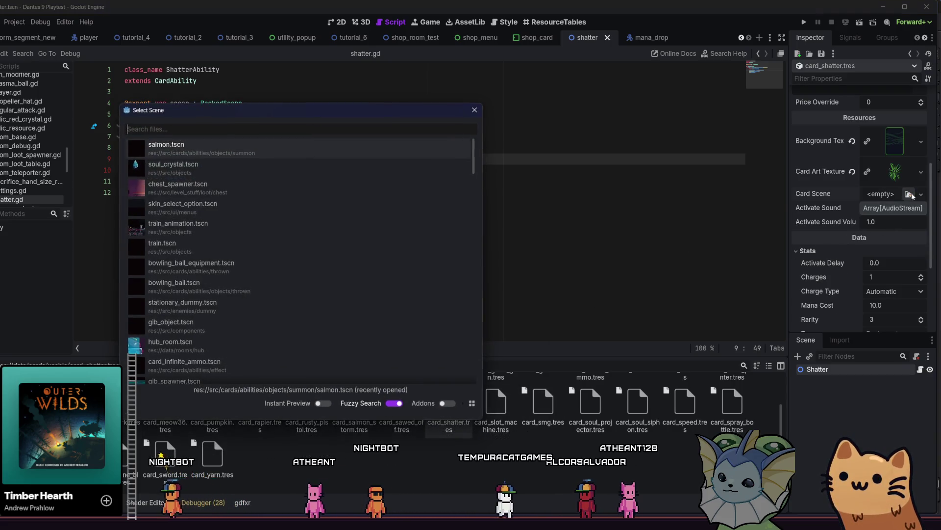
pyautogui.doubleClick(238, 146)
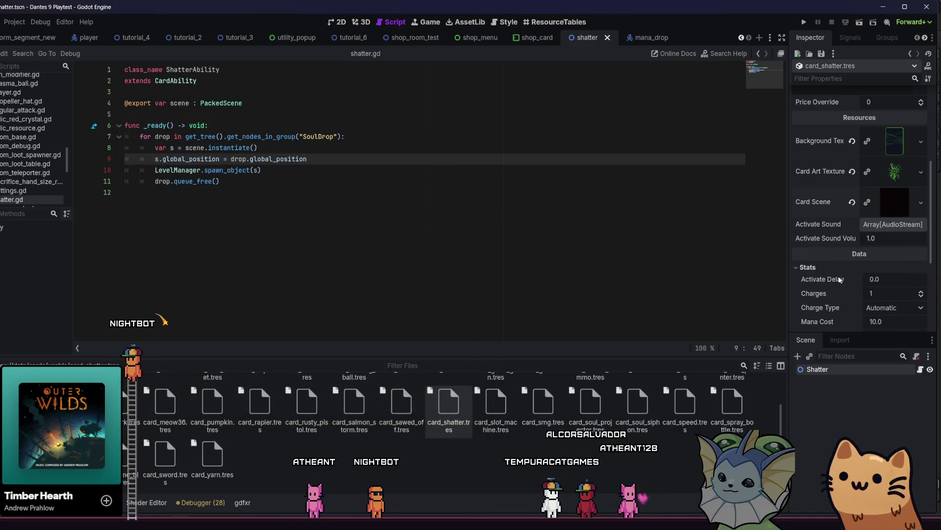
pyautogui.scroll(-3, 839, 280)
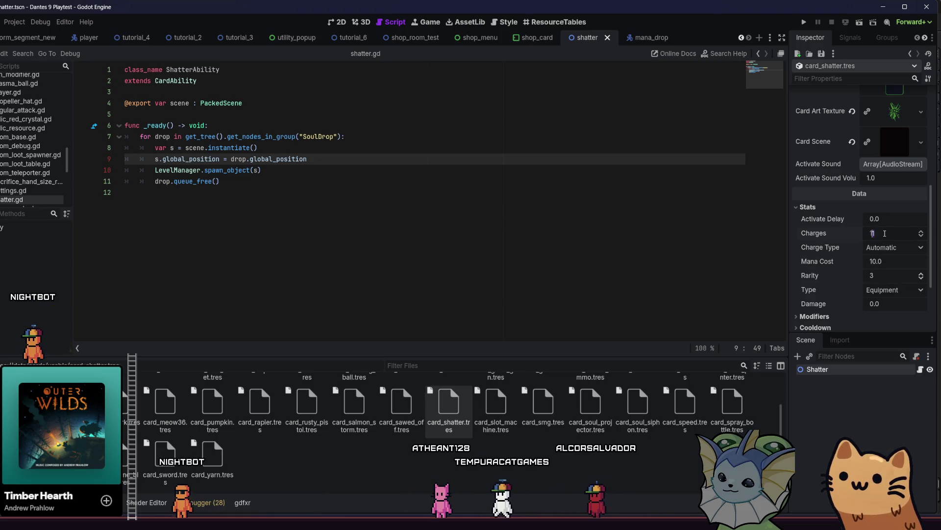
pyautogui.write('5')
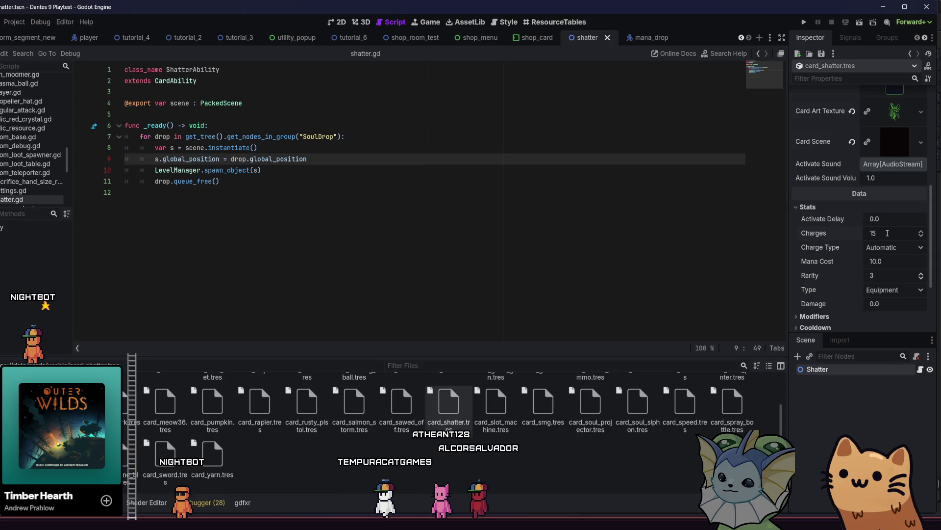
# Step: Toggle the Weapon mod category under Mod Categories and save the card resource
pyautogui.scroll(-1, 851, 264)
pyautogui.click(832, 278)
pyautogui.scroll(-3, 825, 211)
pyautogui.click(815, 199)
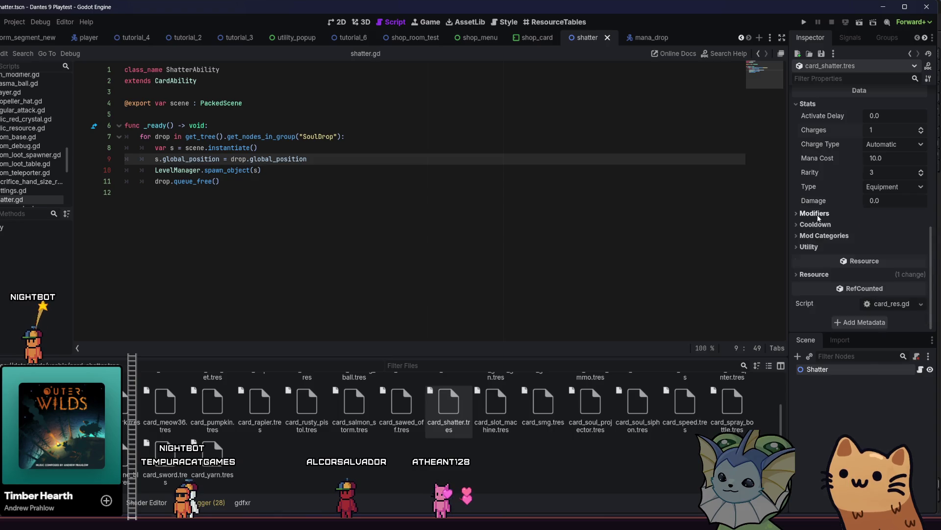
pyautogui.click(811, 236)
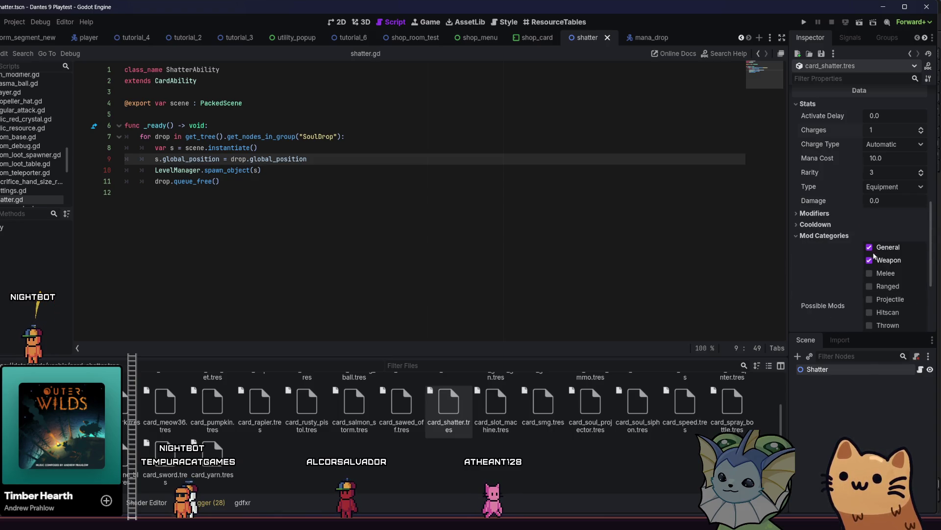
pyautogui.click(854, 233)
pyautogui.click(855, 229)
pyautogui.scroll(-3, 840, 240)
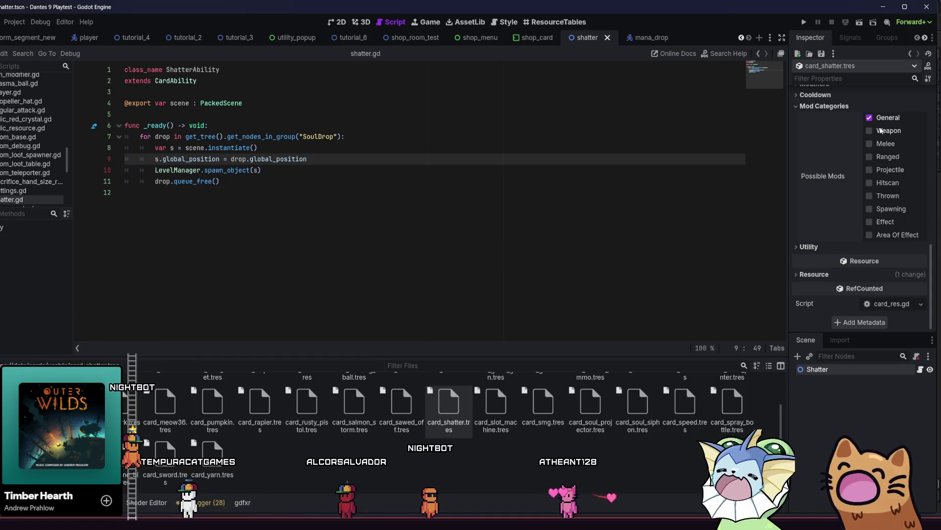
pyautogui.click(881, 130)
pyautogui.hotkey('ctrl', 's')
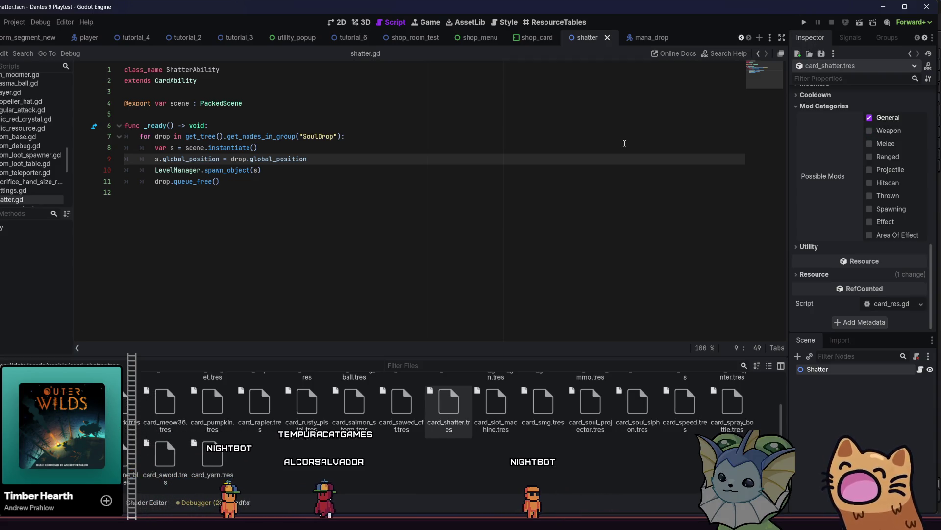
# Step: Change the Shatter card's Type from Equipment to Utility and run the project
pyautogui.scroll(10, 820, 145)
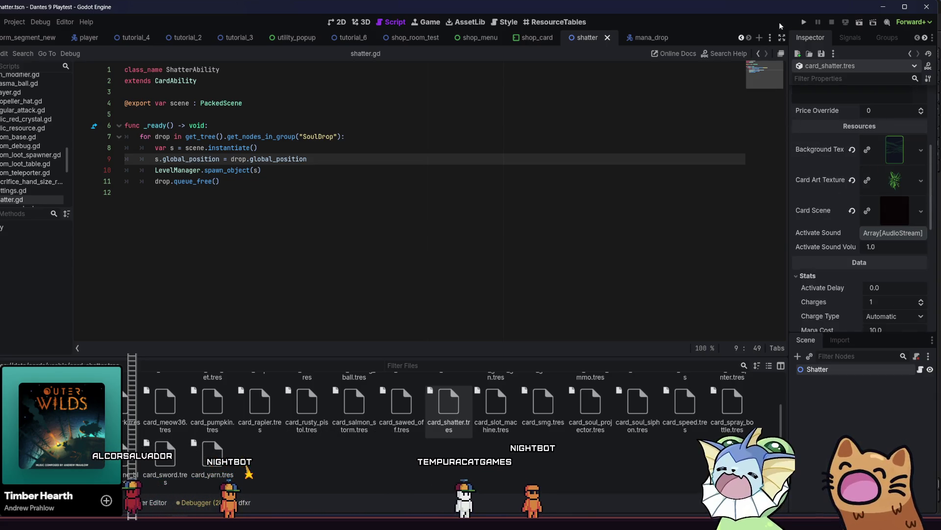
pyautogui.scroll(-4, 804, 110)
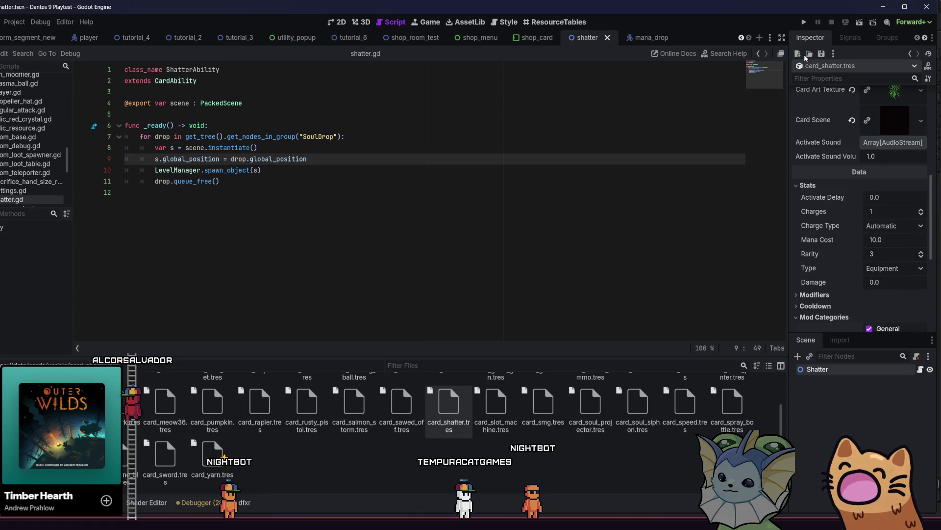
pyautogui.scroll(-4, 845, 205)
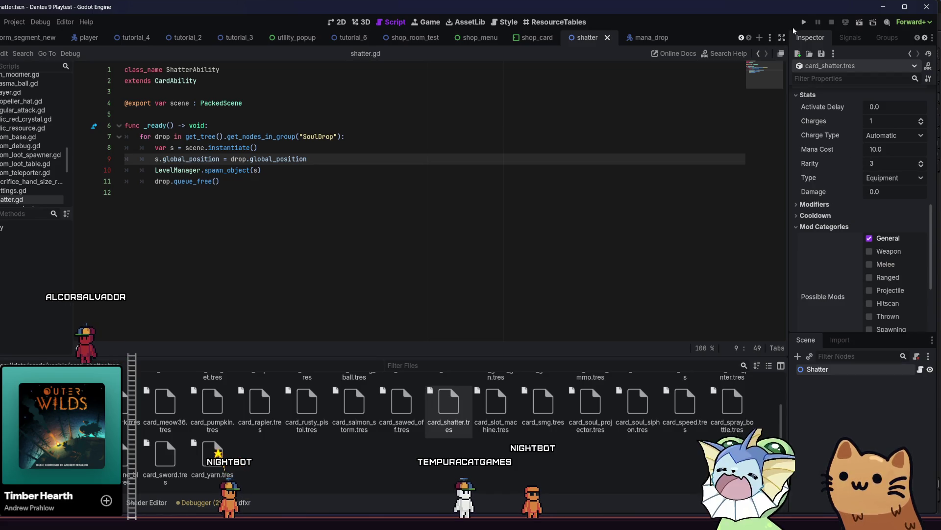
pyautogui.click(888, 200)
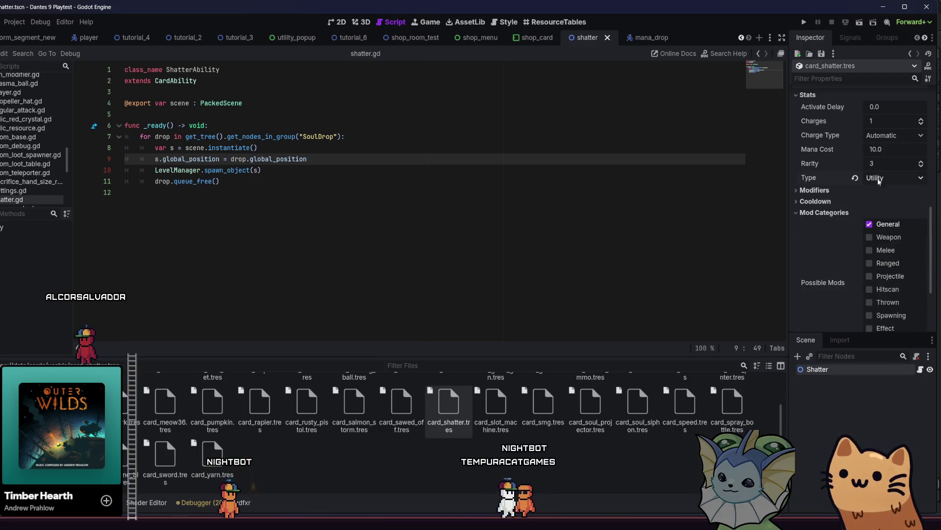
pyautogui.click(800, 27)
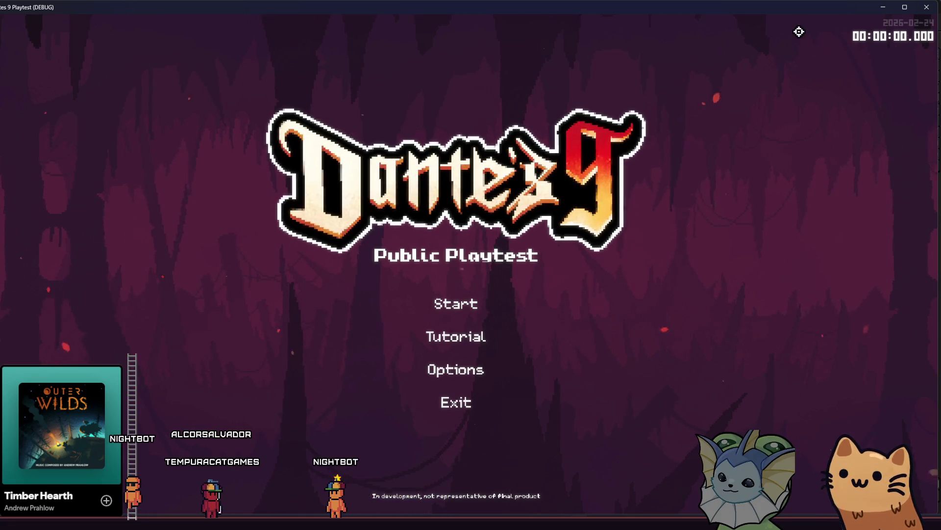
# Step: Start a new game and walk the cat out of the train cabin onto the floor
pyautogui.click(500, 308)
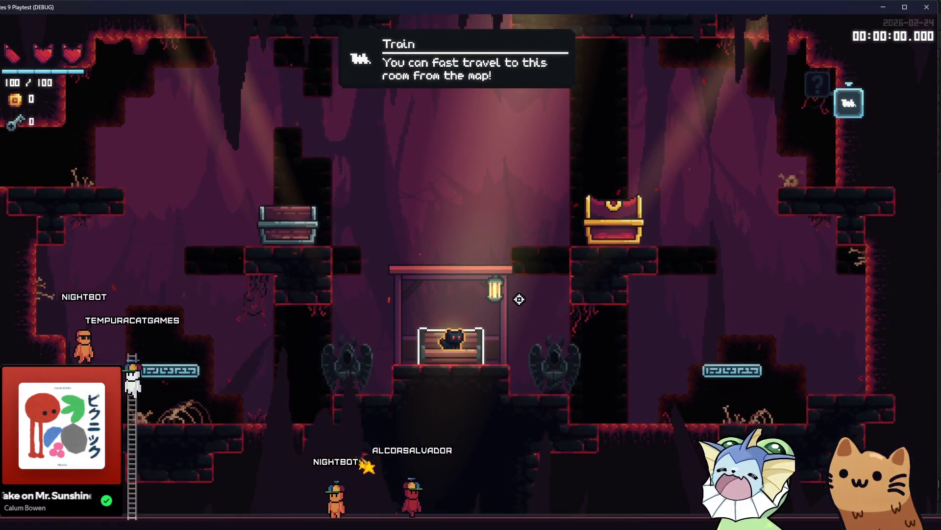
pyautogui.press('Left')
pyautogui.press('space')
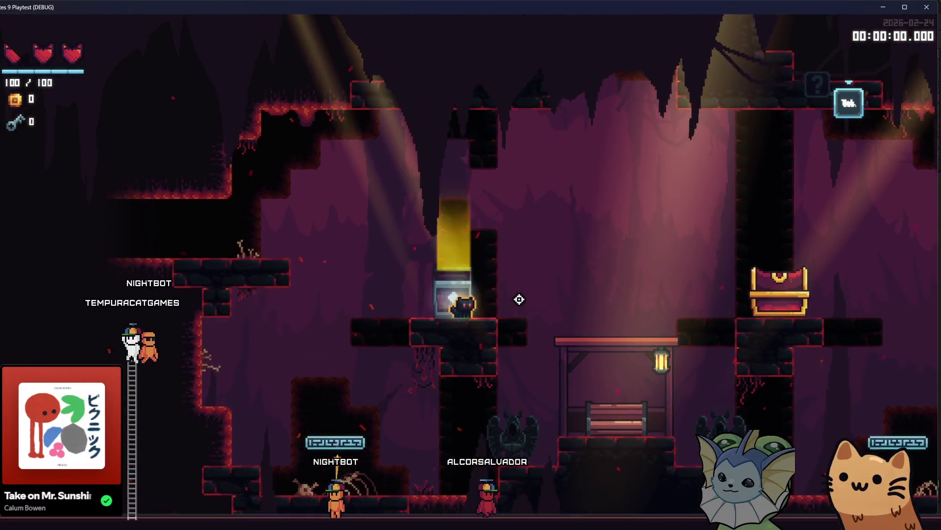
pyautogui.press('space')
pyautogui.press('Right')
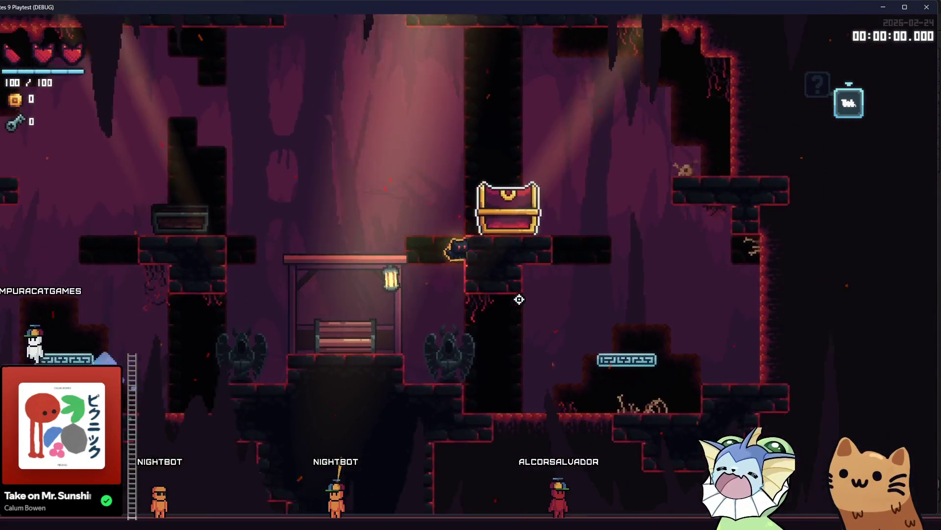
pyautogui.press('Right')
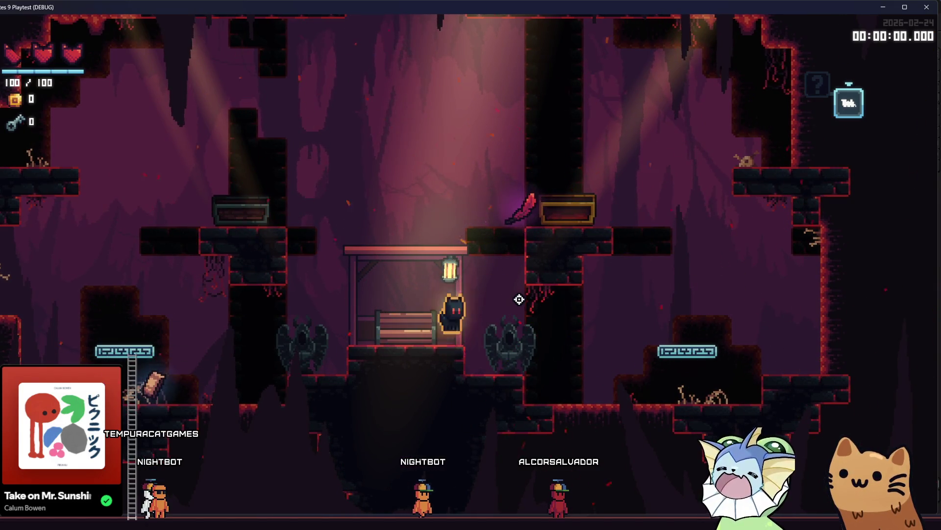
# Step: Jump up past the shrine to the left ledge, then bring up the debug menu
pyautogui.press('space')
pyautogui.press('Right')
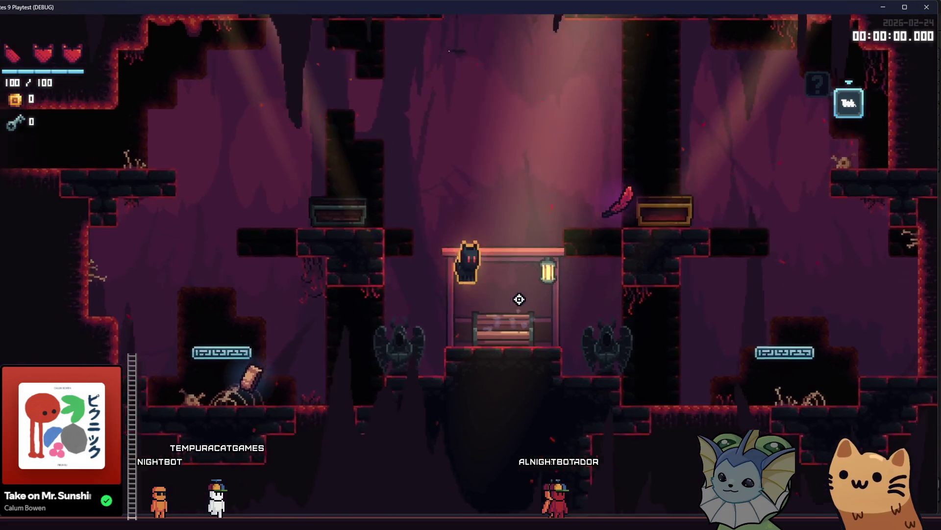
pyautogui.press('space')
pyautogui.press('Left')
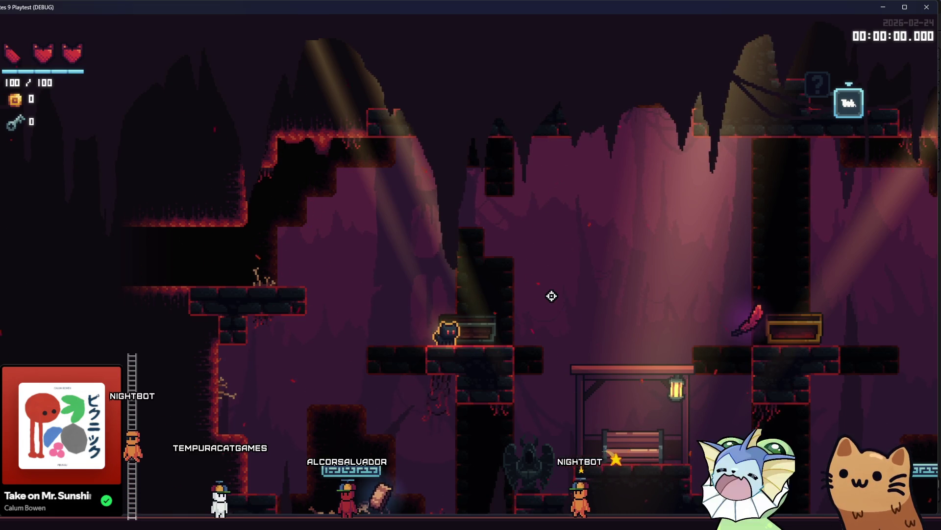
pyautogui.press('`')
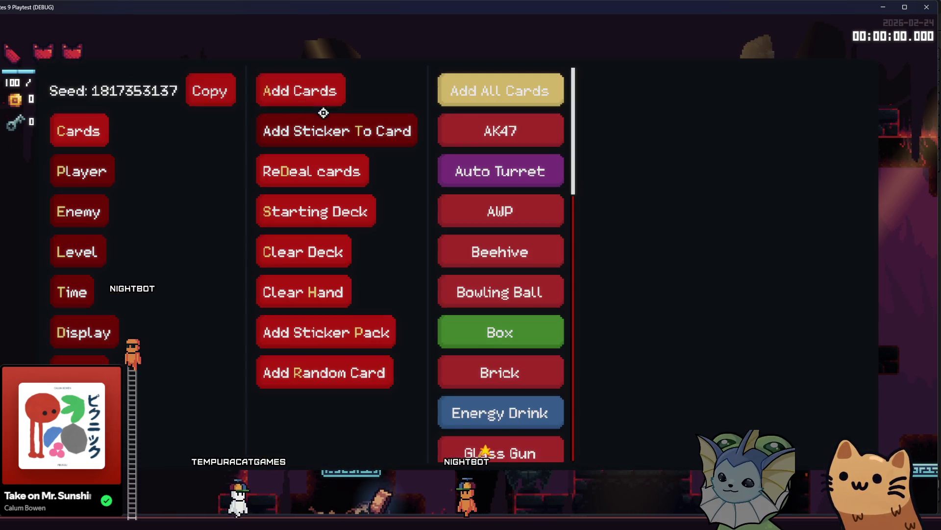
# Step: Add a Shatter card to the hand from the debug list and walk right into the cave
pyautogui.scroll(-10, 461, 188)
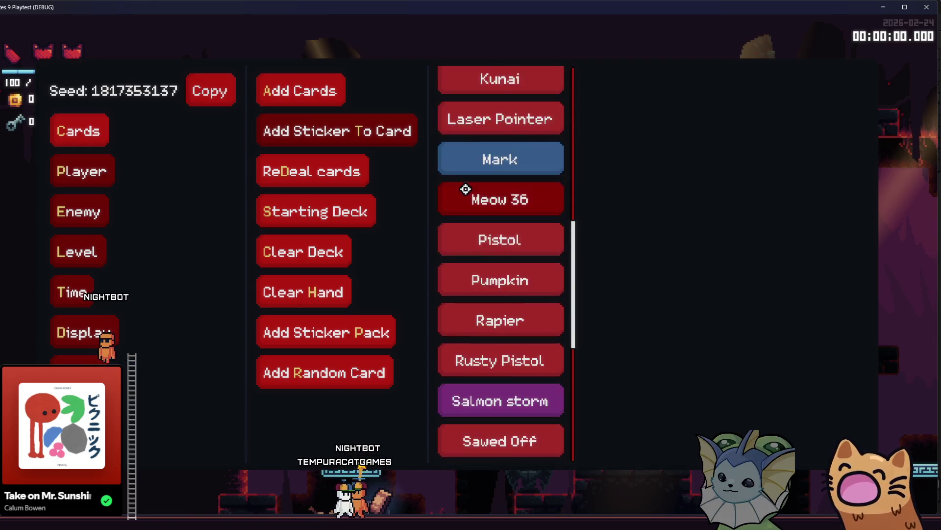
pyautogui.click(490, 118)
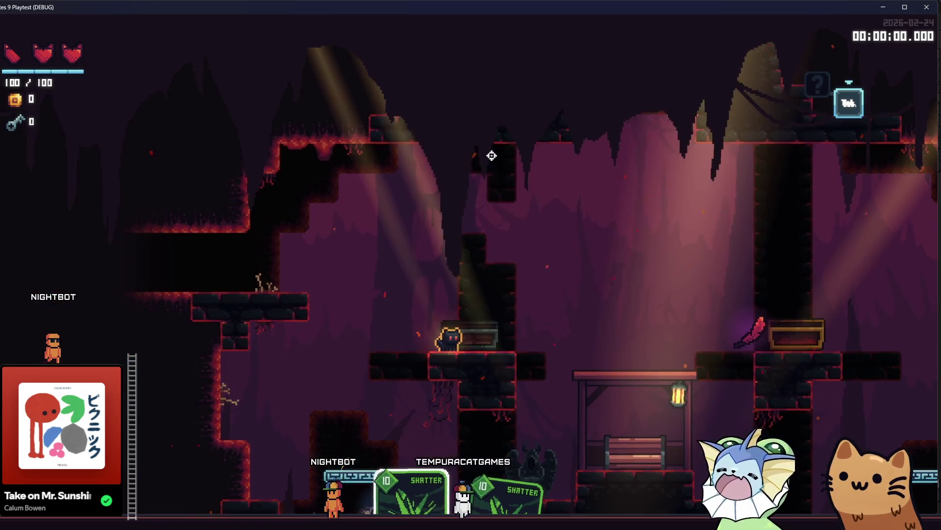
pyautogui.press('Right')
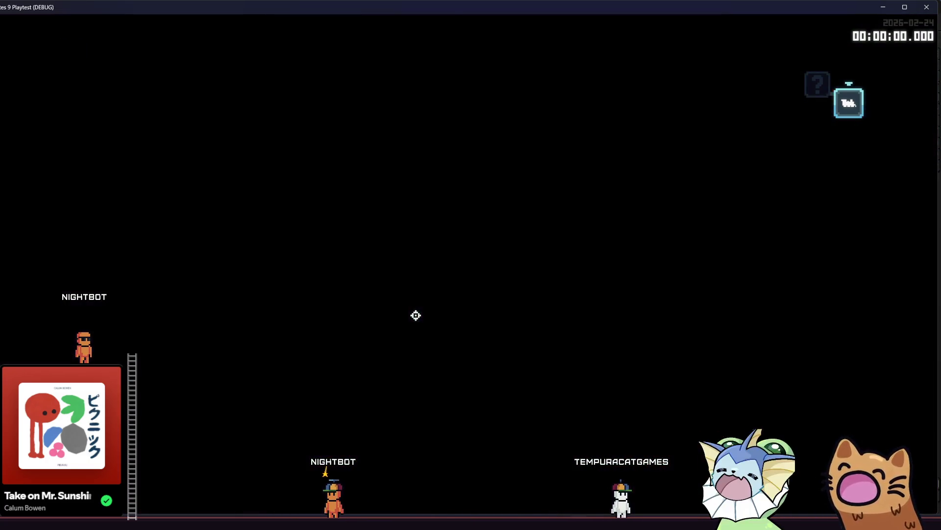
pyautogui.press('Right')
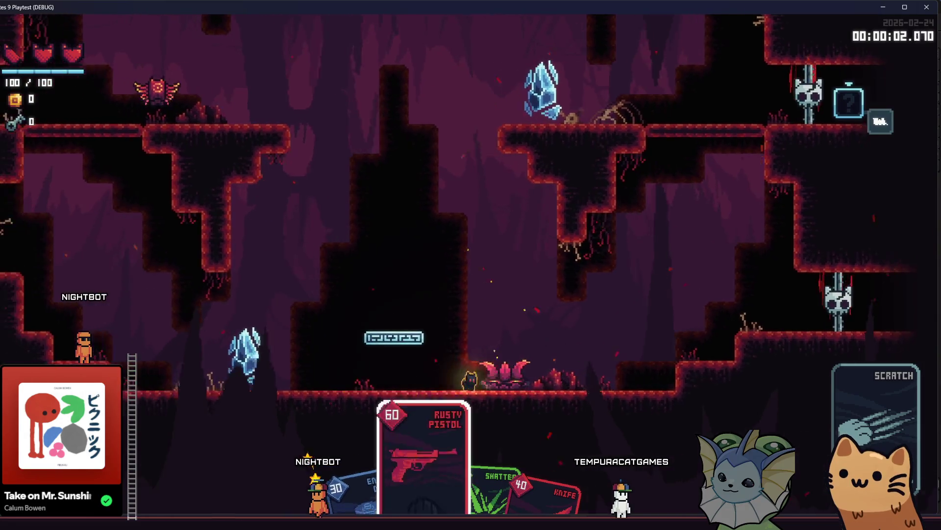
# Step: Fight the cave enemies with pistol shots, a knife slash and the Shatter card, then quit with F8
pyautogui.click(740, 362)
pyautogui.press('Left')
pyautogui.press('space')
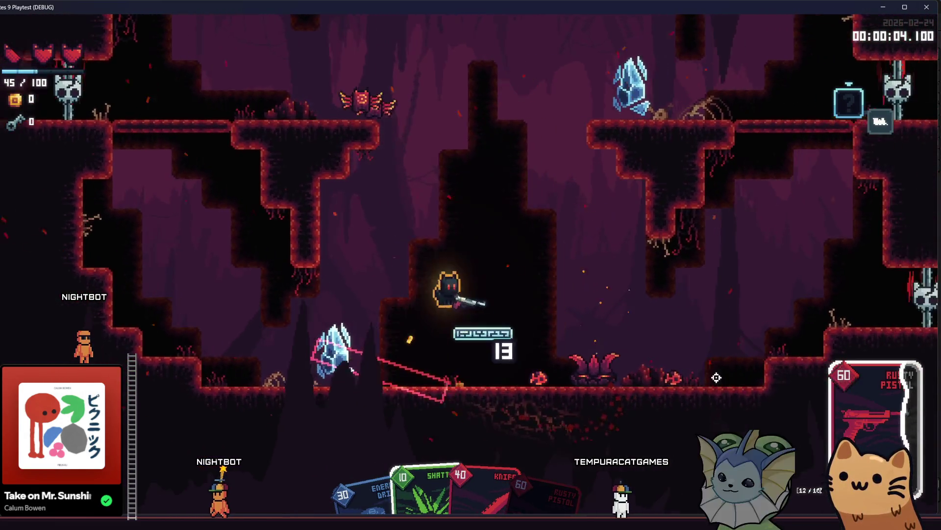
pyautogui.click(662, 380)
pyautogui.click(617, 387)
pyautogui.click(603, 422)
pyautogui.click(613, 407)
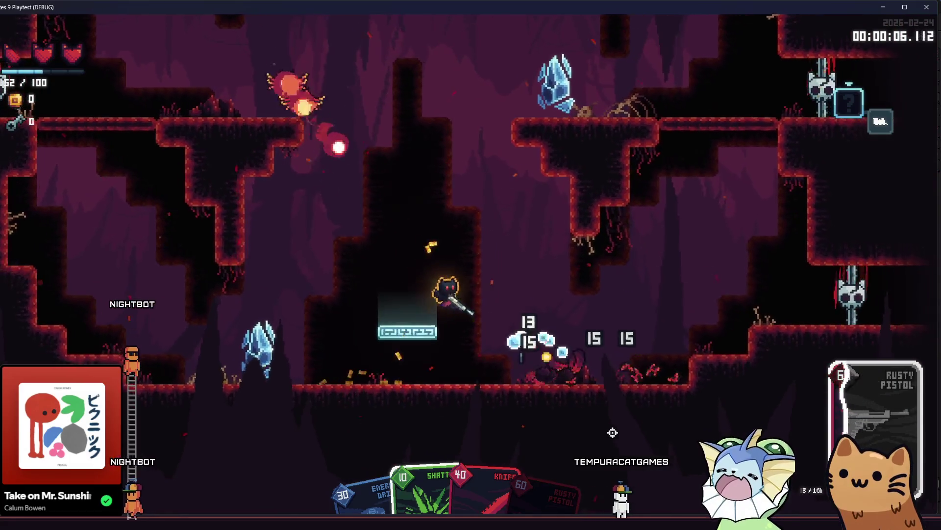
pyautogui.click(634, 370)
pyautogui.rightClick(634, 370)
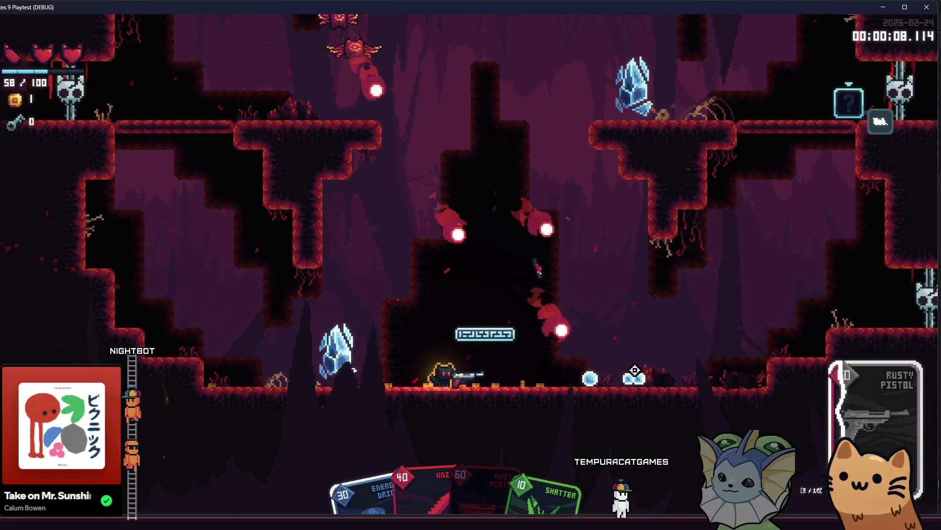
pyautogui.rightClick(644, 367)
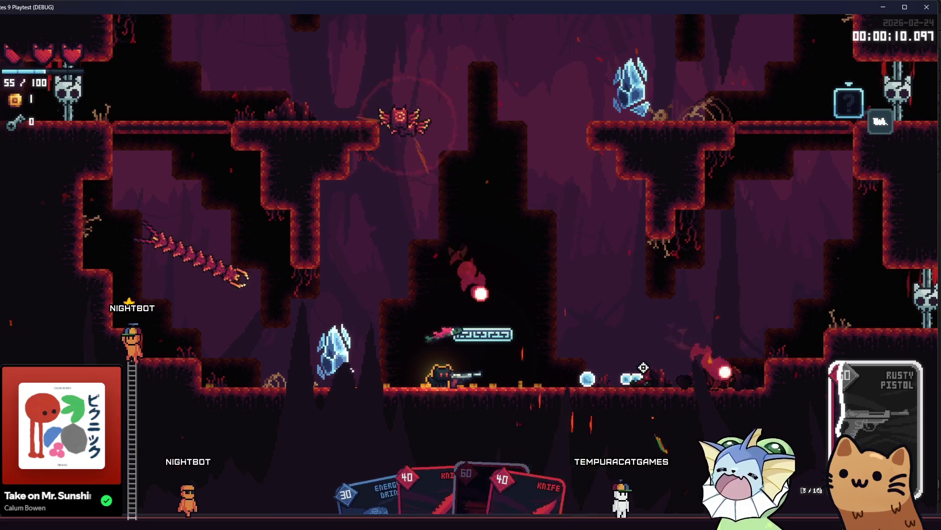
pyautogui.press('d')
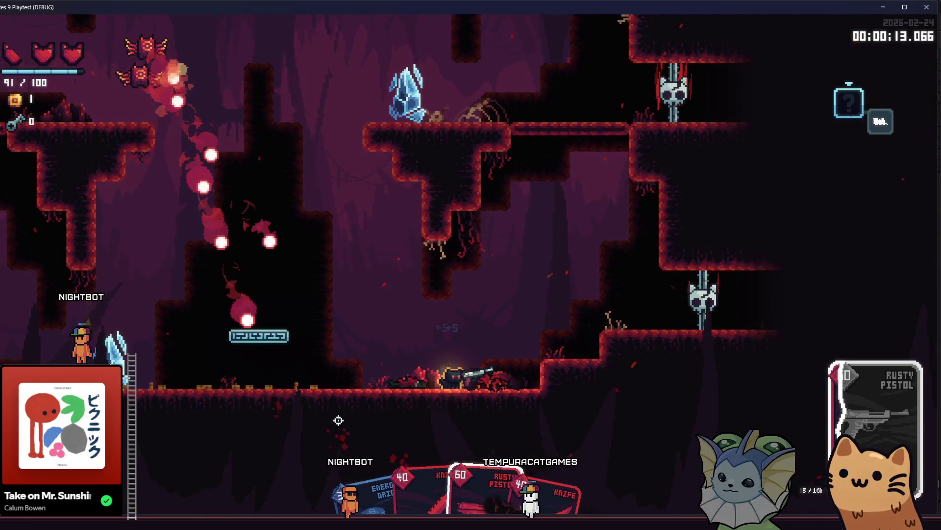
pyautogui.press('F8')
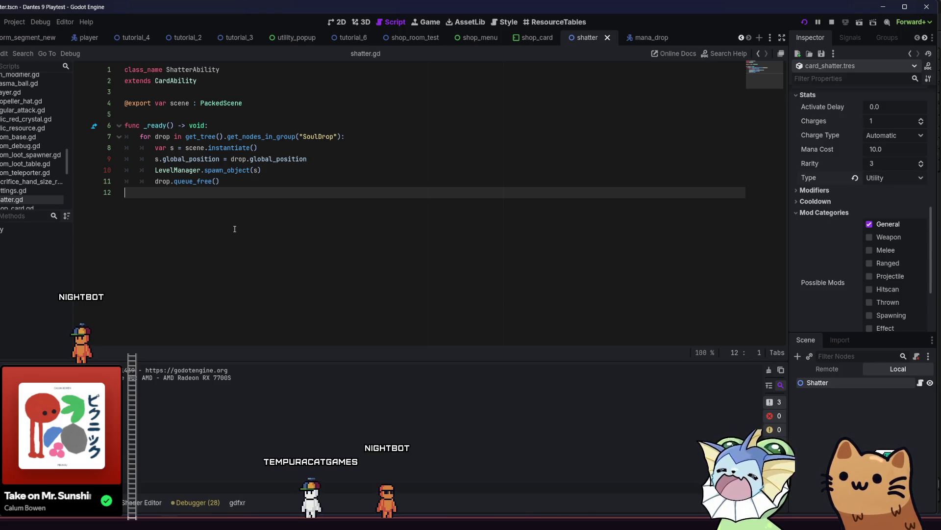
# Step: Switch to the mana_drop scene, rerun the game and fight through the first room
pyautogui.click(655, 37)
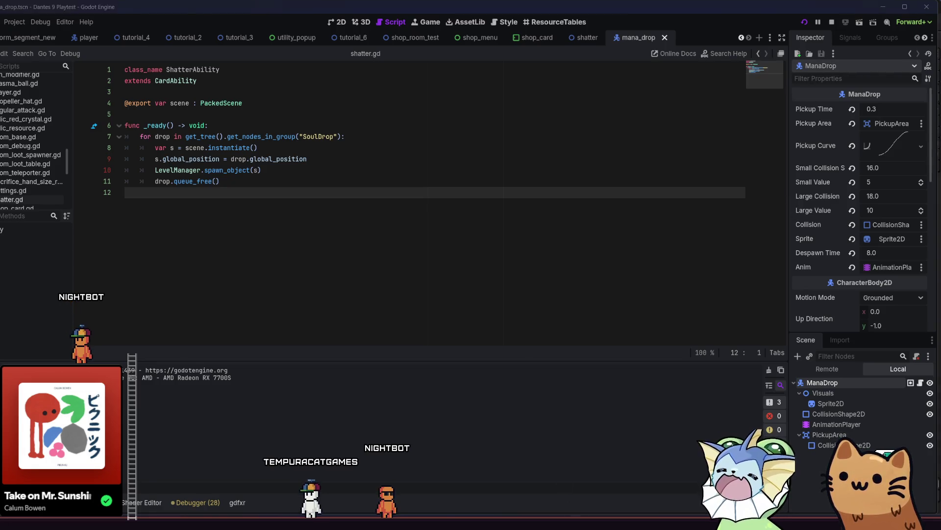
pyautogui.hotkey('alt', 'Tab')
pyautogui.press('Tab')
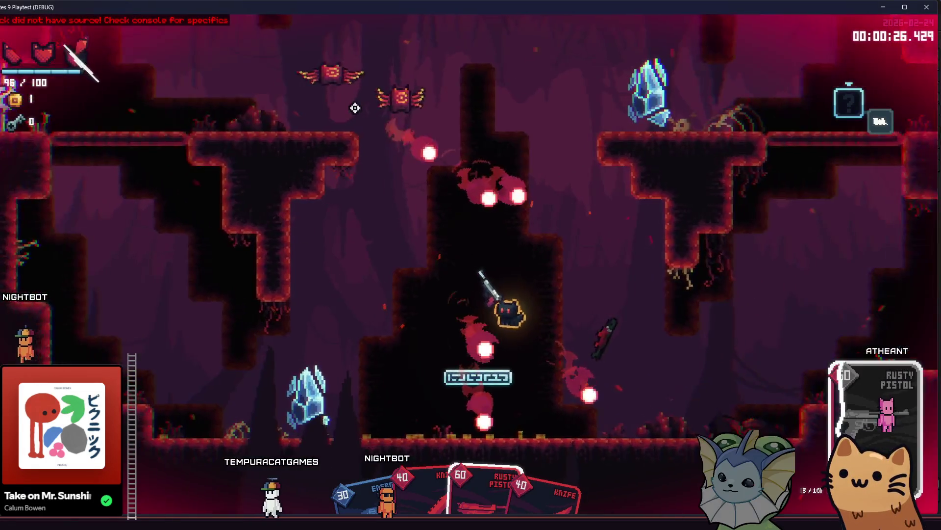
pyautogui.press('d')
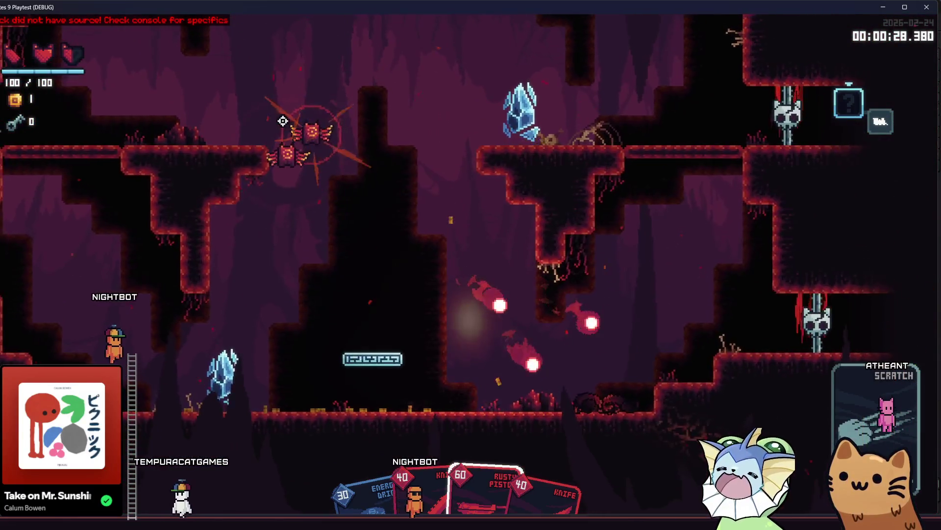
pyautogui.press('a')
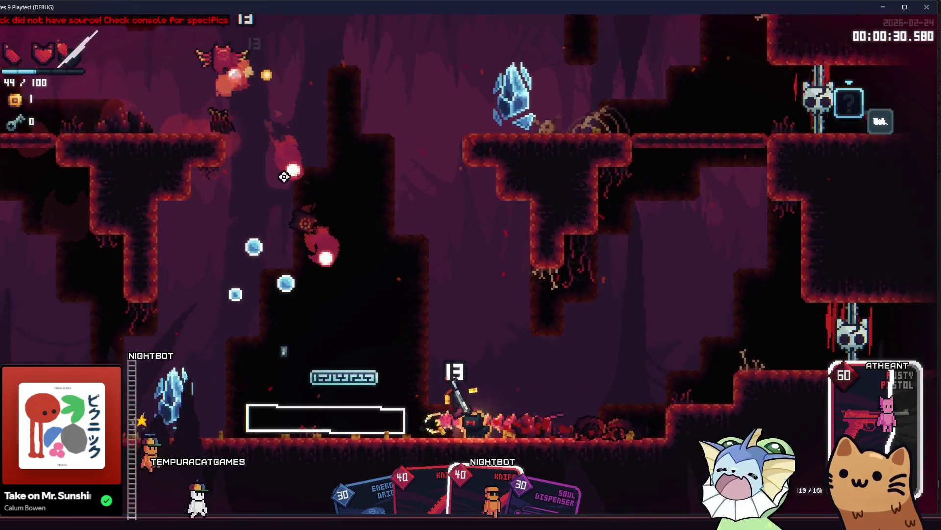
# Step: Reveal the cards through the debug Cards menu, play Shatter, then return to line 9 of shatter.gd
pyautogui.press('`')
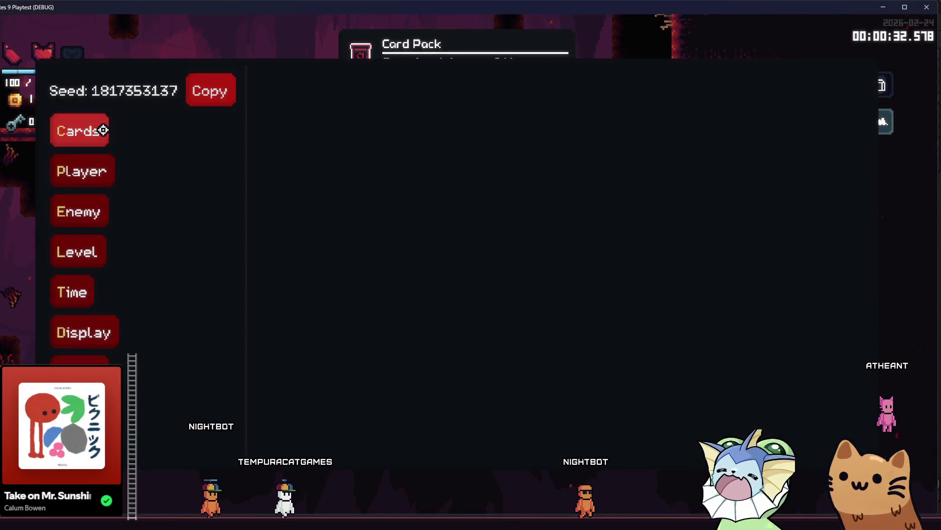
pyautogui.click(103, 130)
pyautogui.click(325, 168)
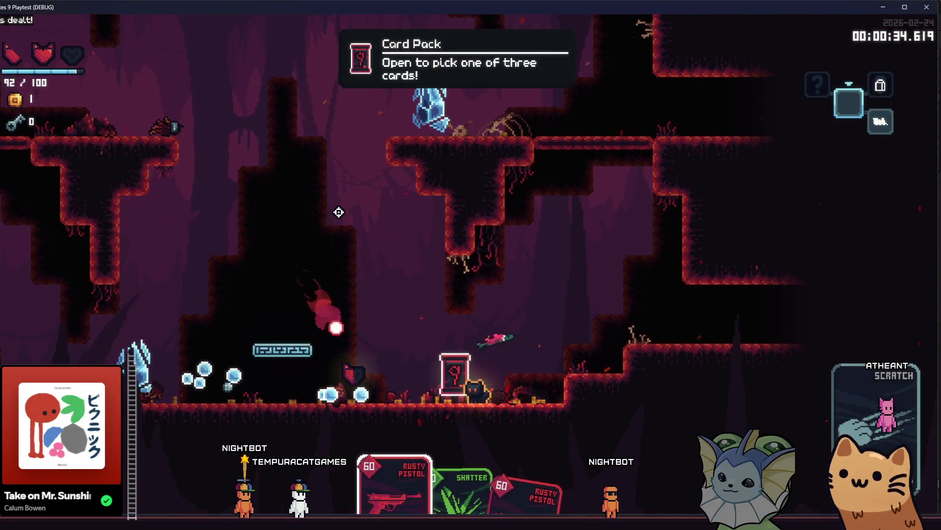
pyautogui.press('d')
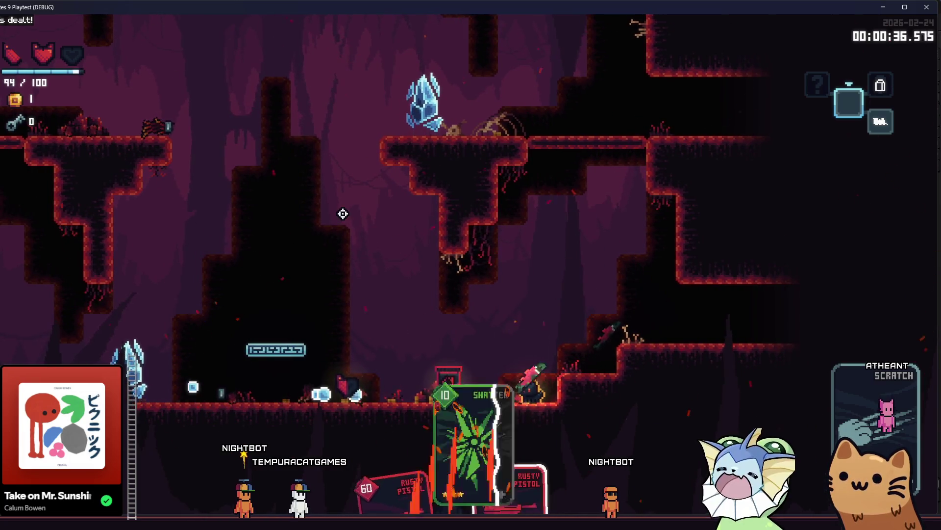
pyautogui.click(343, 213)
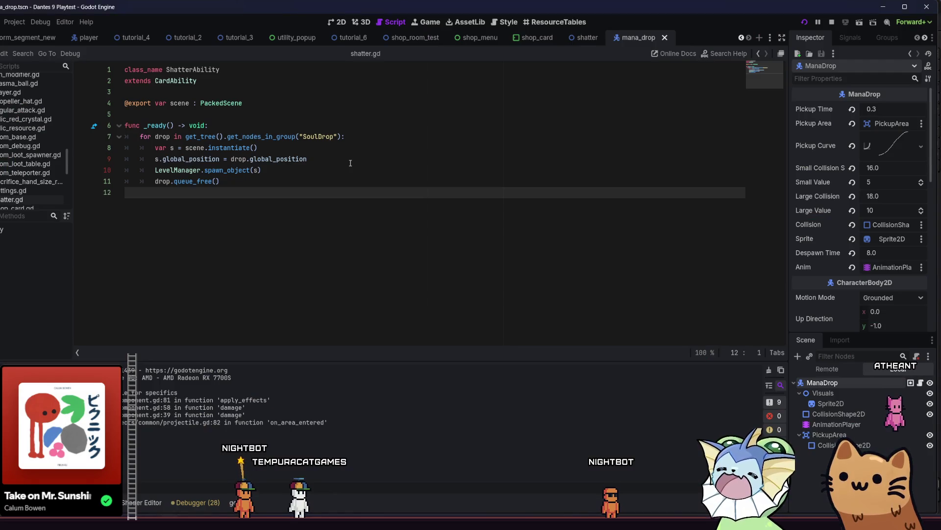
pyautogui.click(350, 163)
pyautogui.click(330, 186)
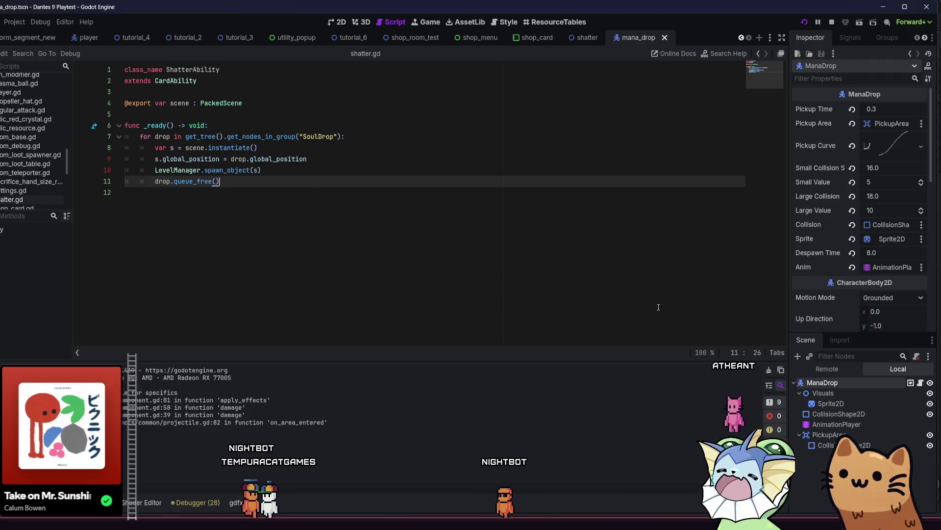
# Step: Check the signals and groups of the Shatter and mana_drop nodes, then switch to the running game
pyautogui.click(587, 39)
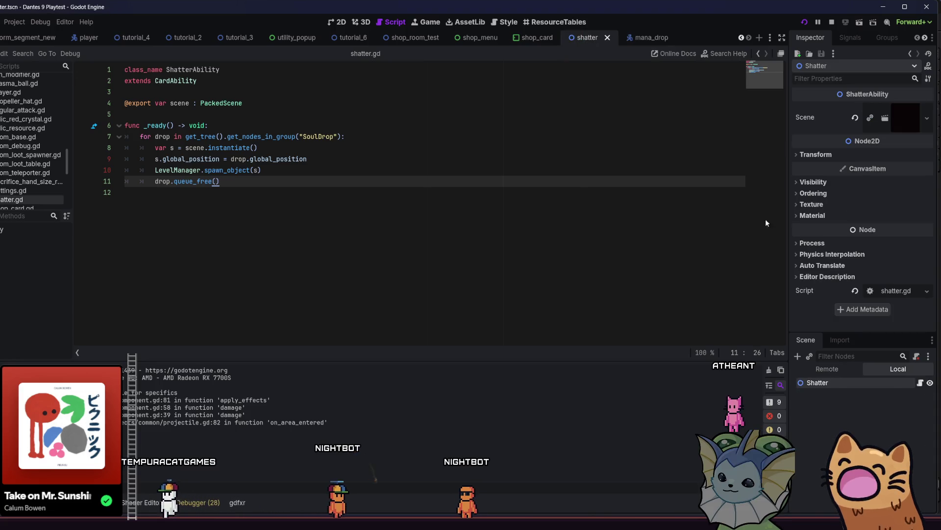
pyautogui.click(839, 39)
pyautogui.click(880, 39)
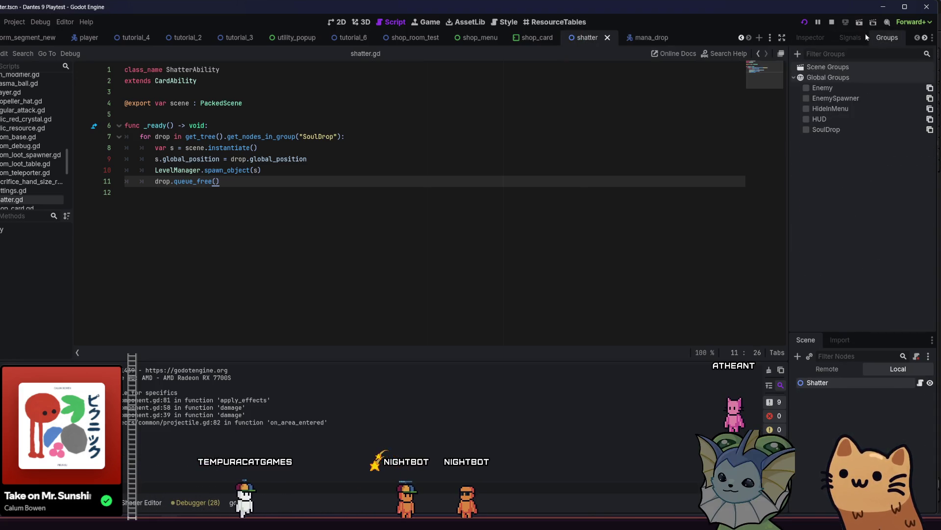
pyautogui.click(811, 38)
pyautogui.click(639, 38)
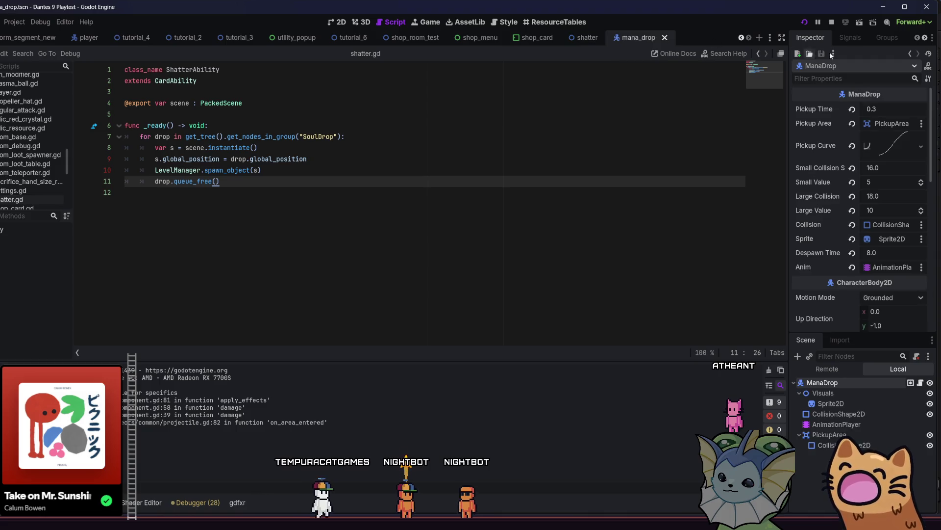
pyautogui.click(887, 41)
pyautogui.click(799, 40)
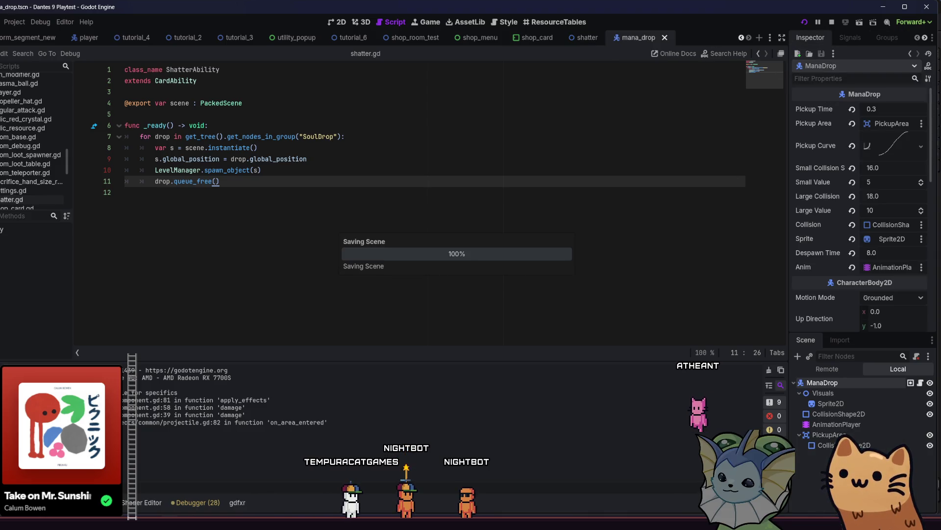
pyautogui.click(579, 478)
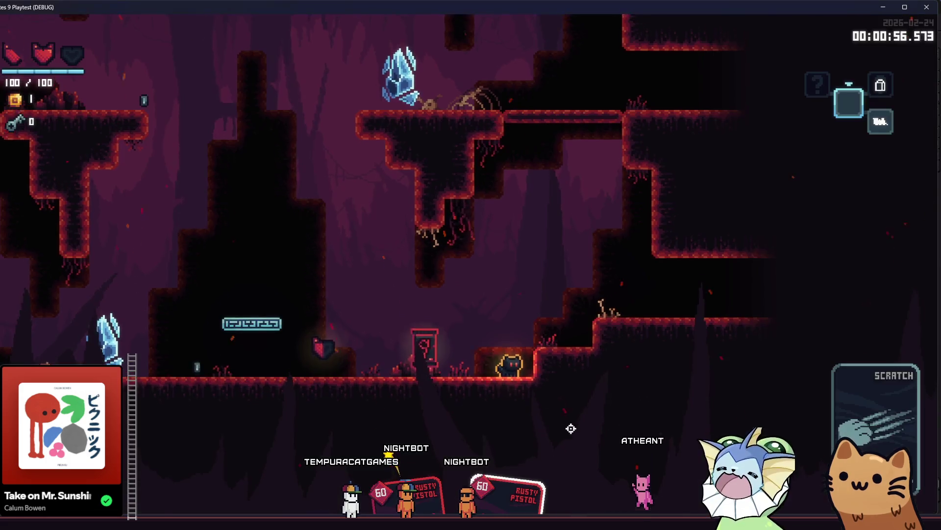
# Step: Move left through the cave, dropping to the lower floor while shooting the eyeball enemies
pyautogui.press('space')
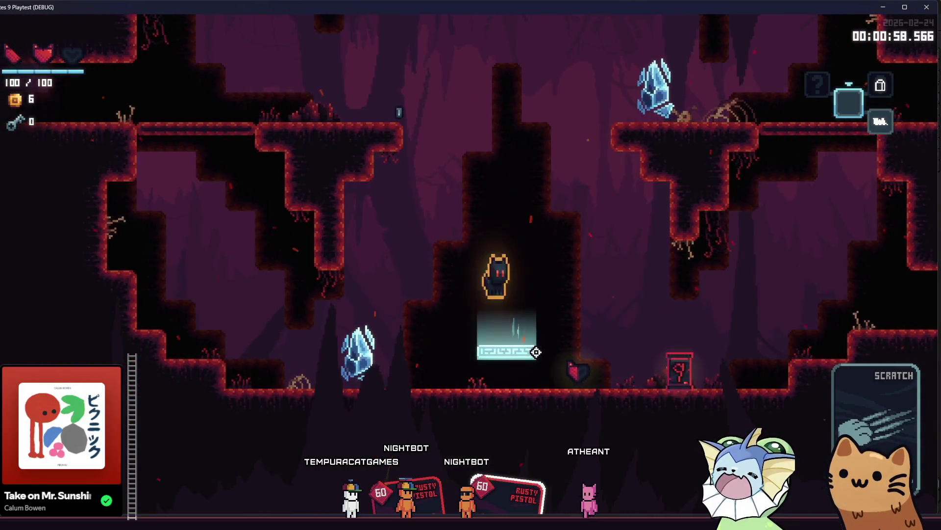
pyautogui.press('a')
pyautogui.press('a')
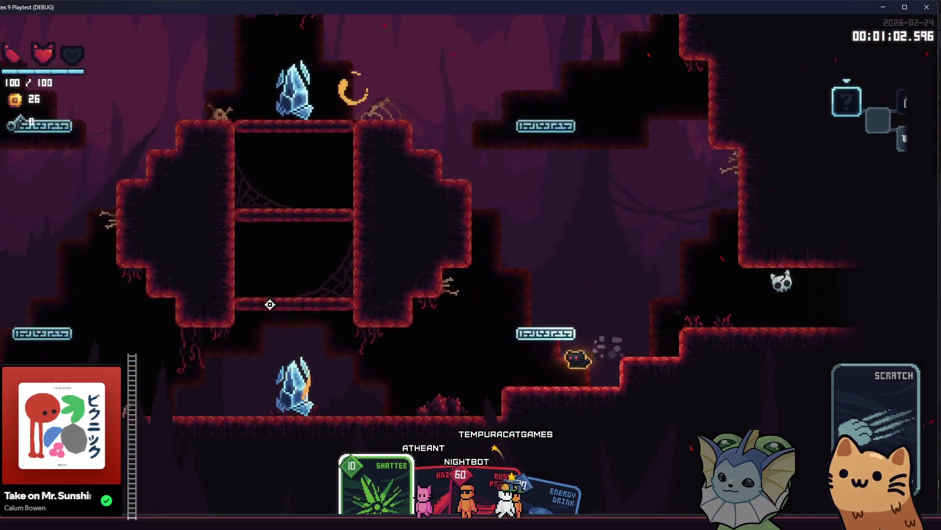
pyautogui.click(285, 340)
pyautogui.press('a')
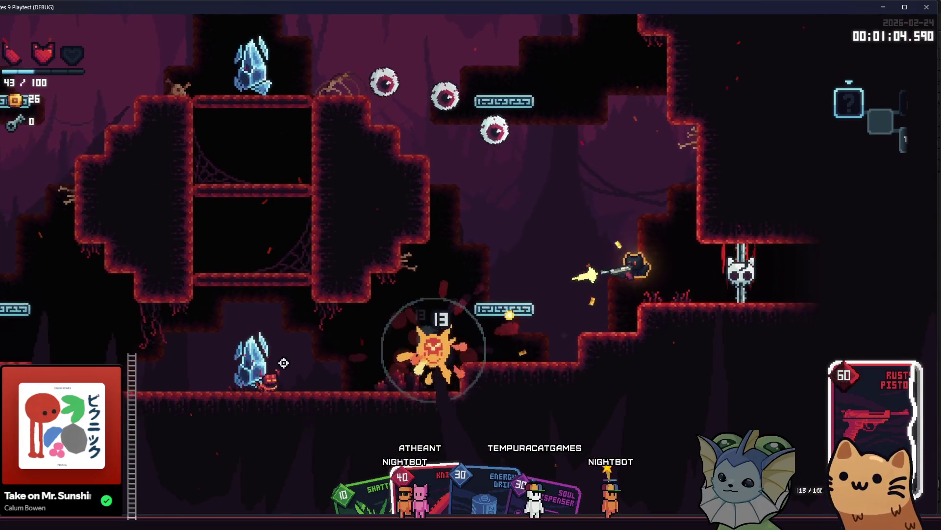
pyautogui.click(537, 368)
pyautogui.press('a')
pyautogui.click(537, 368)
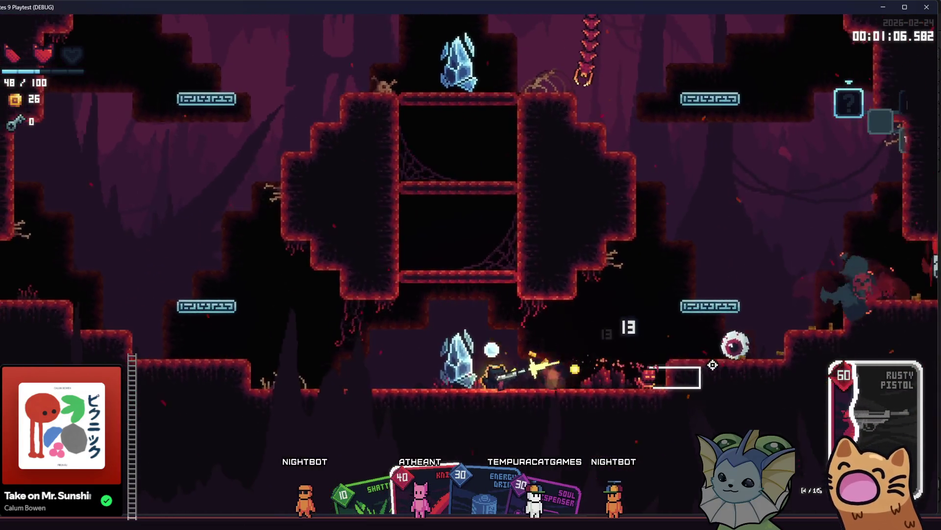
# Step: Chase the enemies right with Scratch slashes and a chain attack, then return to shatter.gd
pyautogui.press('d')
pyautogui.click(752, 315)
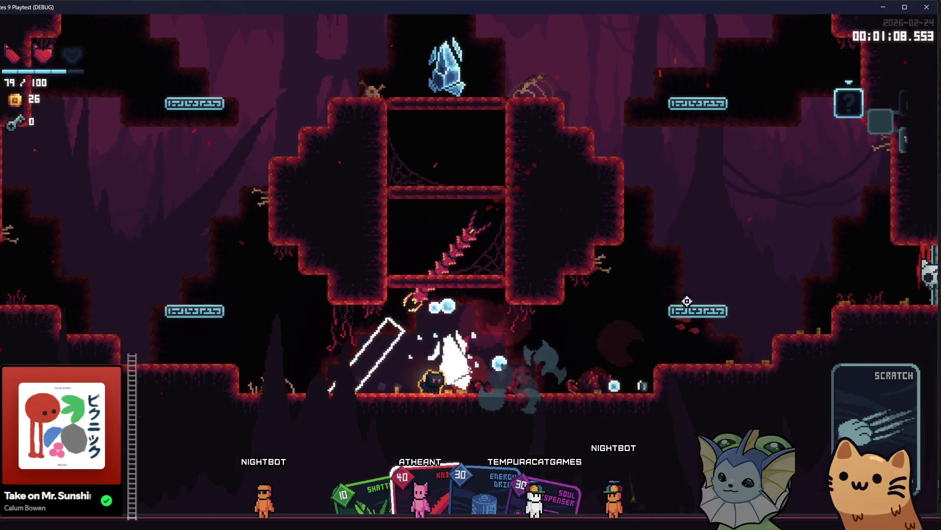
pyautogui.press('d')
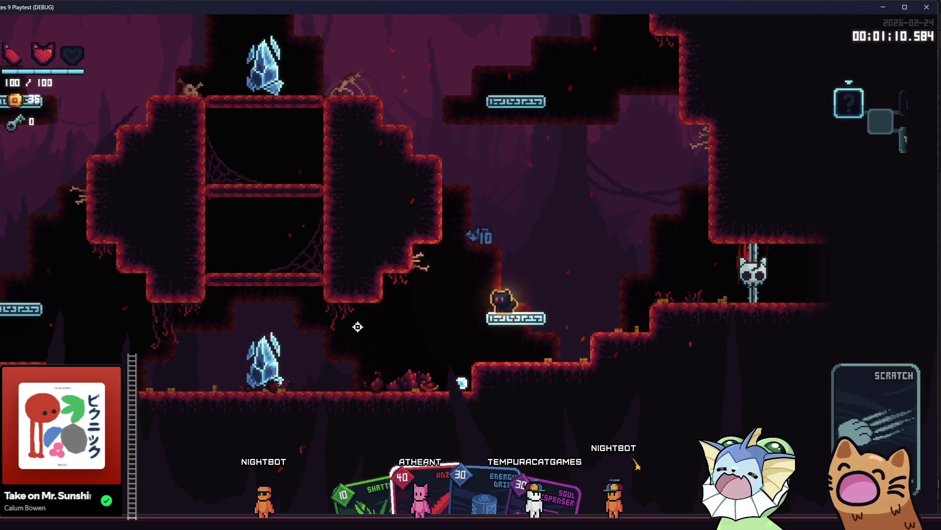
pyautogui.press('a')
pyautogui.click(353, 325)
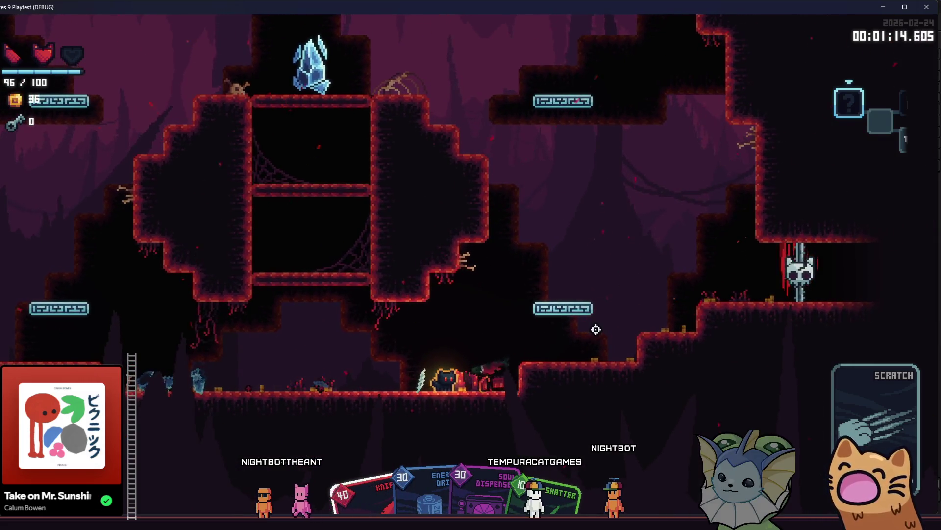
pyautogui.click(572, 312)
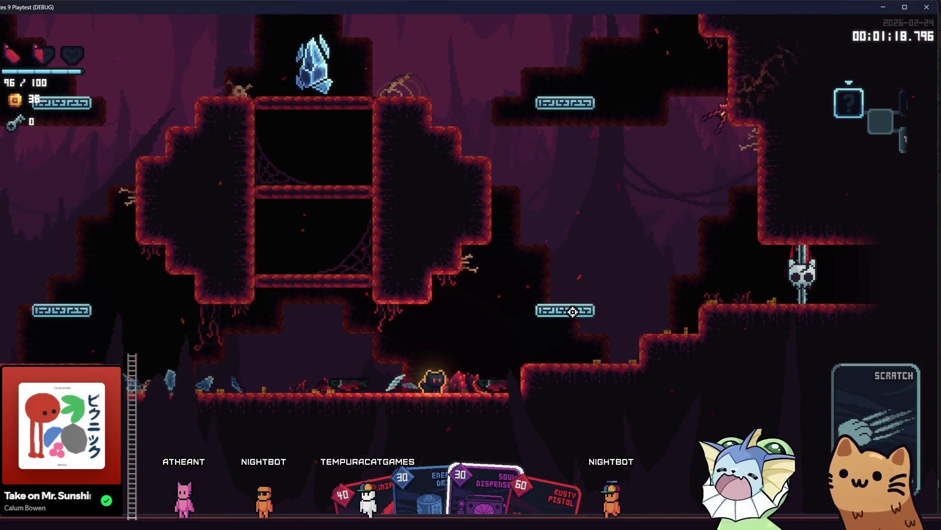
pyautogui.press('a')
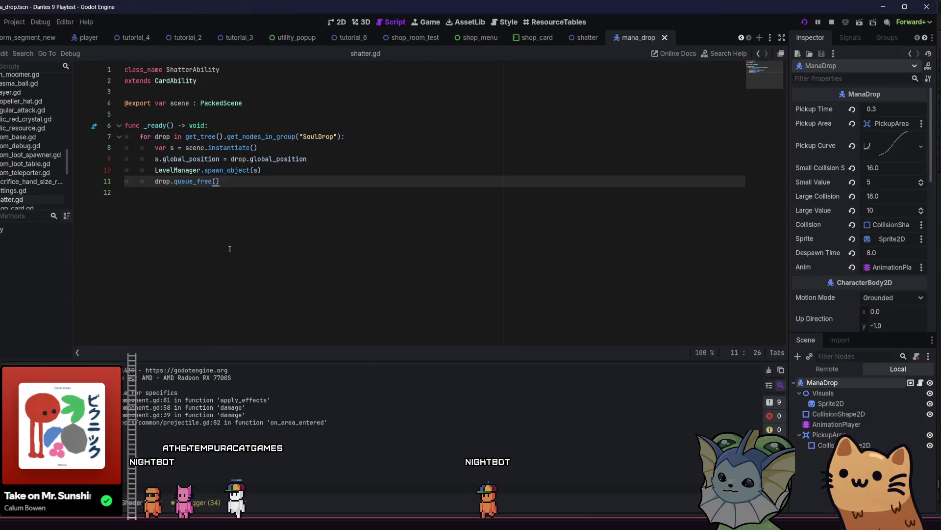
pyautogui.click(229, 249)
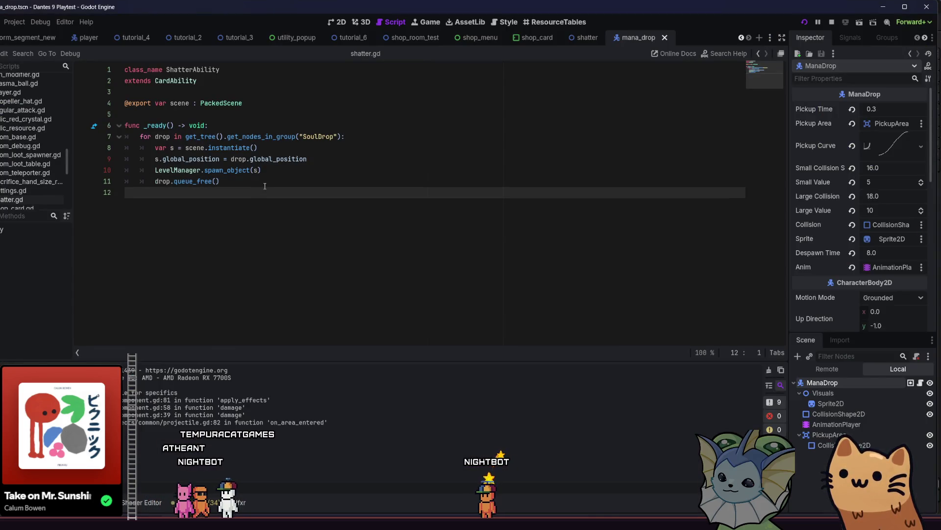
# Step: Select and inspect the scene export on line 4 and the SoulDrop loop lines in shatter.gd
pyautogui.scroll(4, 265, 185)
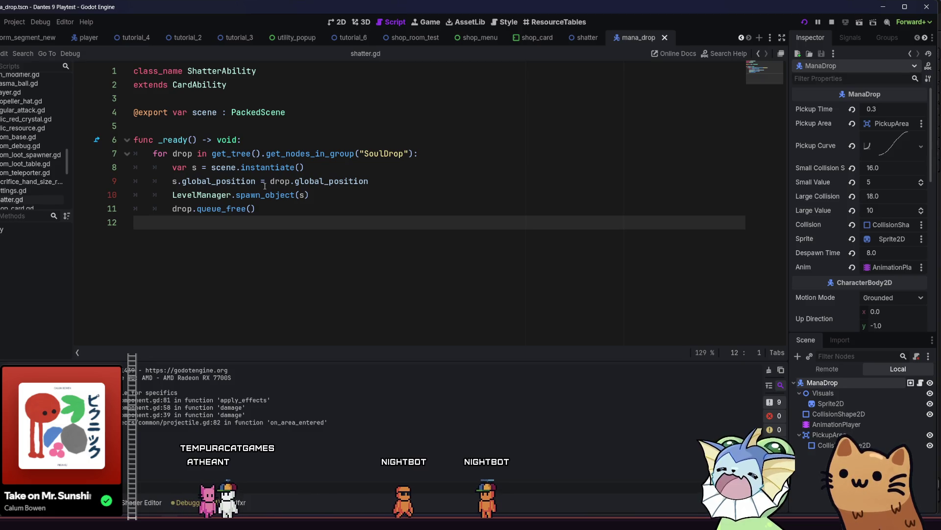
pyautogui.click(282, 195)
pyautogui.moveTo(286, 112); pyautogui.dragTo(196, 111)
pyautogui.click(241, 168)
pyautogui.moveTo(212, 153); pyautogui.dragTo(304, 168)
pyautogui.click(387, 153)
pyautogui.click(401, 169)
pyautogui.click(403, 195)
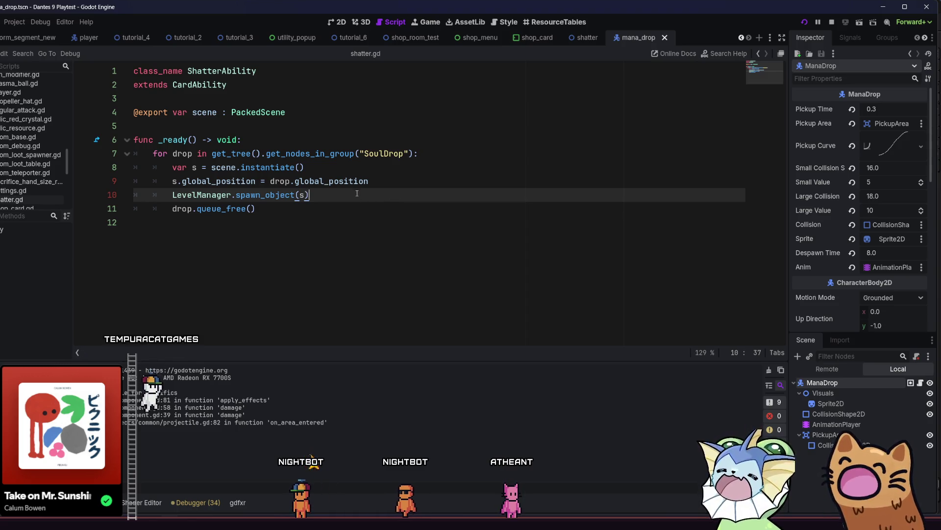
# Step: Insert a new line at the top of the SoulDrop loop and start typing Console.print(drop
pyautogui.click(438, 154)
pyautogui.press('Return')
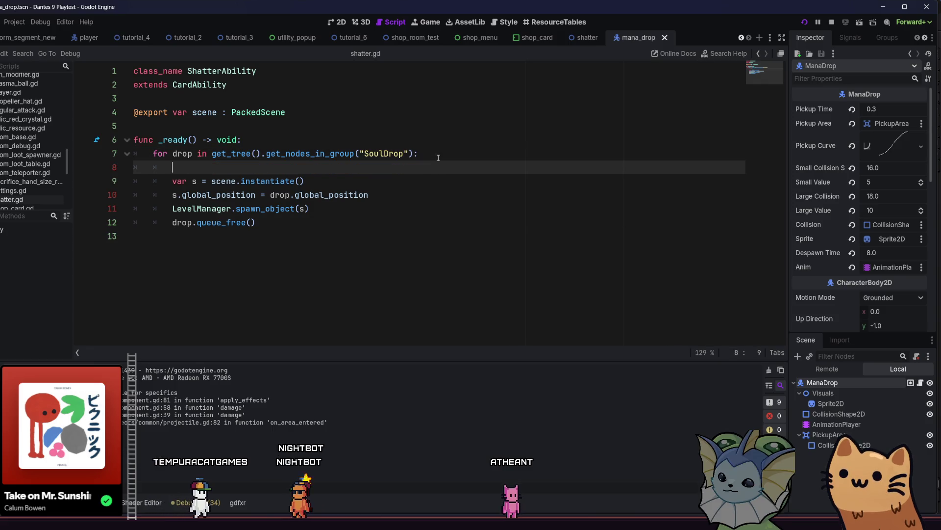
pyautogui.write('ole.print')
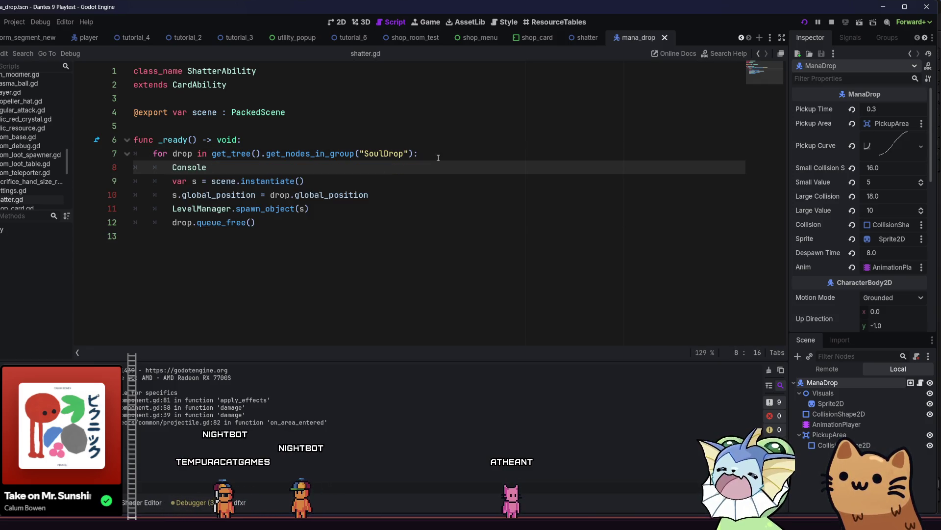
pyautogui.write('(dr')
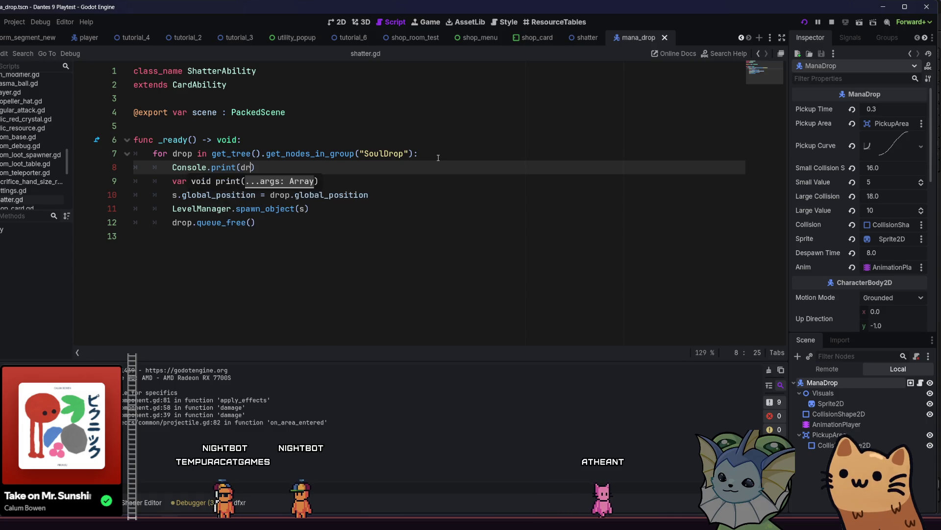
pyautogui.write('op')
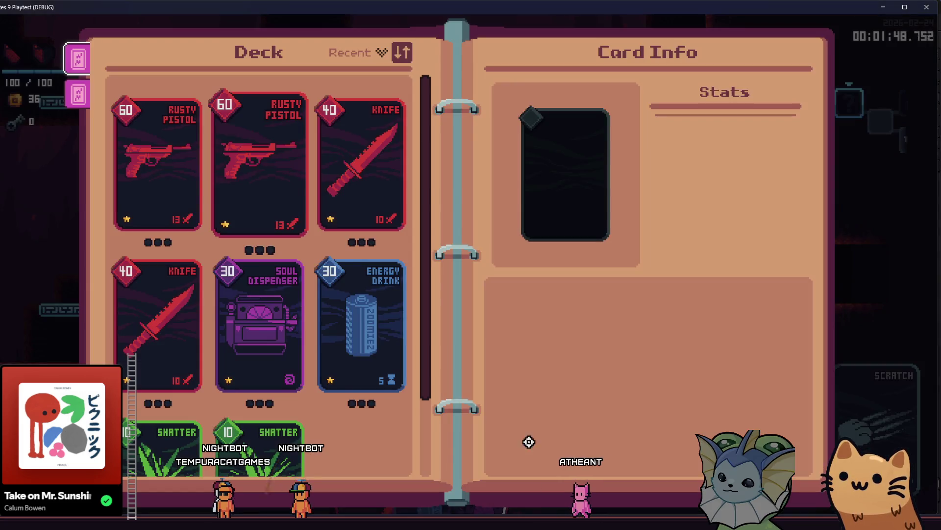
# Step: Redeal the hand, clear the deck and add Shatter cards through the debug Cards menu
pyautogui.press('F1')
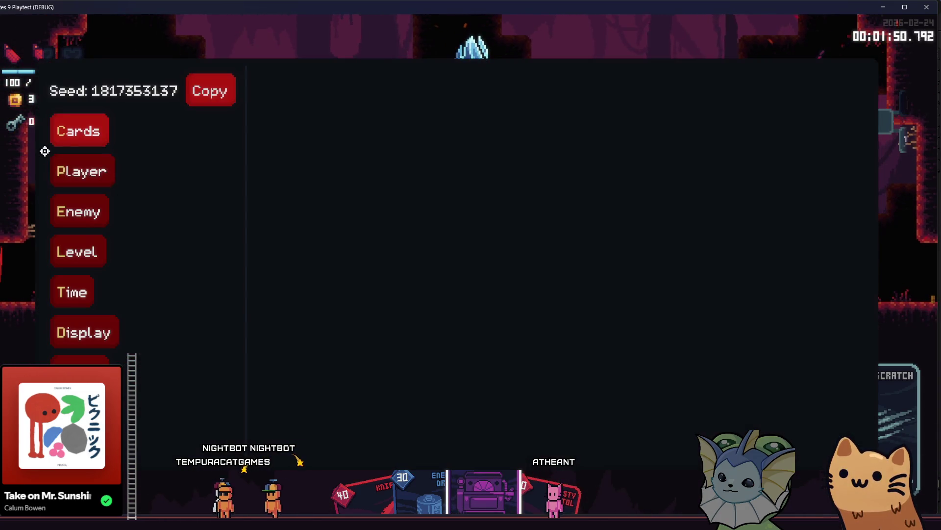
pyautogui.click(77, 131)
pyautogui.click(314, 169)
pyautogui.press('F1')
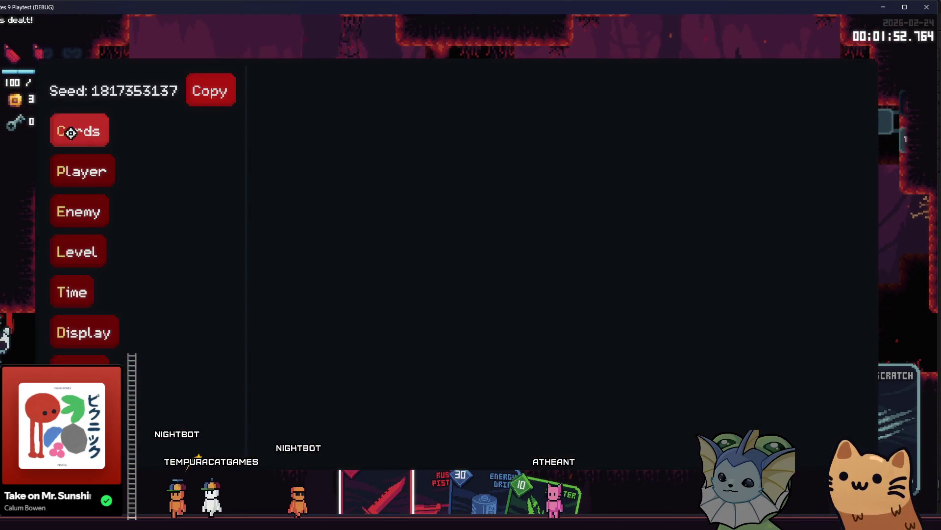
pyautogui.click(77, 131)
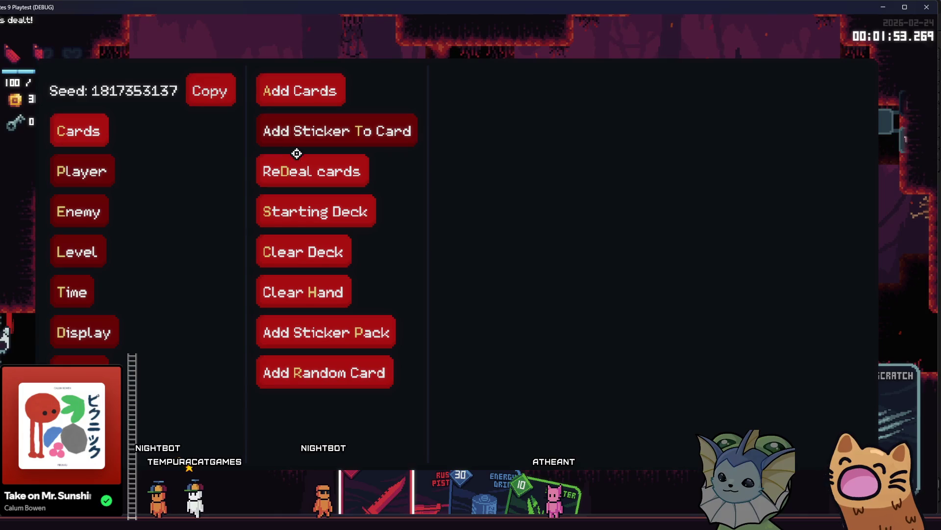
pyautogui.click(322, 259)
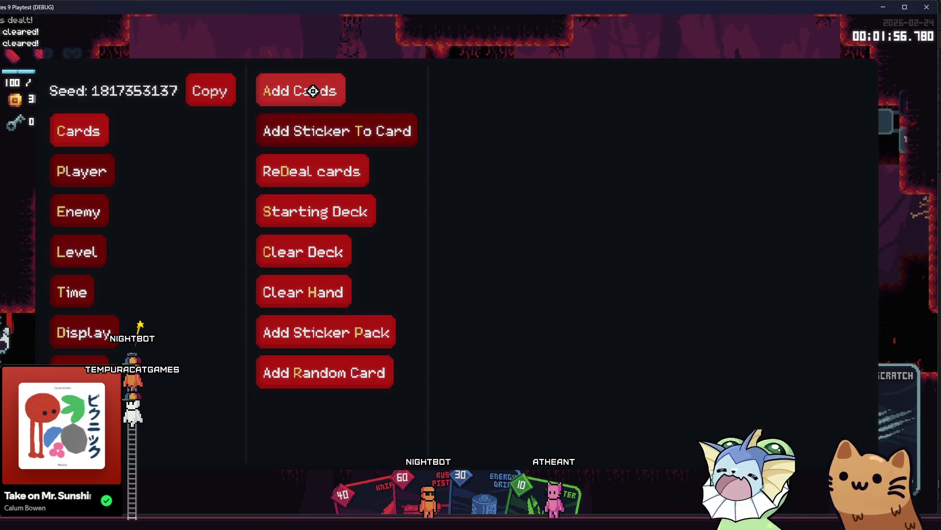
pyautogui.click(312, 91)
pyautogui.click(500, 117)
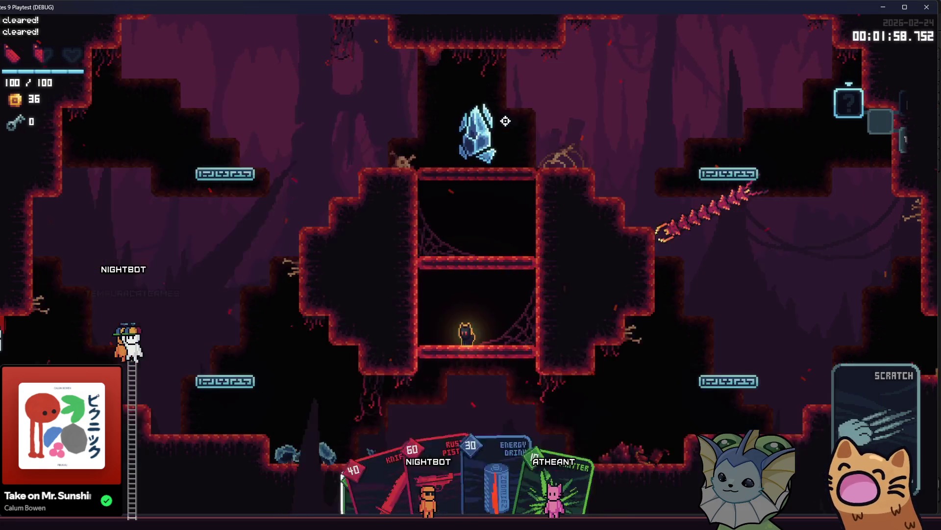
# Step: Climb out of the shaft past the crystal, play a Shatter card, then finish the Console.print(drop) line
pyautogui.press('space')
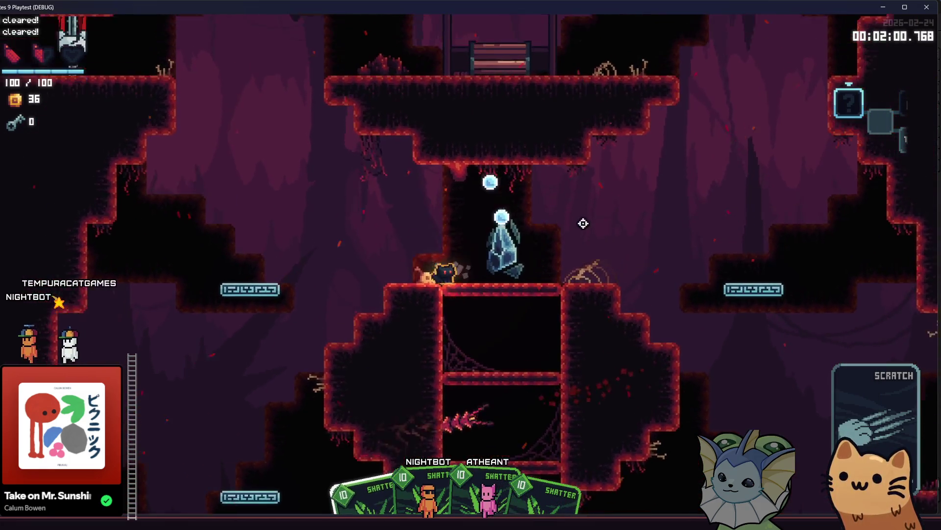
pyautogui.press('a')
pyautogui.press('space')
pyautogui.press('d')
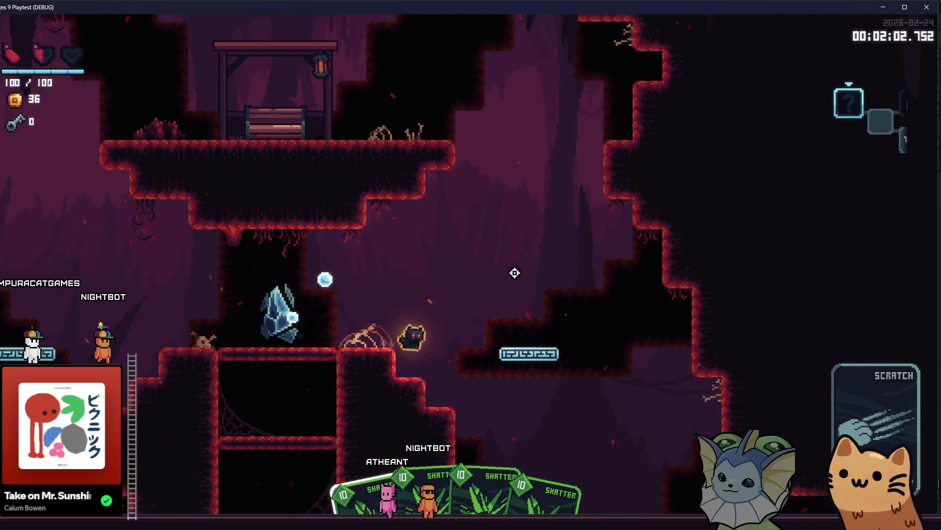
pyautogui.press('d')
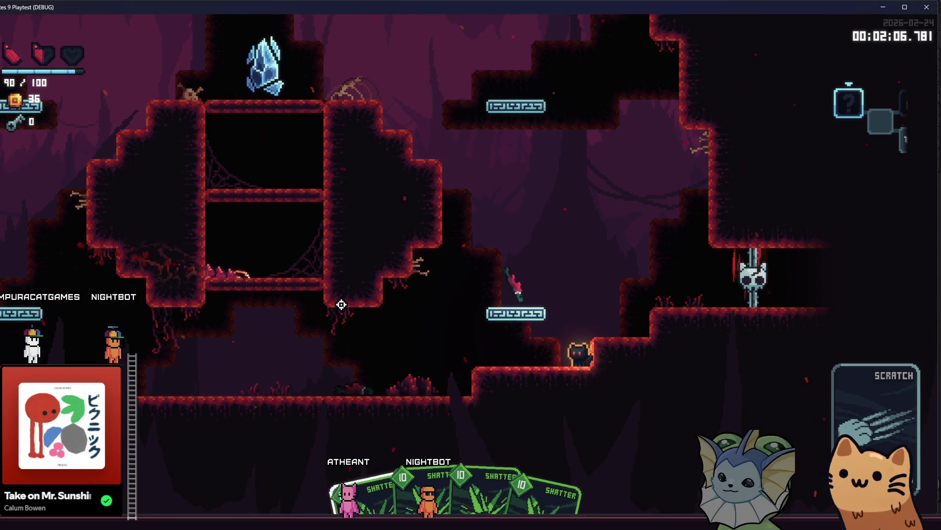
pyautogui.press('space')
pyautogui.press('a')
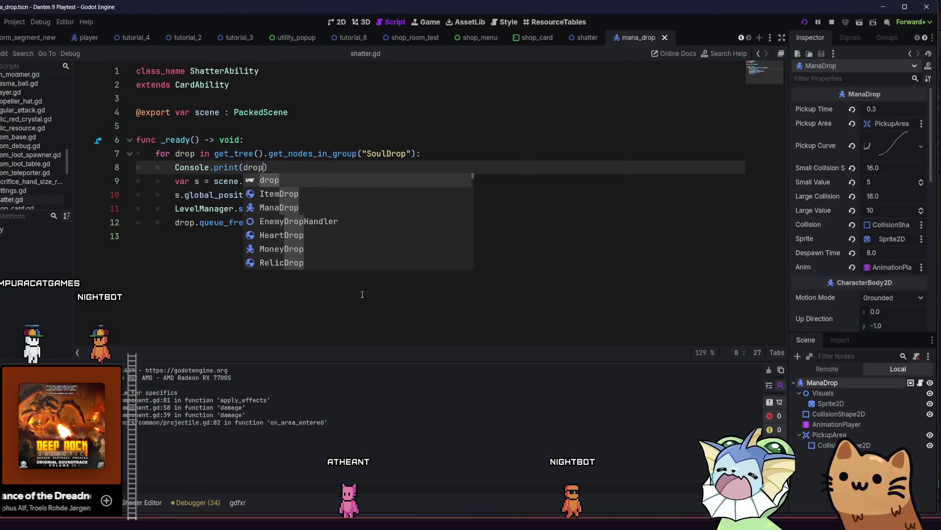
pyautogui.click(517, 311)
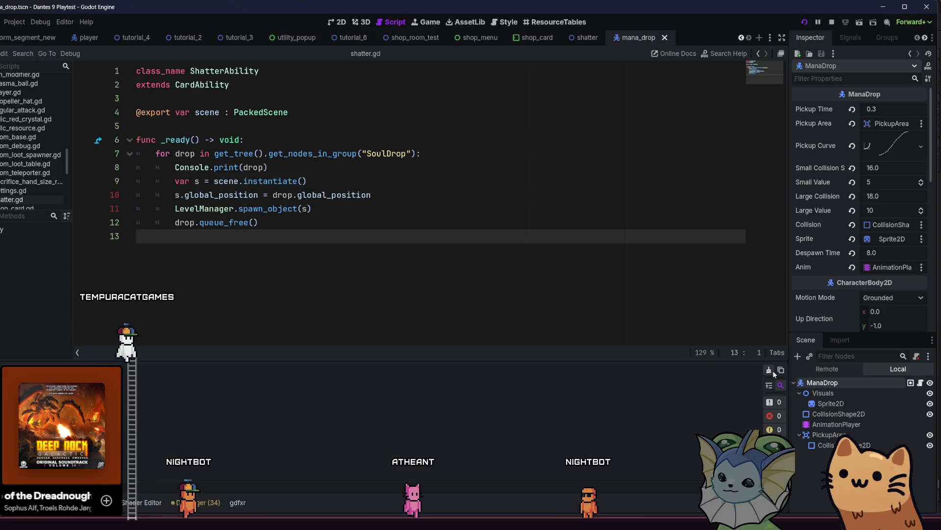
# Step: Resume play, attack the blue crystal to test Shatter, then stop the playtest with F8
pyautogui.hotkey('alt', 'Tab')
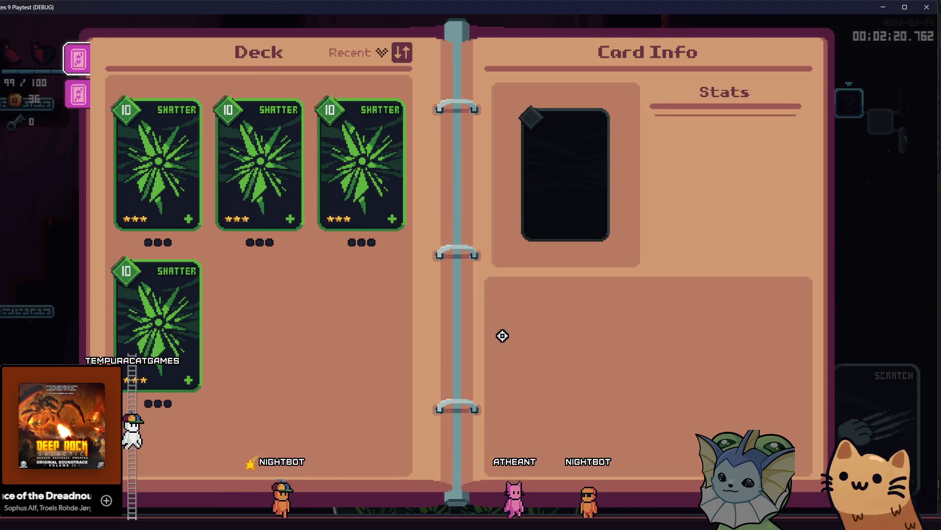
pyautogui.press('Tab')
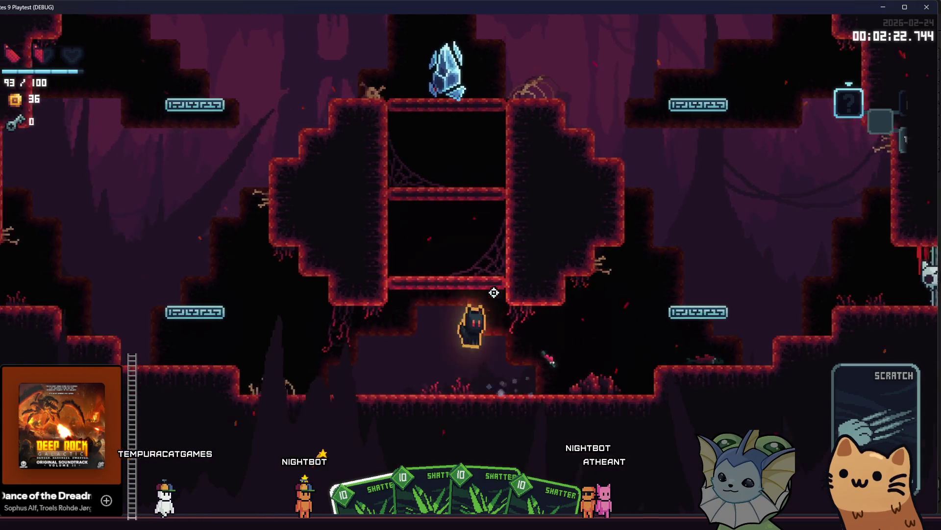
pyautogui.press('space')
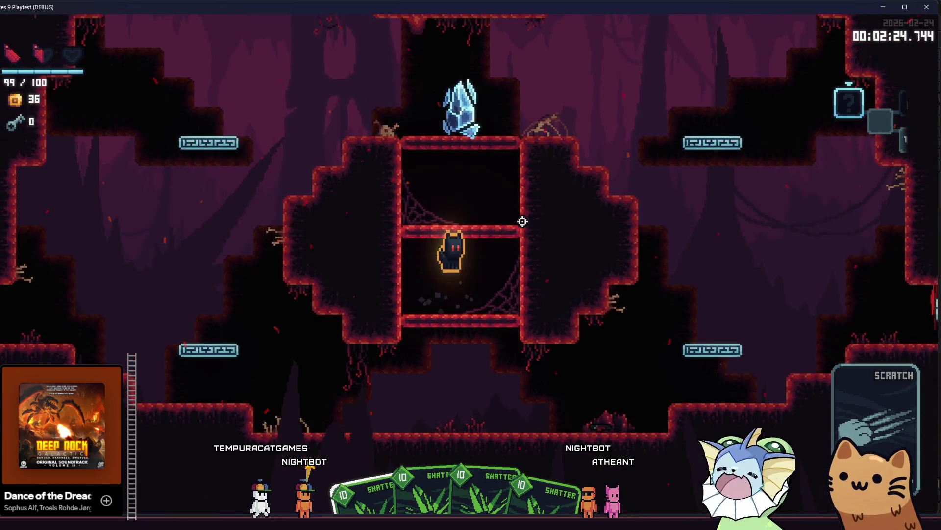
pyautogui.press('space')
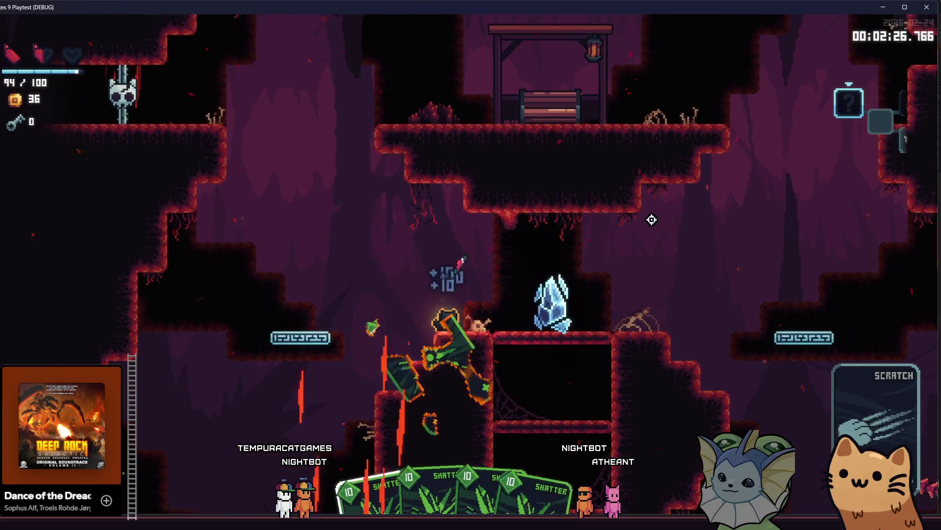
pyautogui.click(637, 256)
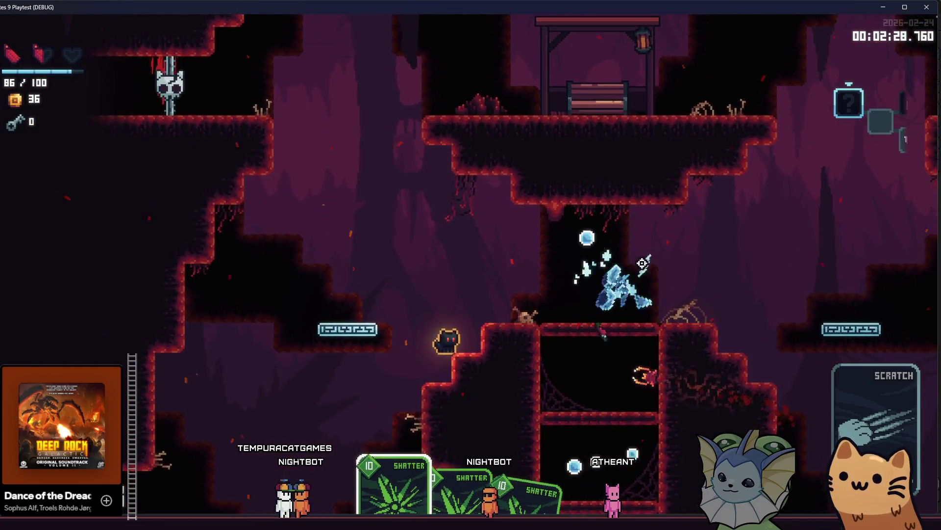
pyautogui.press('F8')
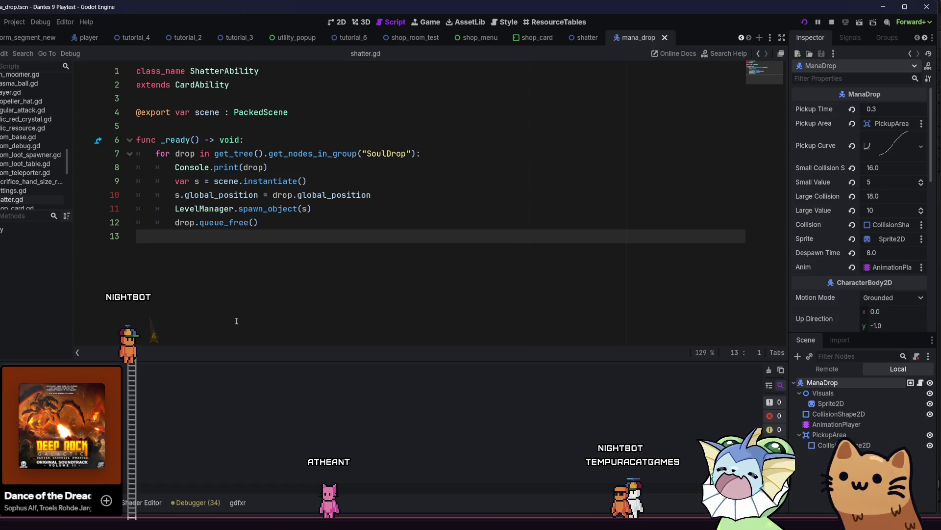
# Step: Switch to the shatter scene and bring up the Select Resource quick-open search with Shift+Alt+O
pyautogui.click(594, 39)
pyautogui.click(842, 389)
pyautogui.click(843, 378)
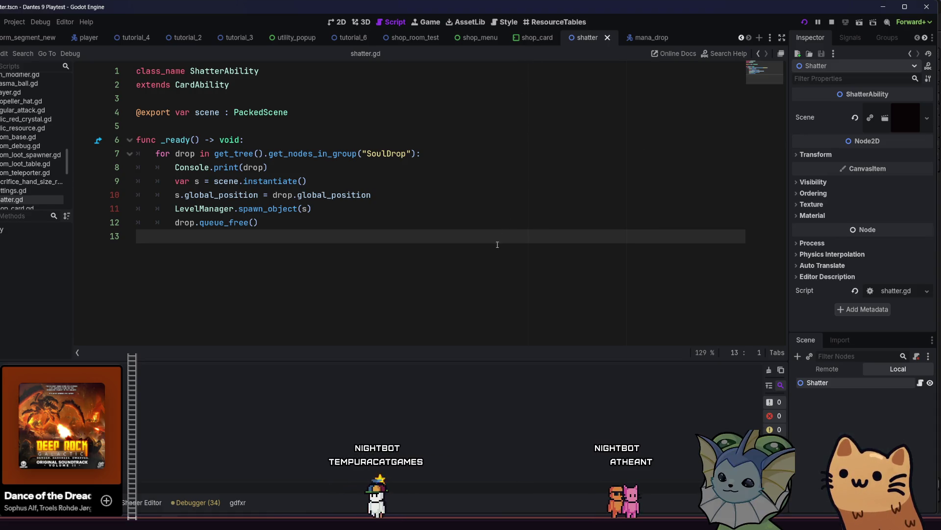
pyautogui.hotkey('shift', 'alt', 'o')
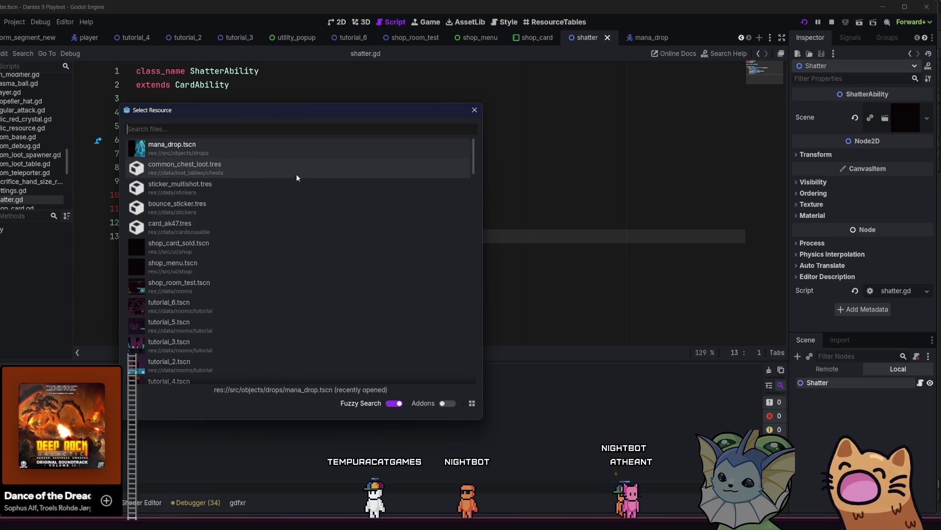
# Step: Open card_shatter.tres and Quick Load shatter.tscn into its Card Scene property
pyautogui.write('card_shat')
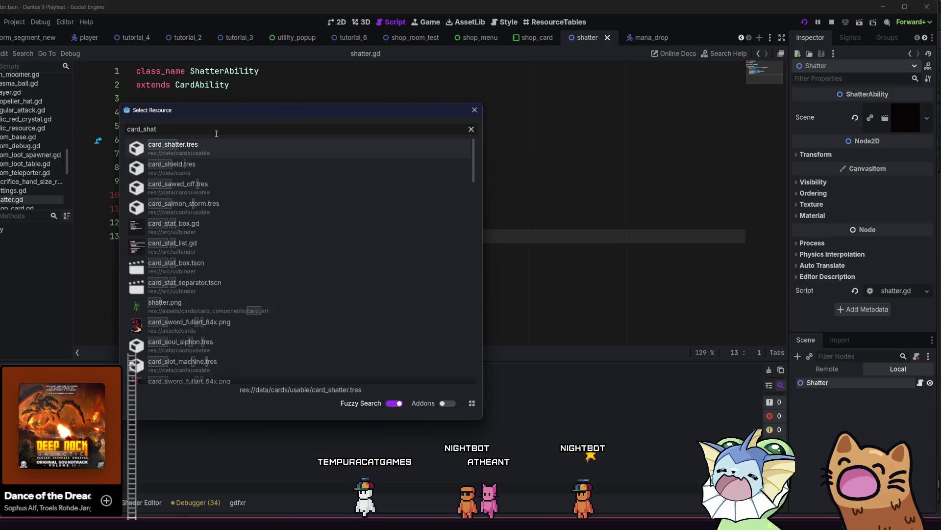
pyautogui.press('Return')
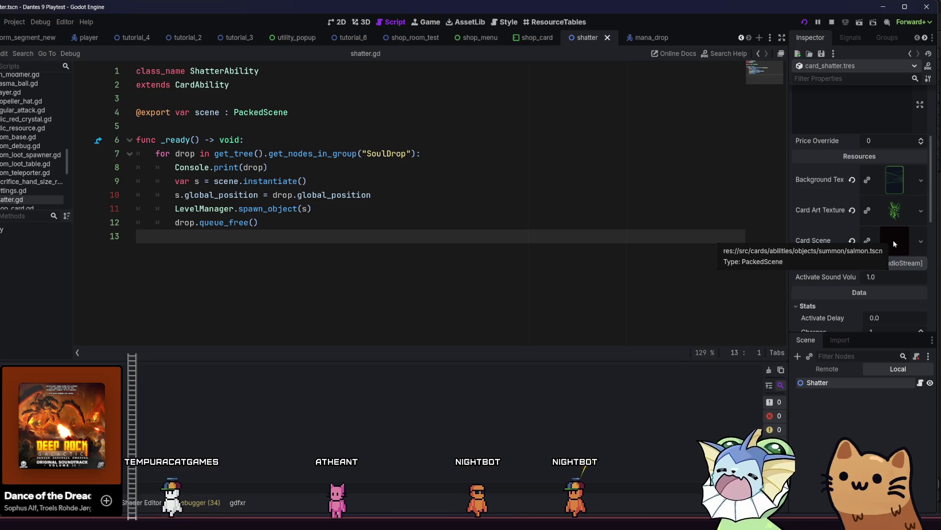
pyautogui.rightClick(893, 244)
pyautogui.click(889, 271)
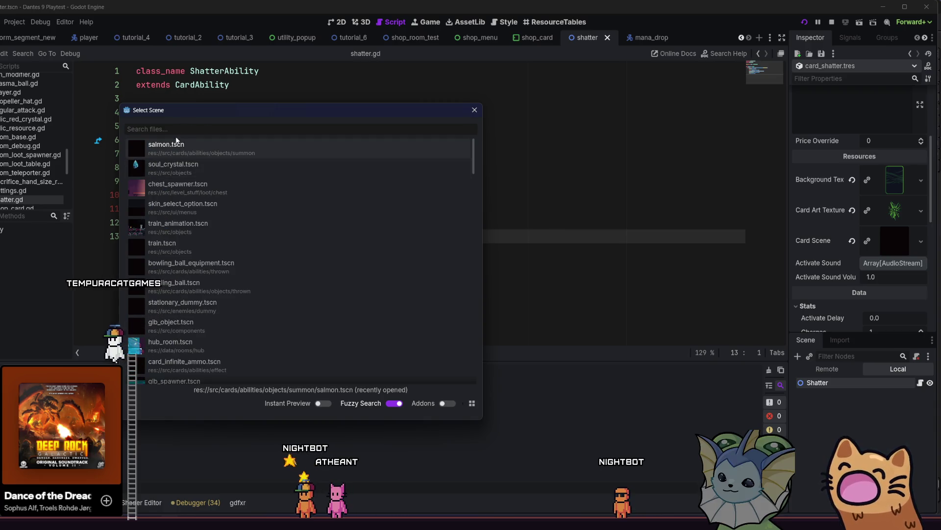
pyautogui.write('shatt')
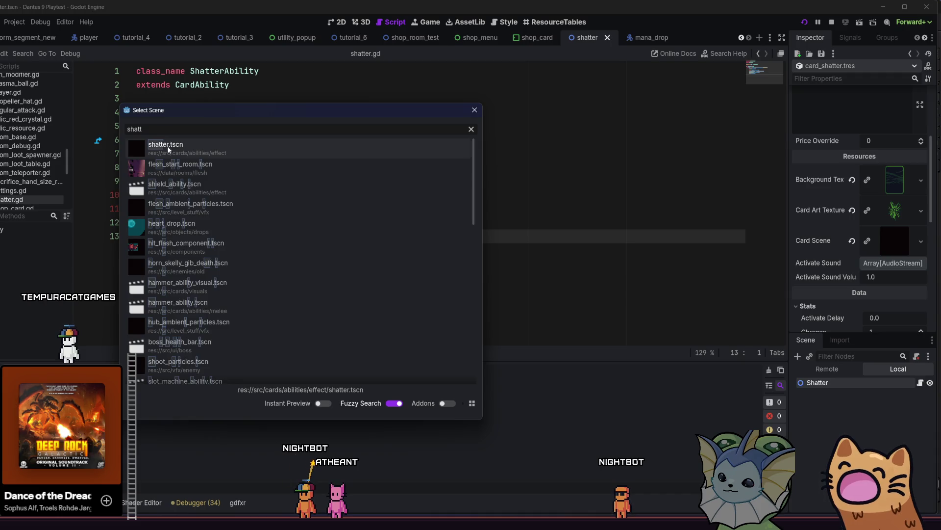
pyautogui.doubleClick(168, 149)
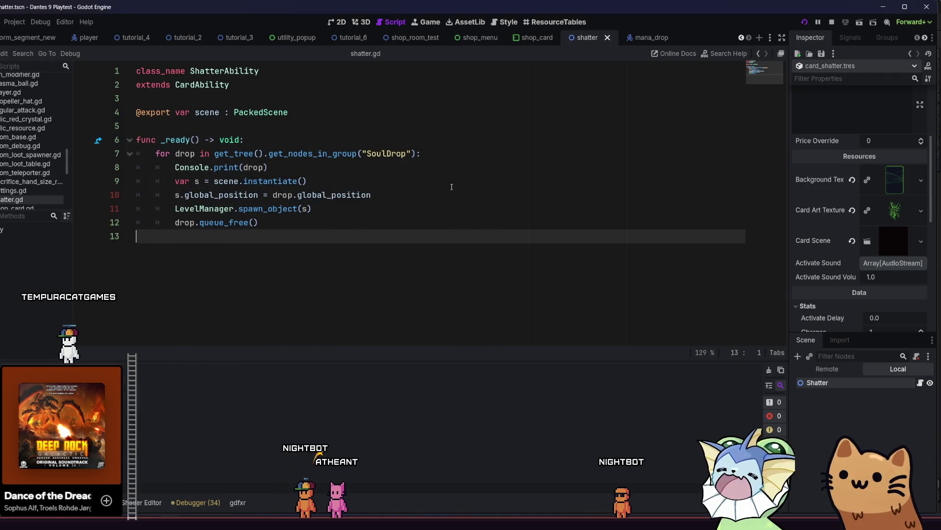
# Step: Delete the empty trailing line 13 from shatter.gd
pyautogui.click(639, 39)
pyautogui.click(595, 39)
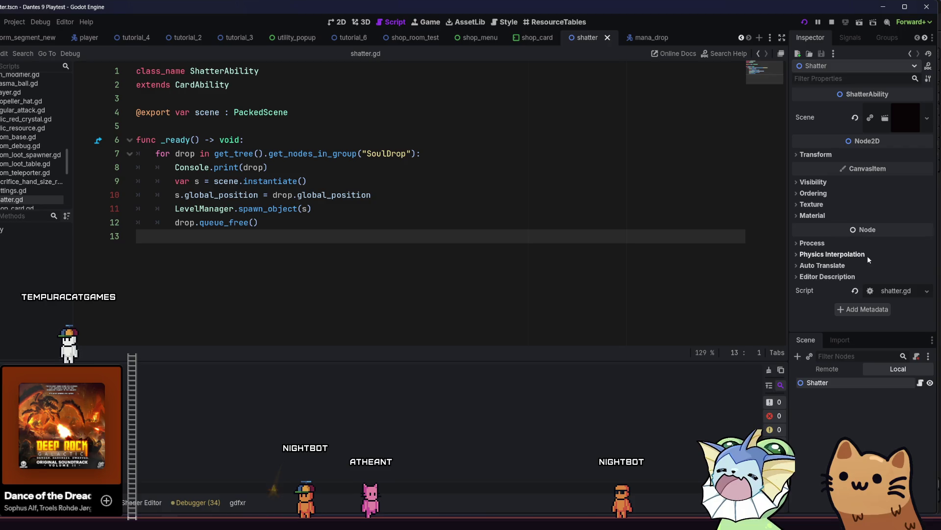
pyautogui.click(920, 383)
pyautogui.click(599, 228)
pyautogui.click(580, 242)
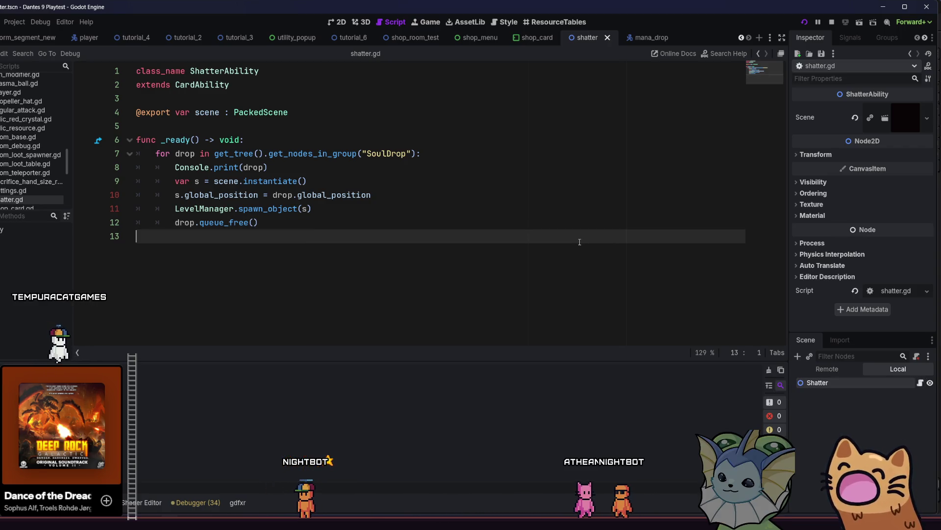
pyautogui.press('BackSpace')
# Step: Save and launch the game with F5, then return to the editor and run the project again
pyautogui.press('F5')
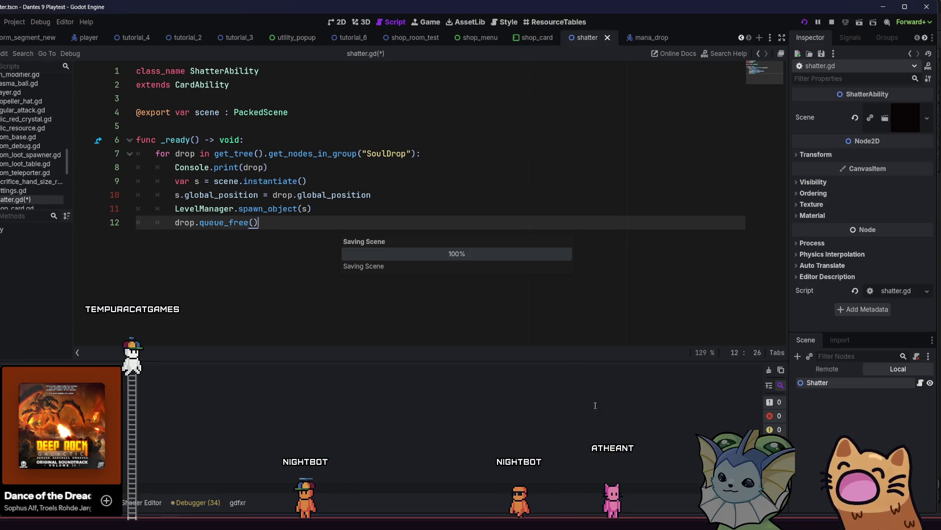
pyautogui.press('Escape')
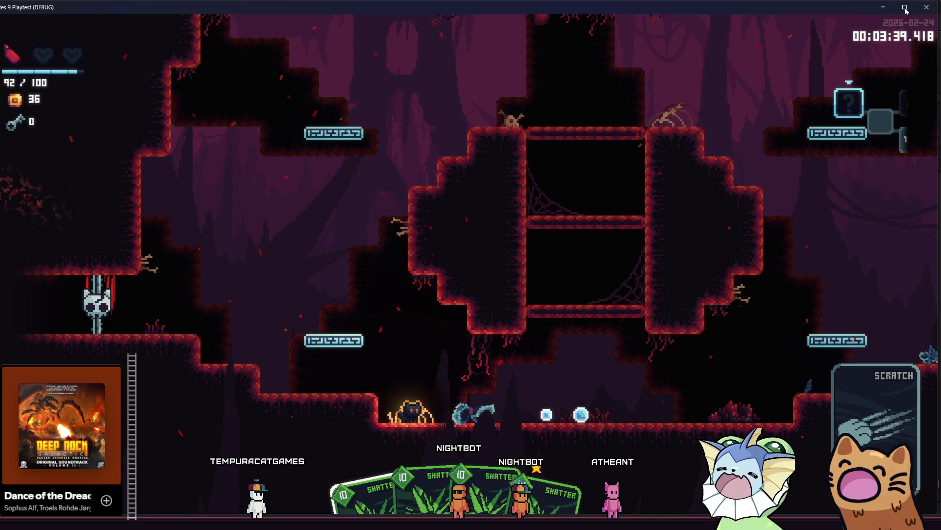
pyautogui.hotkey('alt', 'Tab')
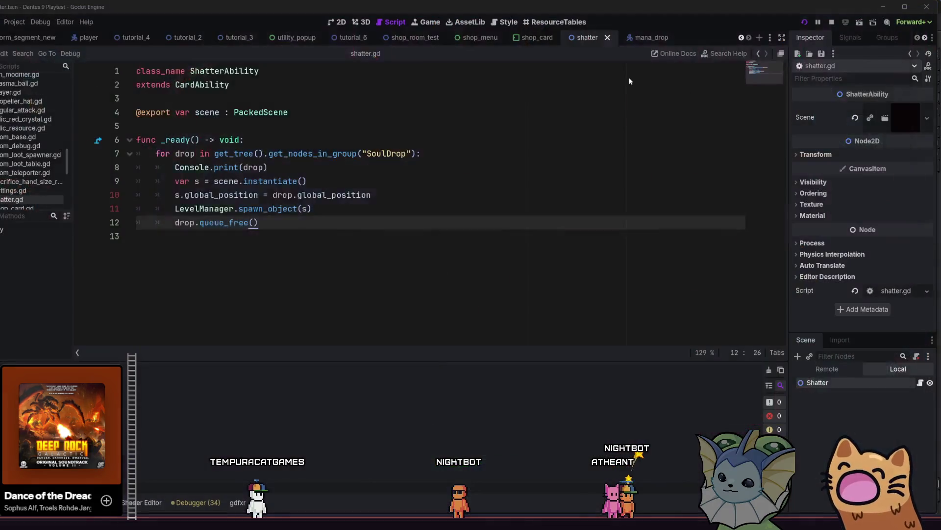
pyautogui.click(804, 22)
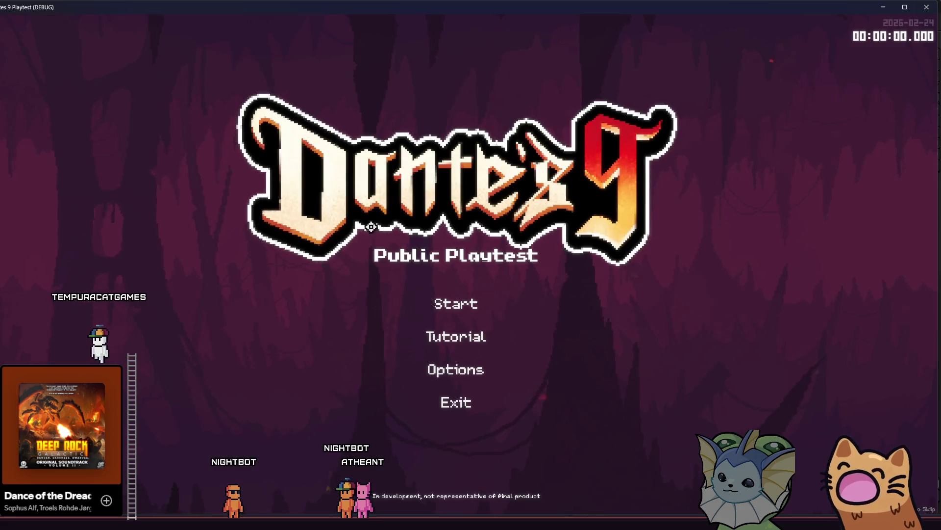
# Step: Start a new game and leave the tutorial hall to begin a real run
pyautogui.click(401, 299)
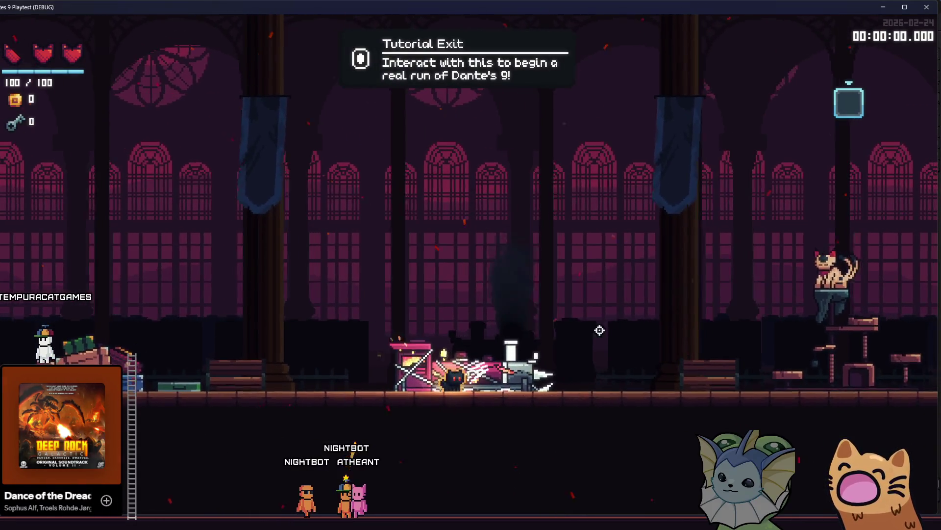
pyautogui.press('d')
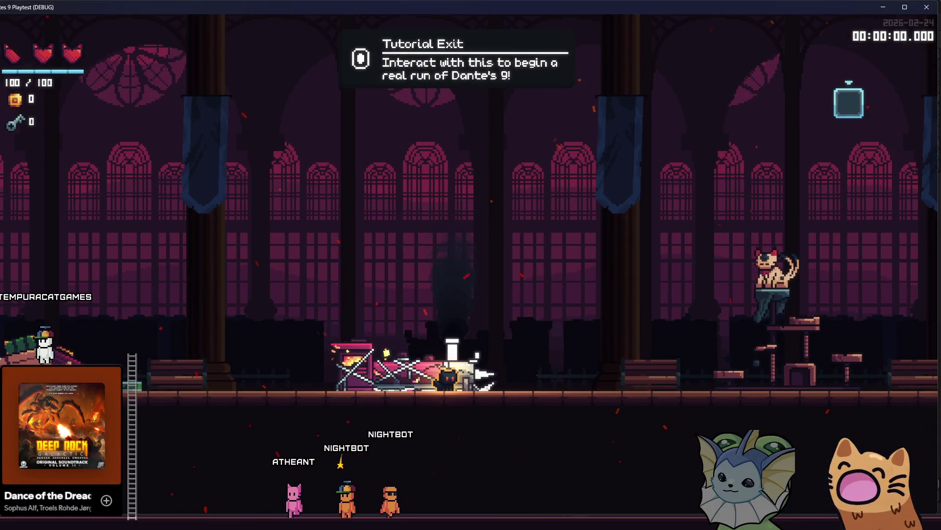
pyautogui.press('e')
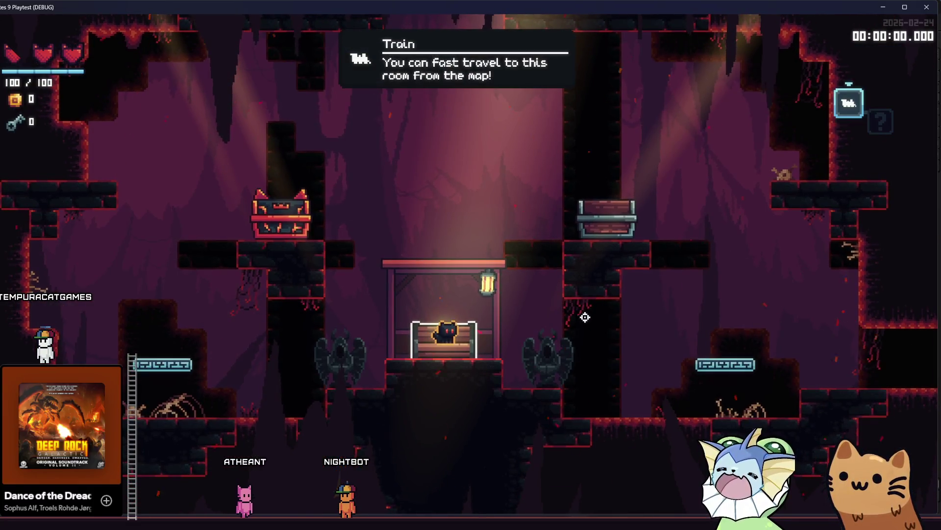
# Step: Use the debug menu's Cards > Add Cards to add three Shatter cards to the hand
pyautogui.press('`')
pyautogui.click(77, 130)
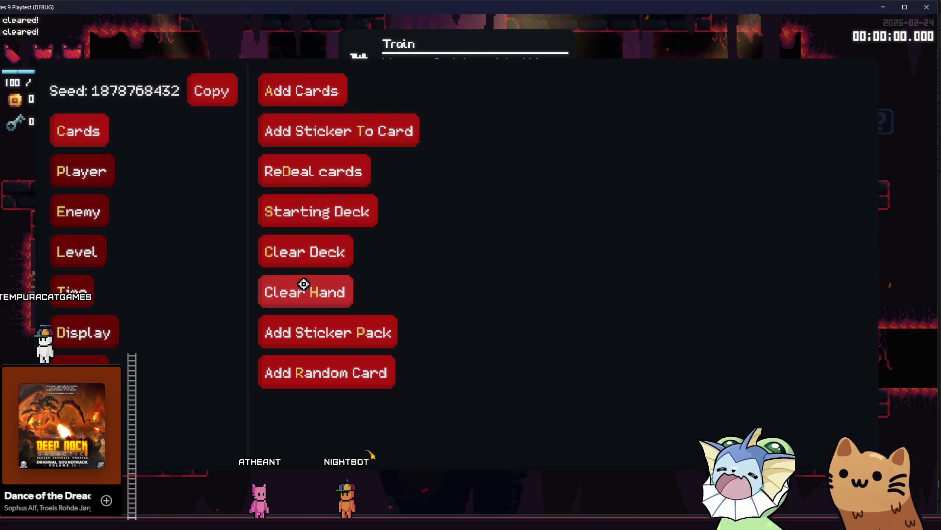
pyautogui.click(141, 192)
pyautogui.click(261, 100)
pyautogui.scroll(-15, 509, 248)
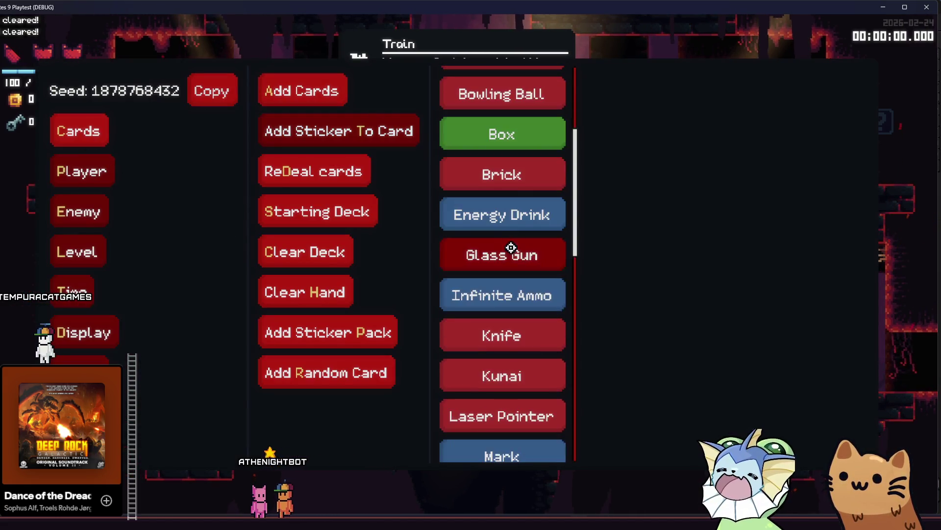
pyautogui.tripleClick(515, 230)
pyautogui.press('`')
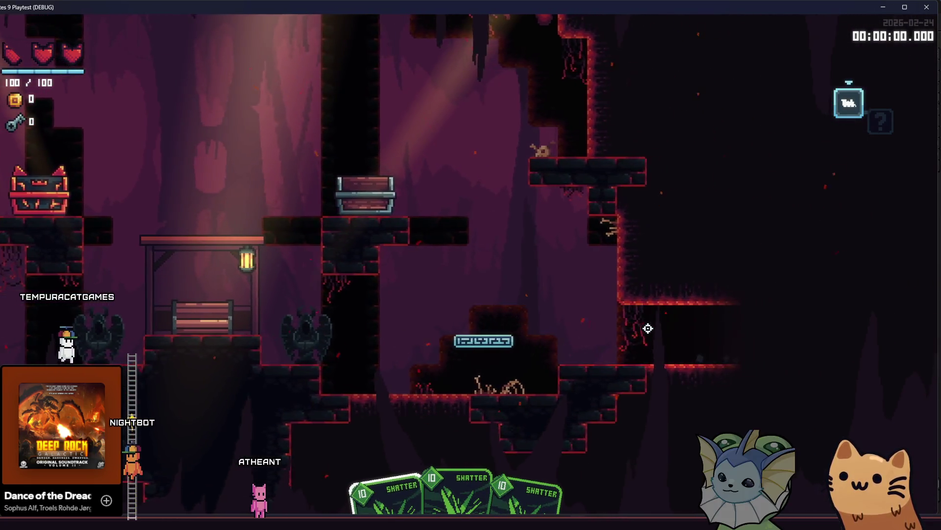
# Step: Move the cat over the ledges and pillar to the train shelter, attacking the flying enemies
pyautogui.press('Right')
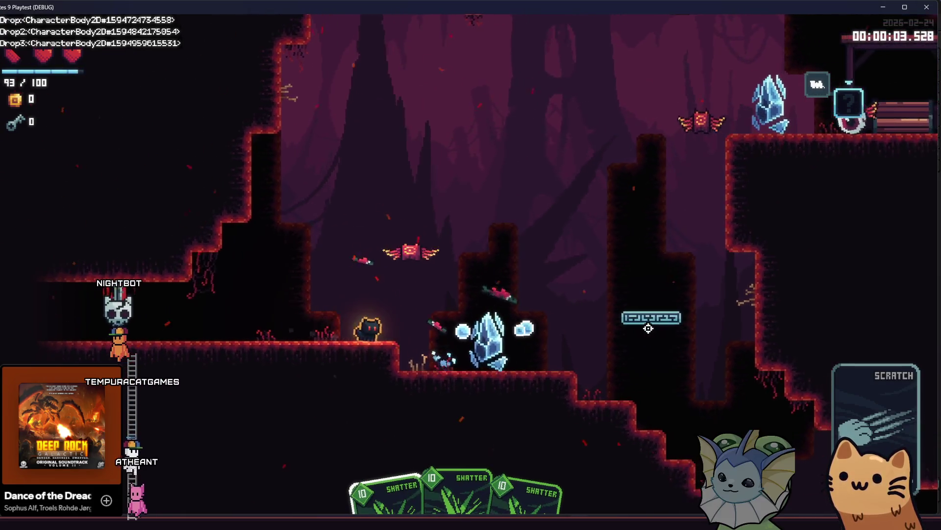
pyautogui.press('Right')
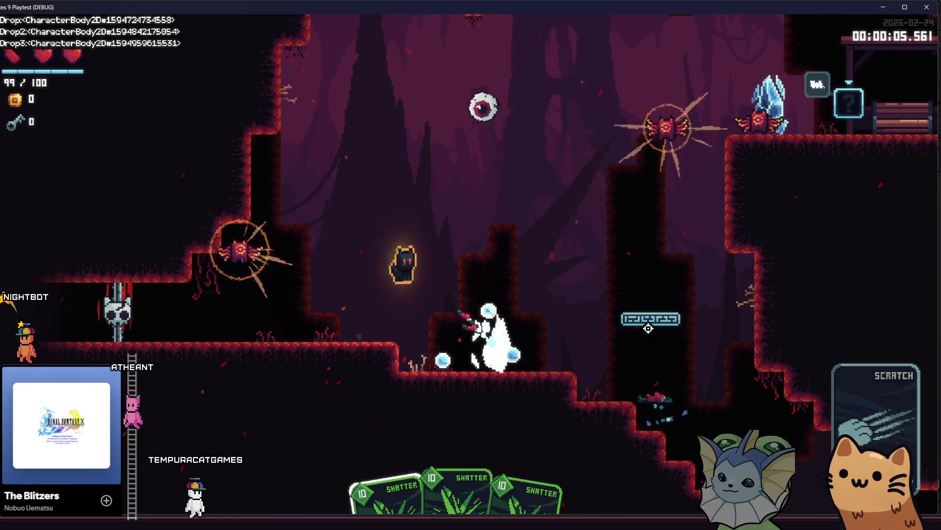
pyautogui.press('space')
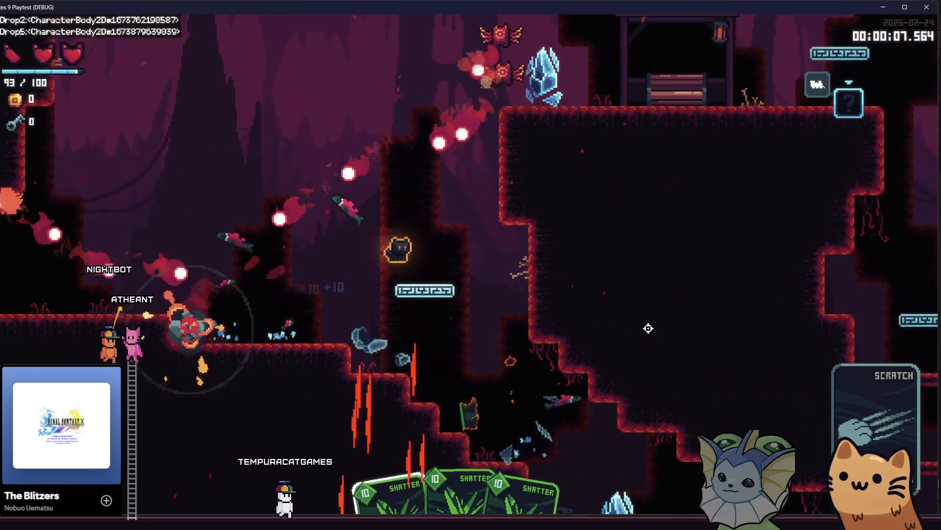
pyautogui.press('Right')
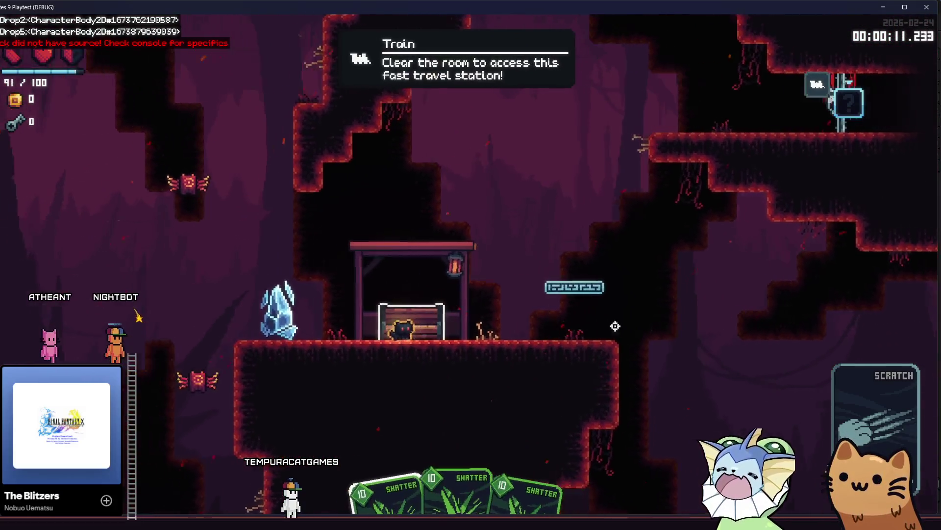
pyautogui.press('Left')
pyautogui.click(328, 316)
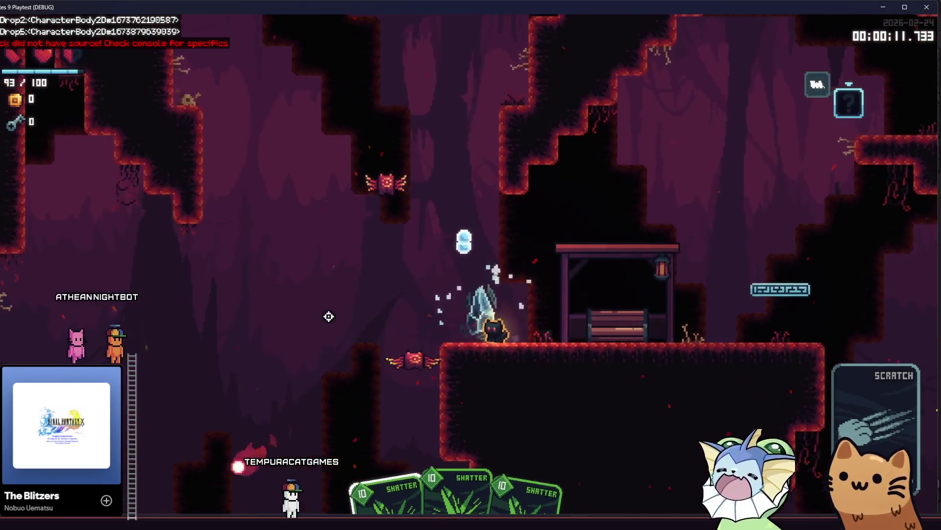
pyautogui.press('Right')
pyautogui.click(328, 317)
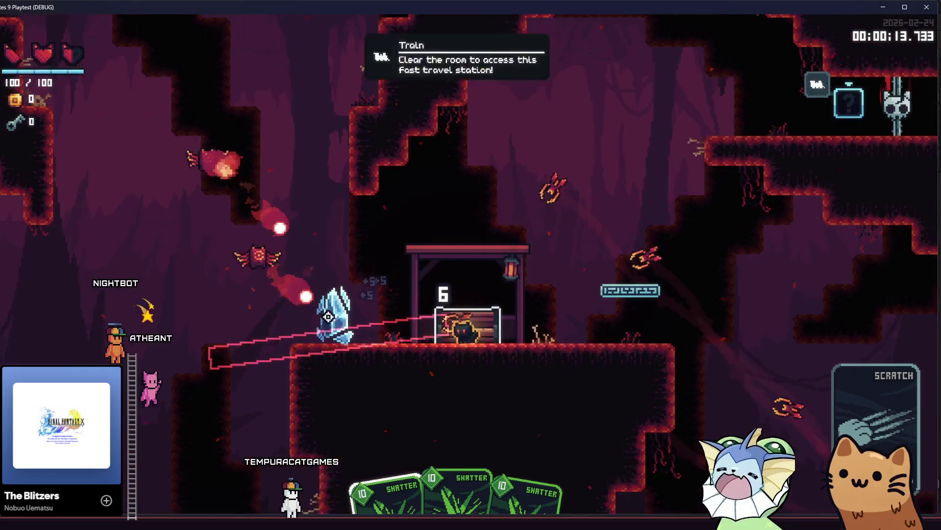
pyautogui.press('Left')
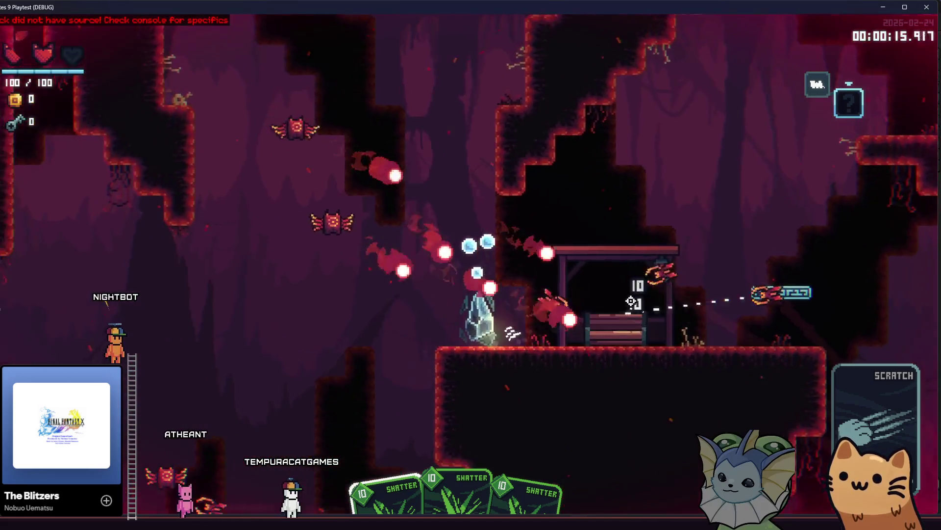
pyautogui.press('Right')
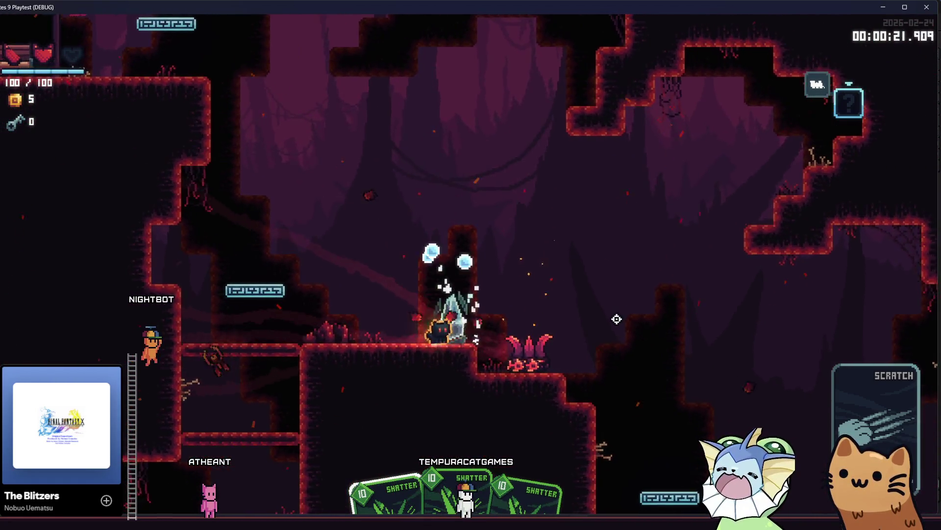
pyautogui.press('Right')
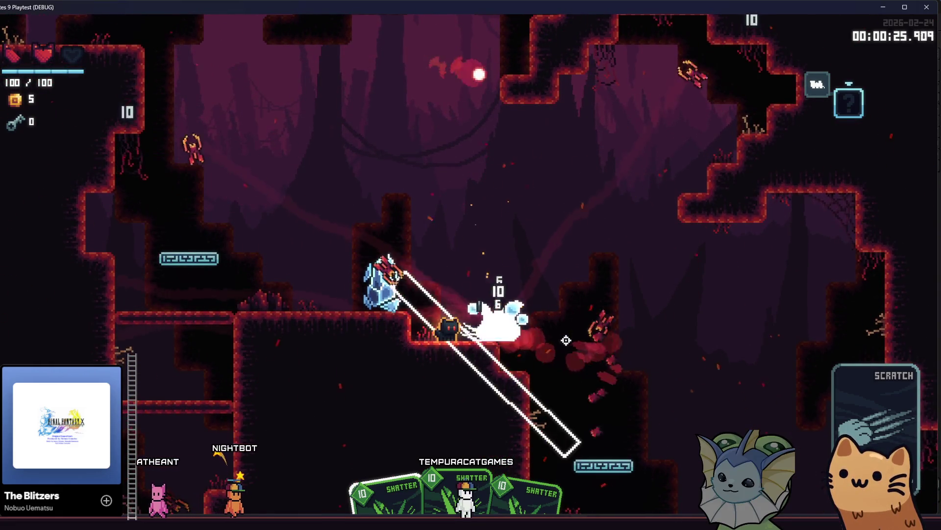
pyautogui.press('Right')
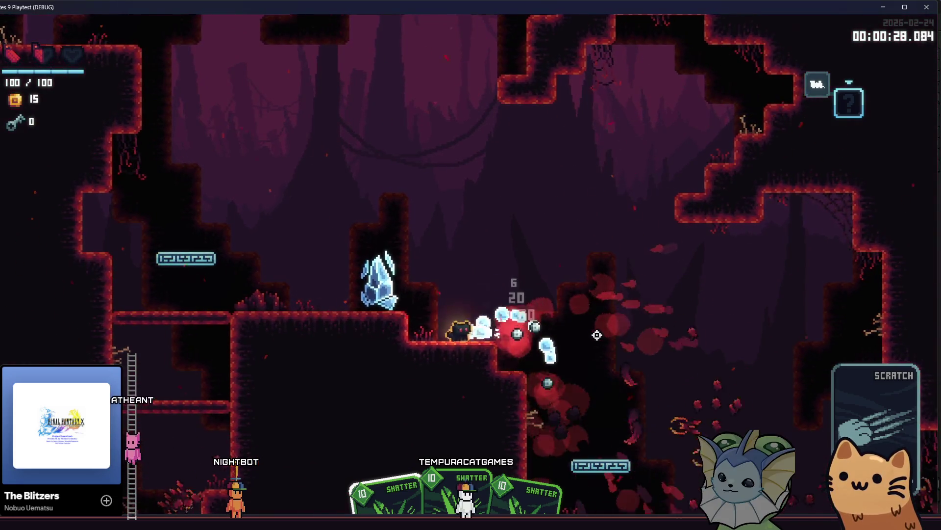
# Step: Continue across the crystal ledge, through the pit and onto the right platform under enemy fire
pyautogui.press('Left')
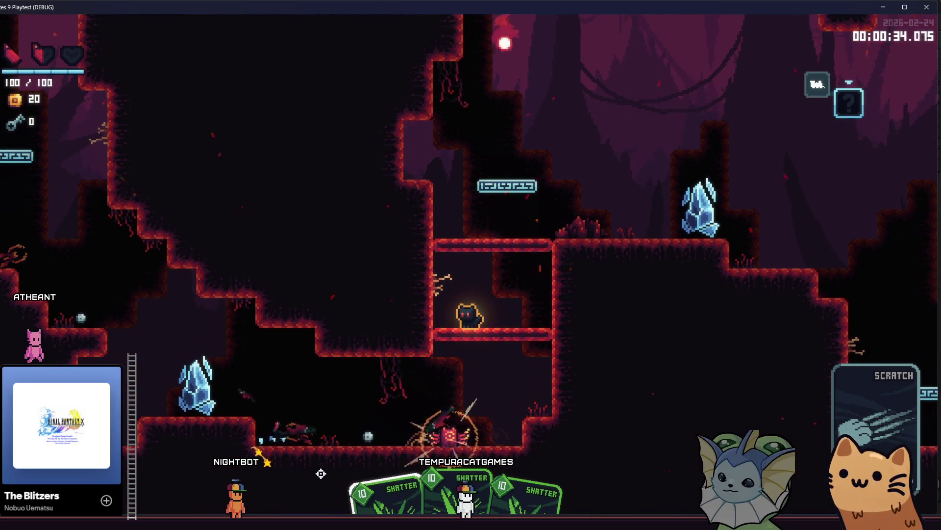
pyautogui.press('Right')
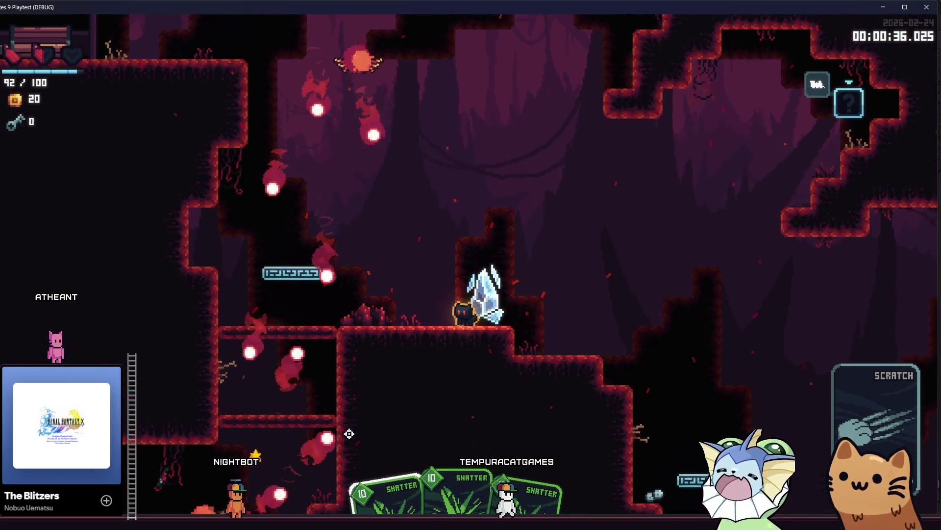
pyautogui.press('Right')
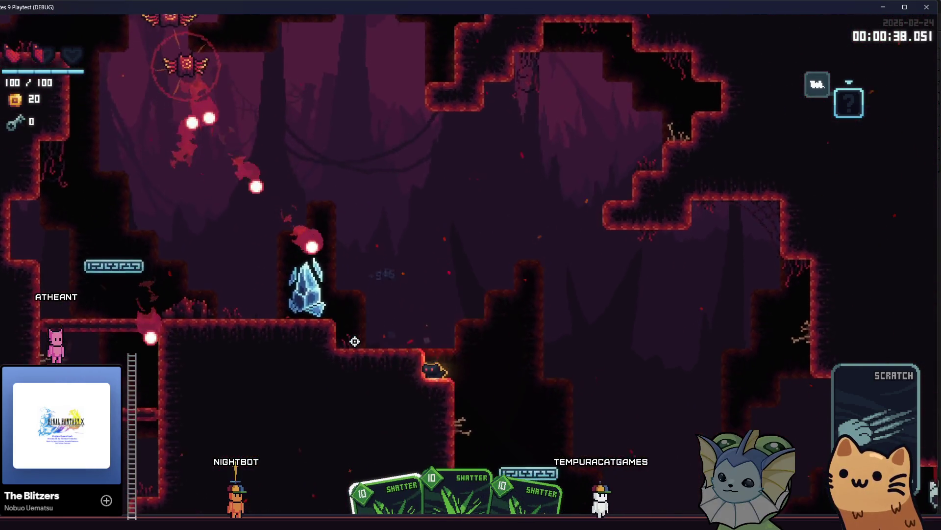
pyautogui.press('space')
pyautogui.press('Left')
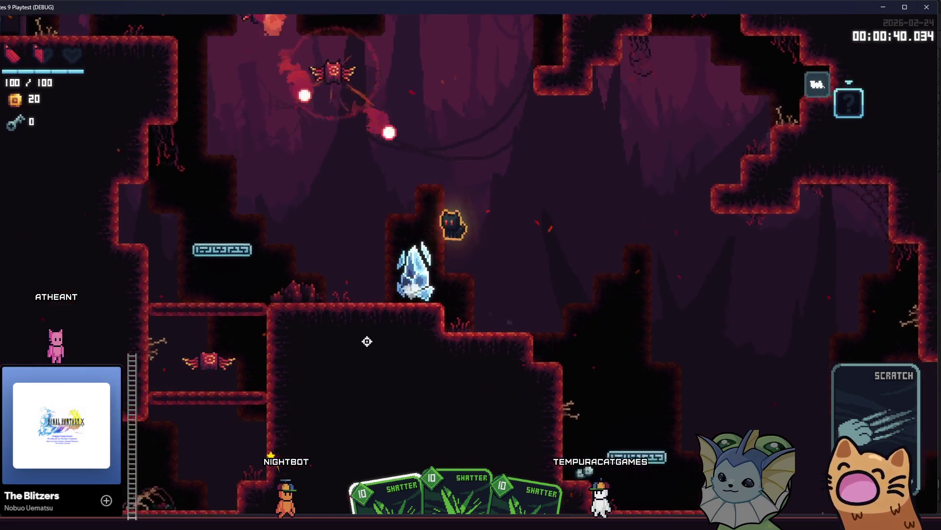
pyautogui.press('Right')
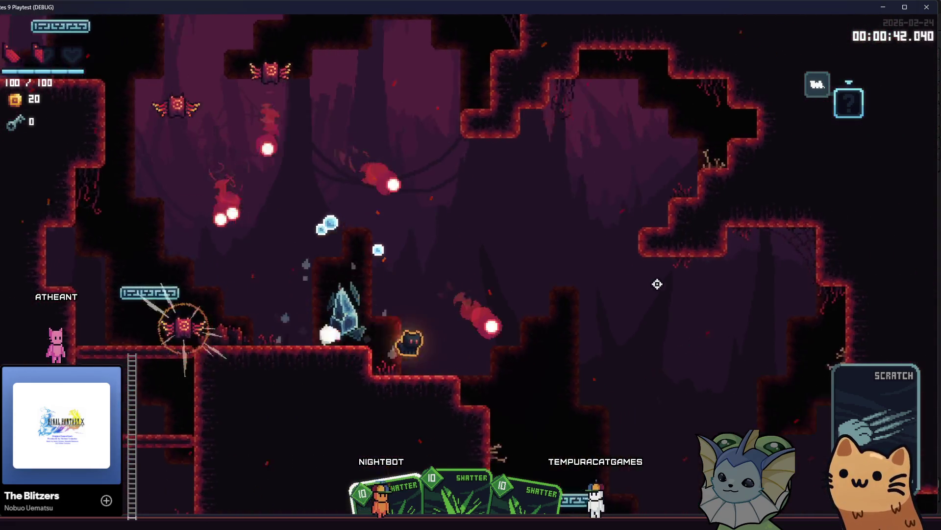
pyautogui.press('Right')
pyautogui.press('space')
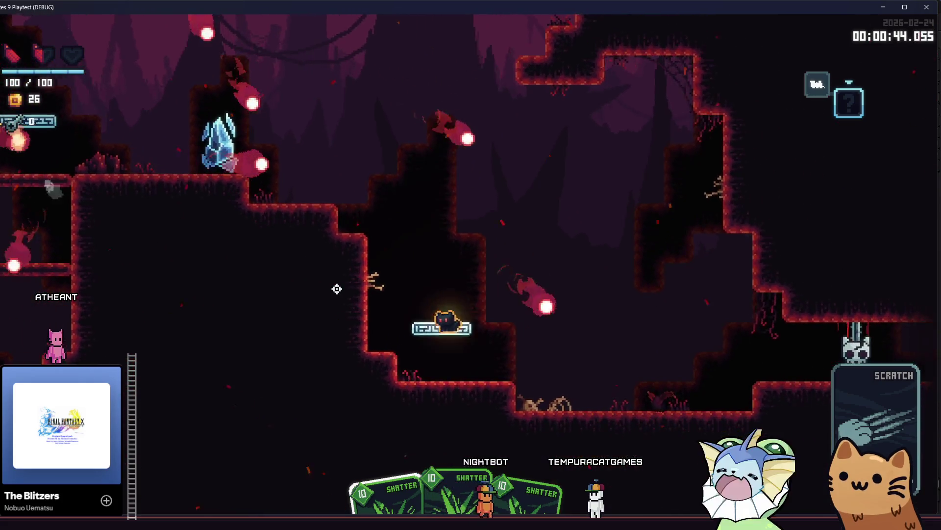
pyautogui.press('Right')
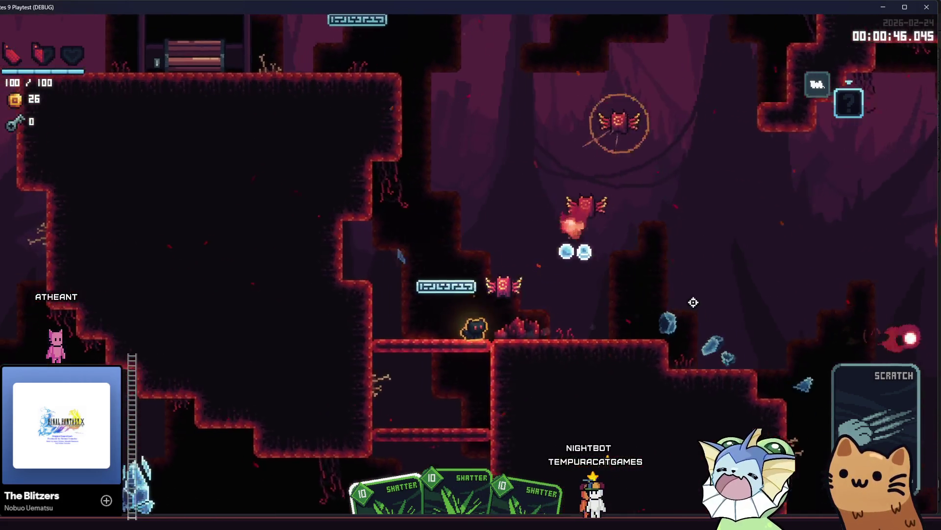
pyautogui.press('Left')
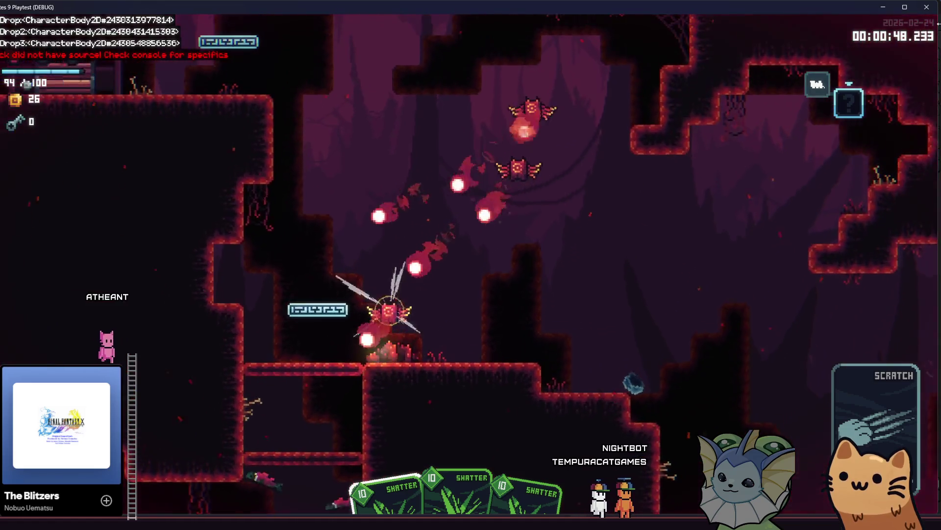
# Step: Close the playtest window, then open and dismiss the Quick Open search
pyautogui.click(935, 12)
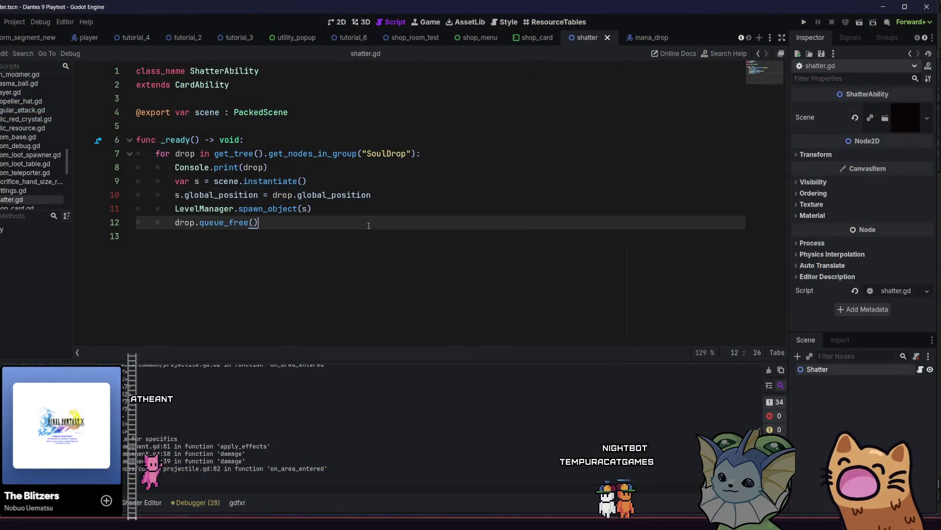
pyautogui.hotkey('shift', 'alt', 'o')
pyautogui.write('act')
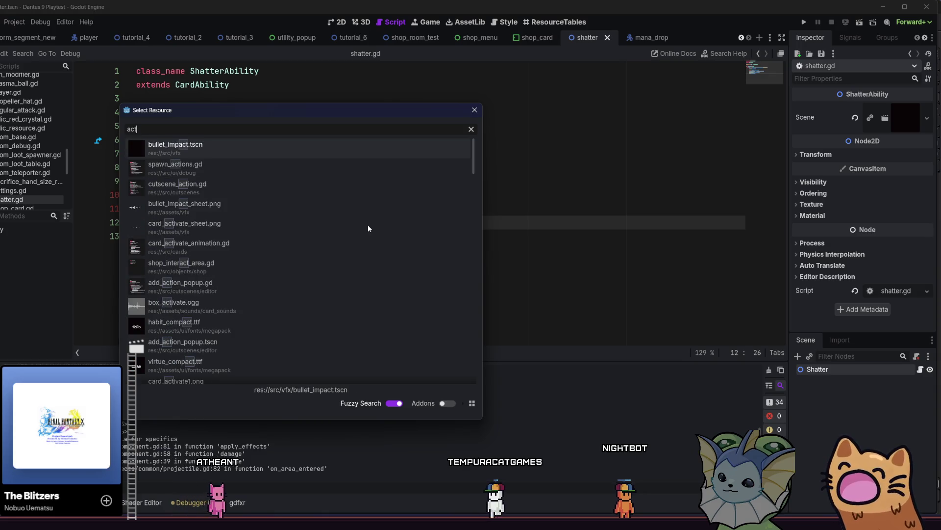
pyautogui.click(475, 111)
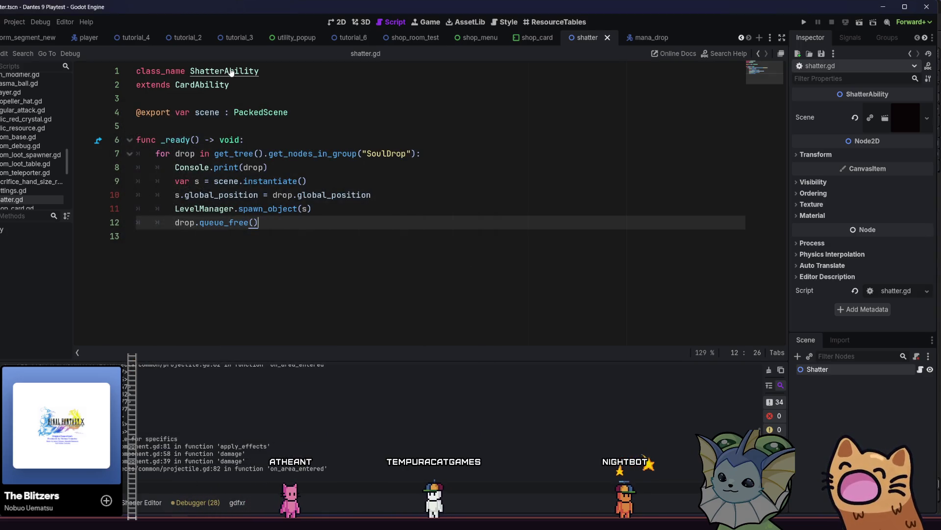
# Step: Open the CardAbility definition in card_ability.gd and read through its activate function
pyautogui.keyDown('ctrl'); pyautogui.click(211, 84); pyautogui.keyUp('ctrl')
pyautogui.scroll(-3, 250, 148)
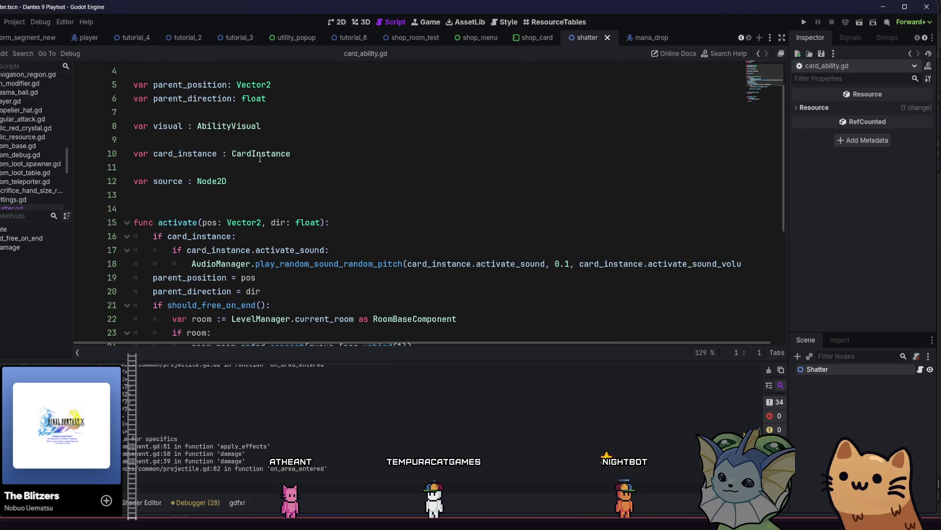
pyautogui.click(239, 140)
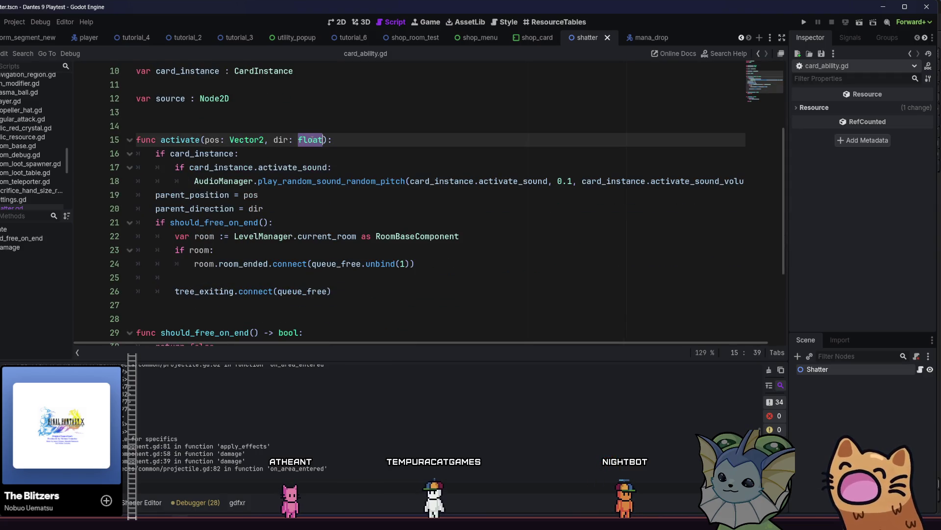
pyautogui.scroll(-1, 235, 208)
pyautogui.click(235, 209)
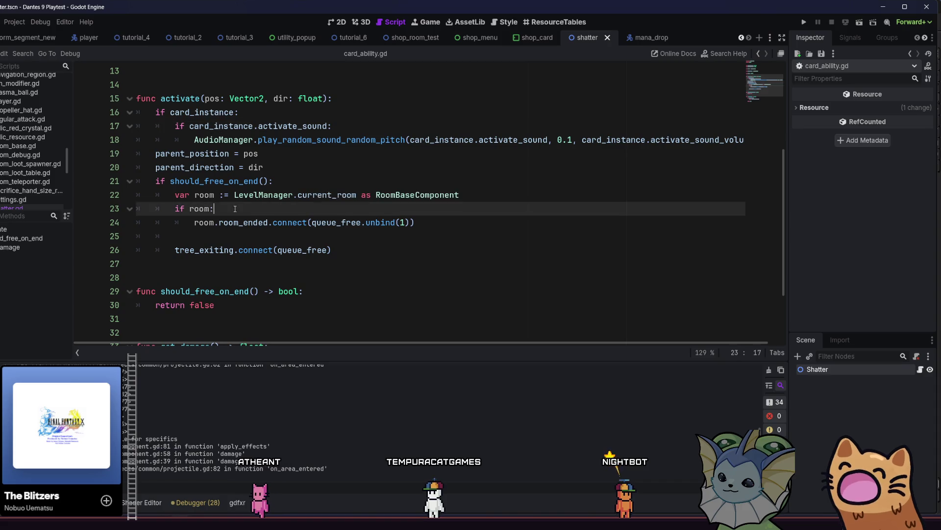
pyautogui.click(290, 167)
pyautogui.click(290, 153)
pyautogui.click(290, 167)
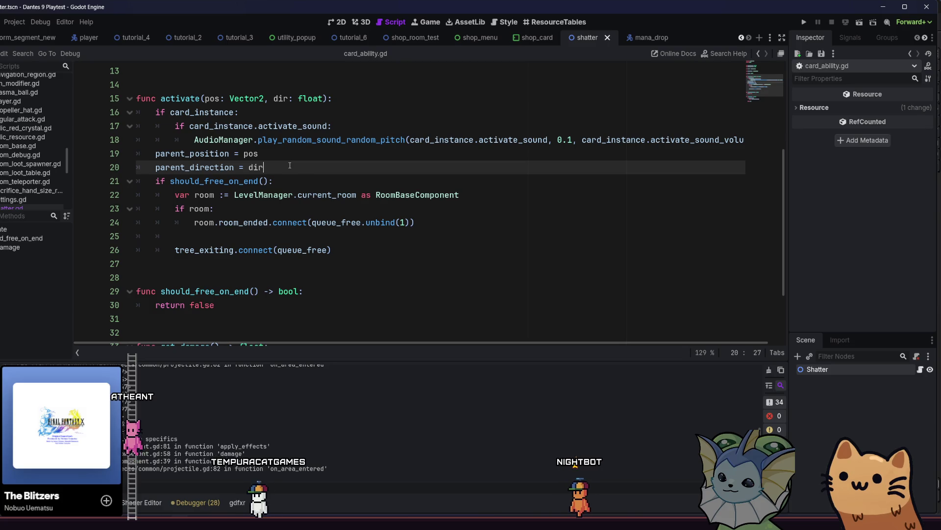
pyautogui.scroll(-2, 290, 165)
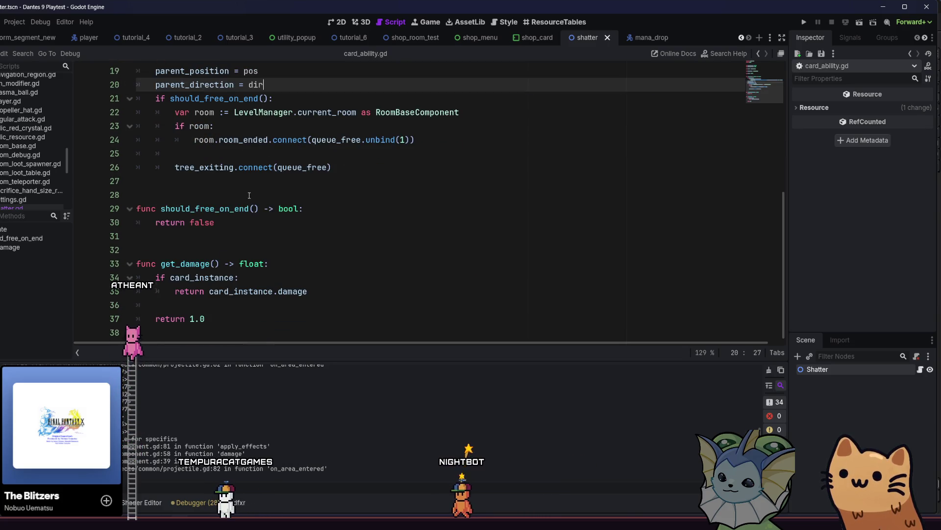
pyautogui.click(249, 195)
pyautogui.click(355, 170)
pyautogui.scroll(4, 355, 171)
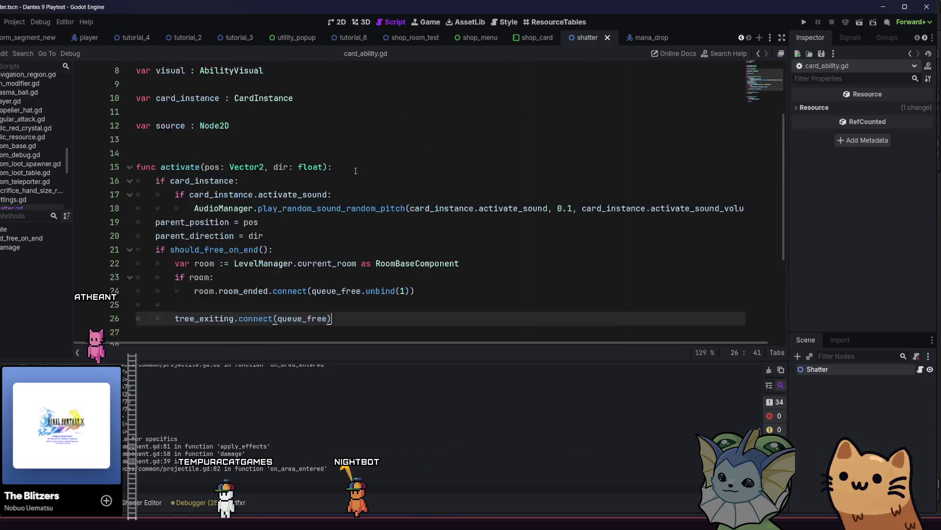
pyautogui.scroll(2, 355, 170)
pyautogui.scroll(-2, 355, 171)
# Step: Go back to shatter.gd, check its last lines, then reopen the CardAbility definition
pyautogui.click(758, 54)
pyautogui.scroll(-4, 470, 157)
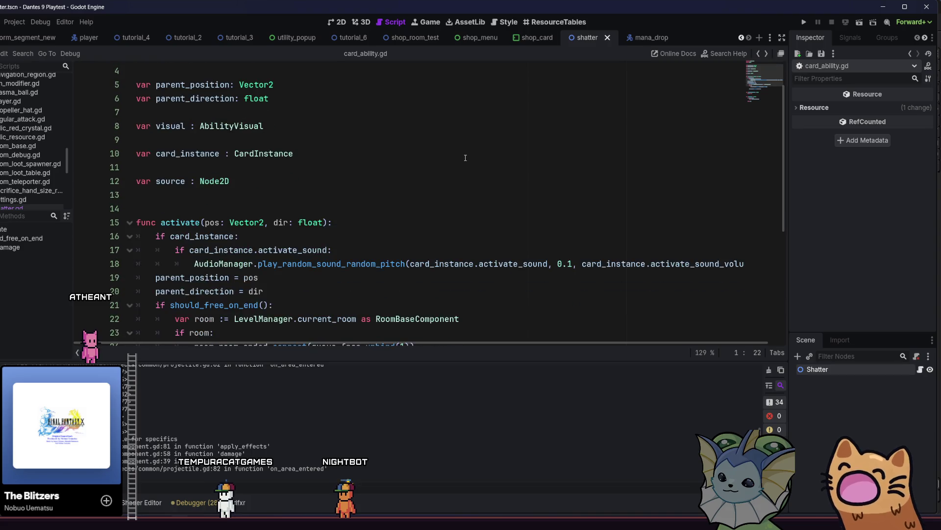
pyautogui.click(758, 55)
pyautogui.click(438, 181)
pyautogui.click(438, 212)
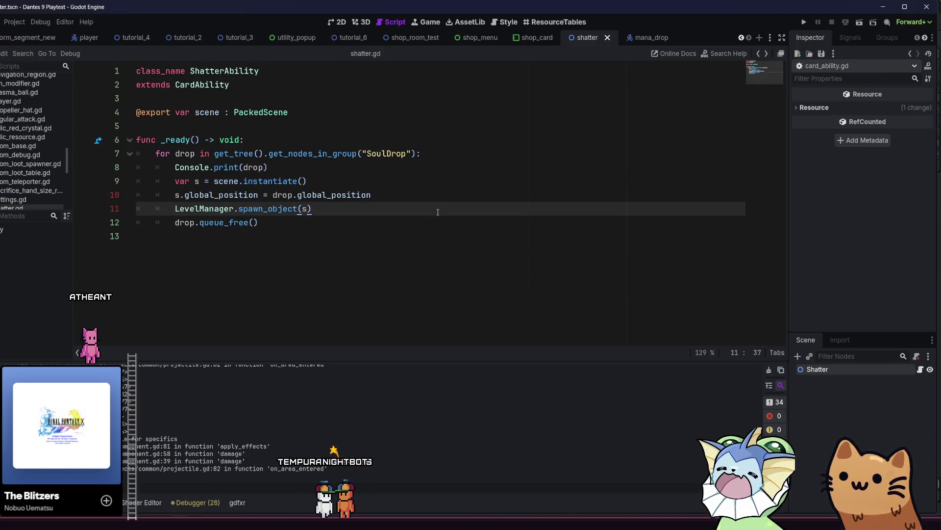
pyautogui.click(406, 233)
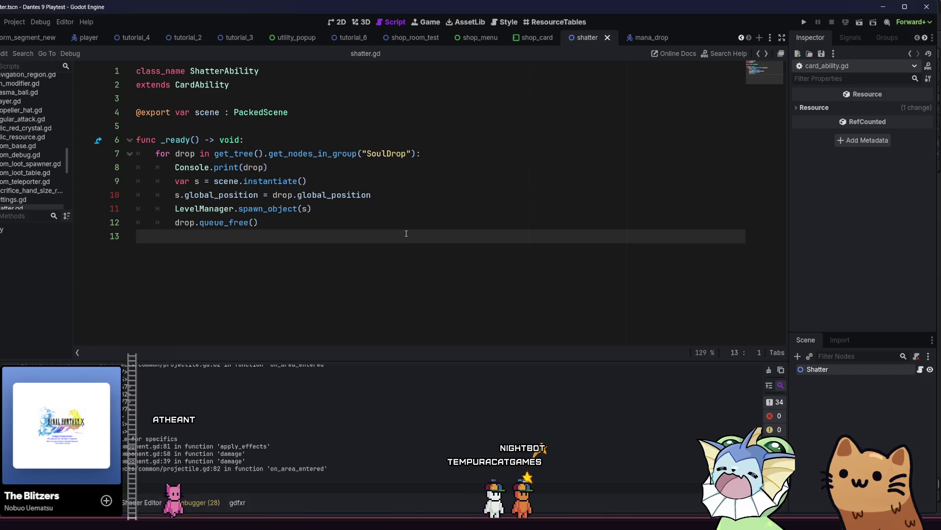
pyautogui.keyDown('ctrl'); pyautogui.click(205, 84); pyautogui.keyUp('ctrl')
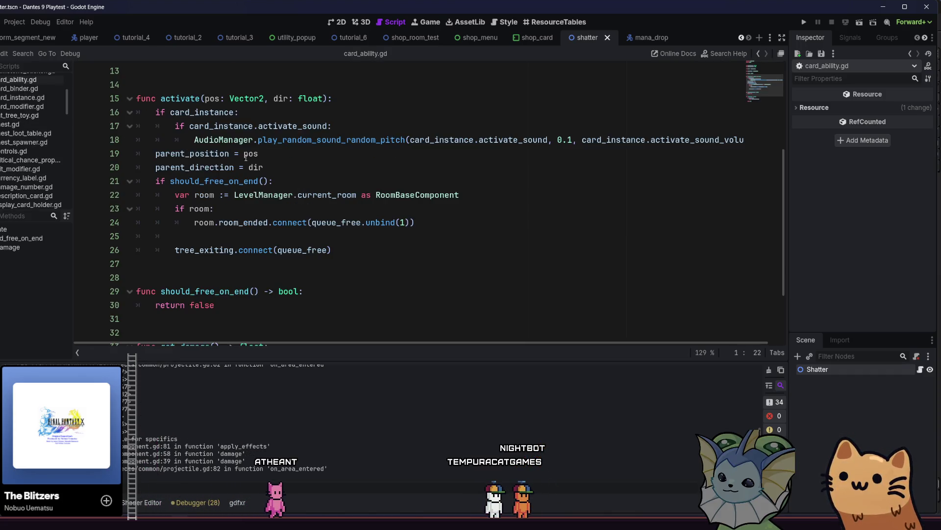
# Step: Inspect the should_free_on_end function returning false in card_ability.gd
pyautogui.click(210, 222)
pyautogui.click(210, 208)
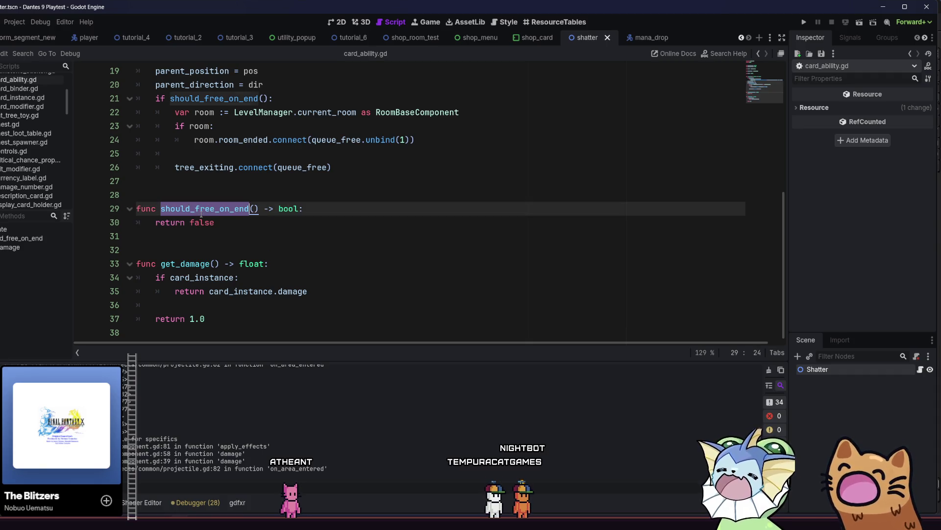
pyautogui.click(303, 227)
pyautogui.click(339, 167)
pyautogui.scroll(3, 339, 171)
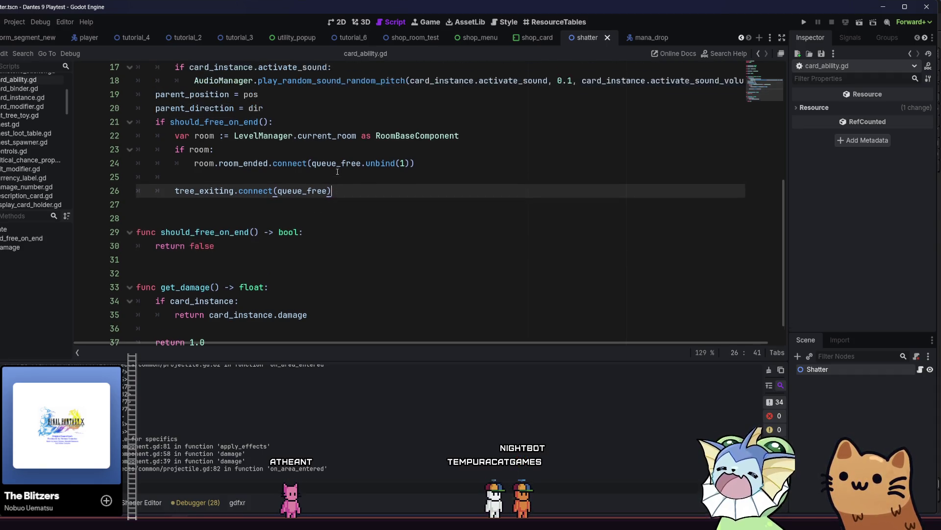
pyautogui.scroll(3, 208, 204)
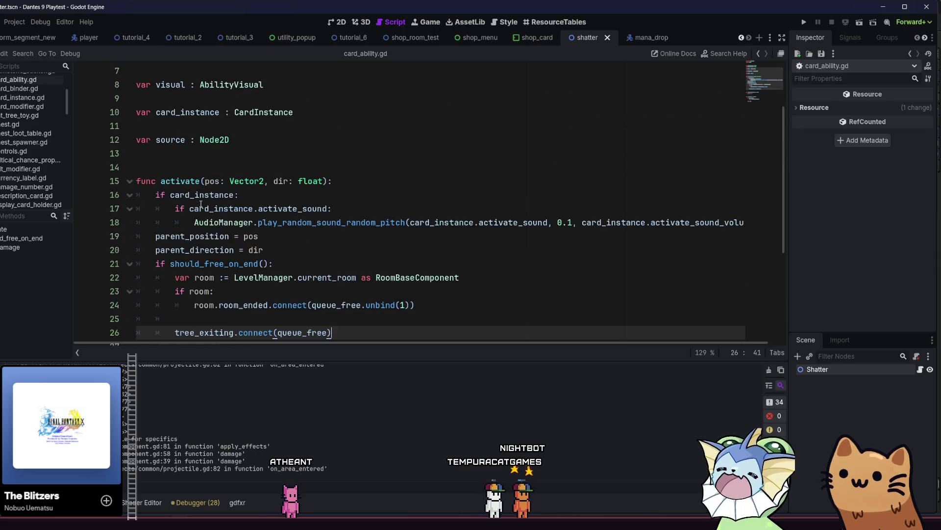
pyautogui.scroll(-3, 208, 196)
pyautogui.scroll(-1, 296, 236)
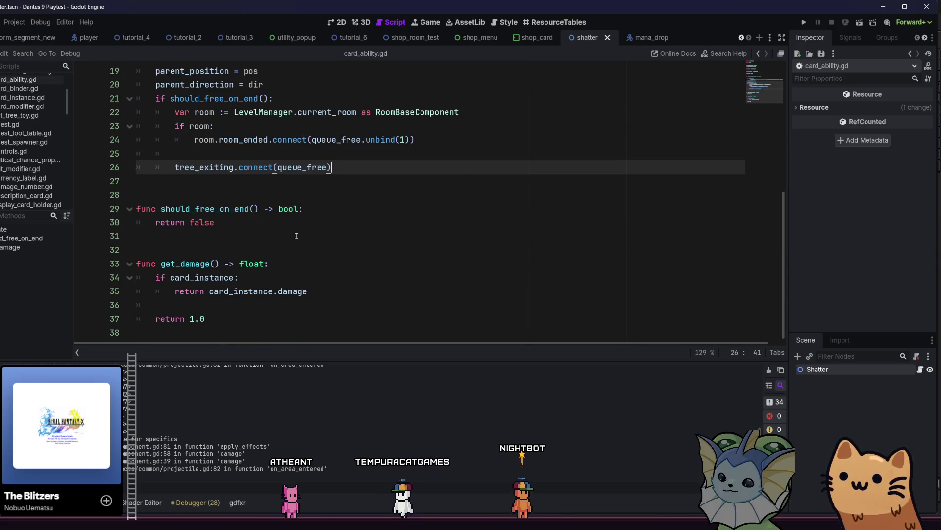
pyautogui.scroll(2, 260, 238)
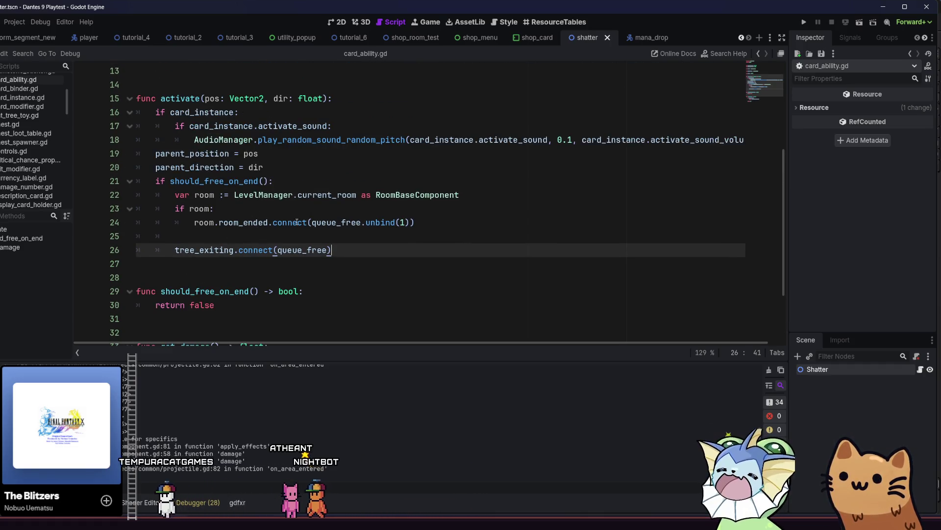
# Step: Examine the should_free_on_end call on line 21 inside activate
pyautogui.click(274, 208)
pyautogui.doubleClick(246, 181)
pyautogui.click(271, 172)
pyautogui.doubleClick(226, 186)
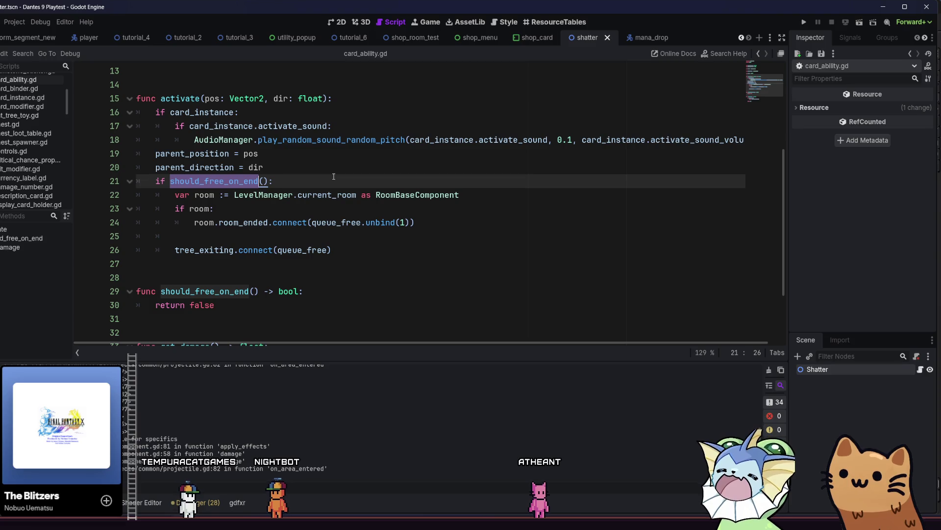
pyautogui.scroll(4, 333, 176)
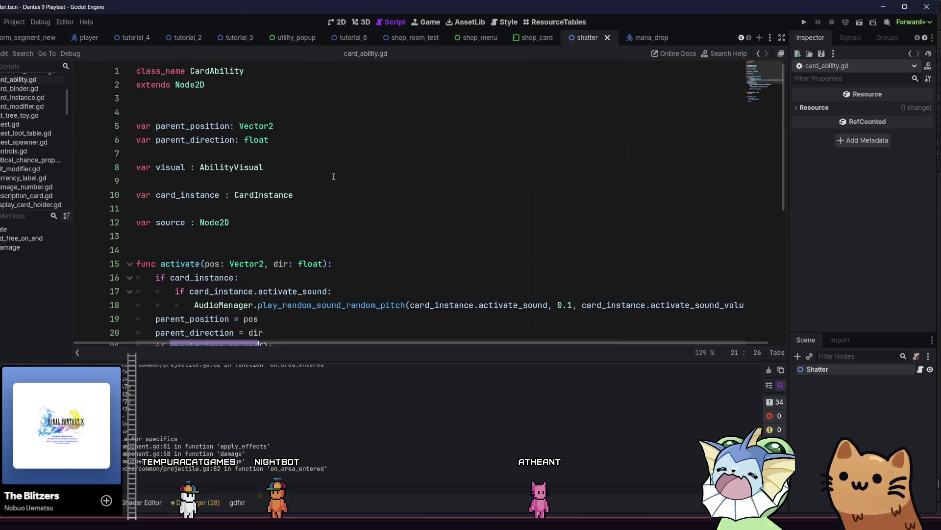
pyautogui.scroll(-6, 335, 173)
pyautogui.click(291, 195)
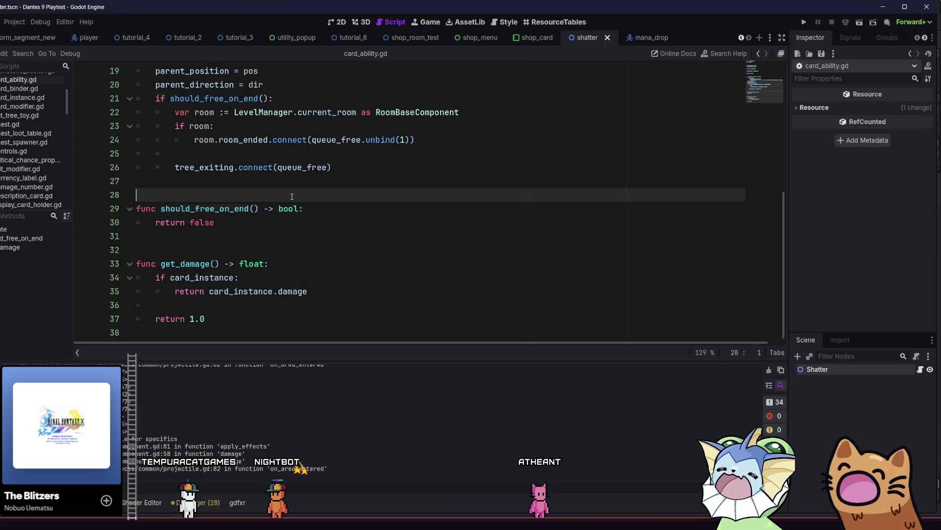
pyautogui.scroll(5, 292, 196)
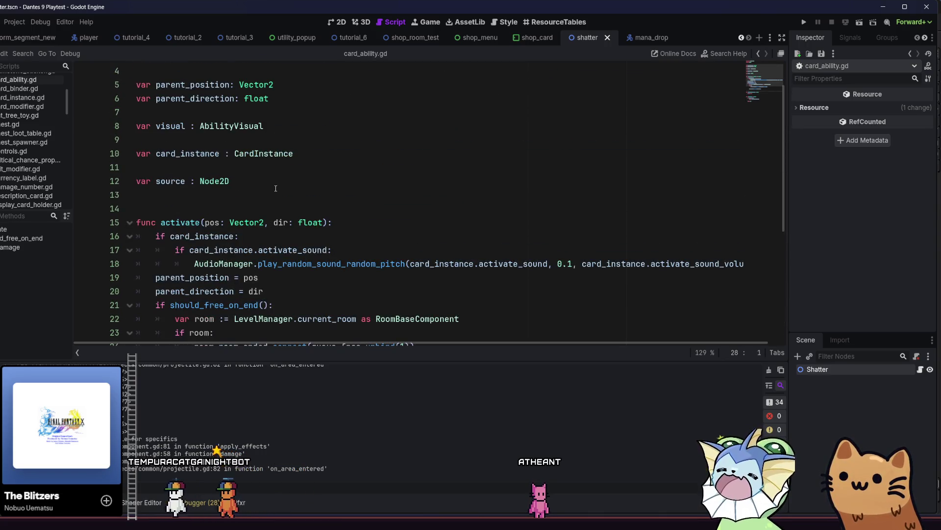
pyautogui.scroll(1, 586, 157)
pyautogui.scroll(-3, 586, 158)
pyautogui.click(278, 167)
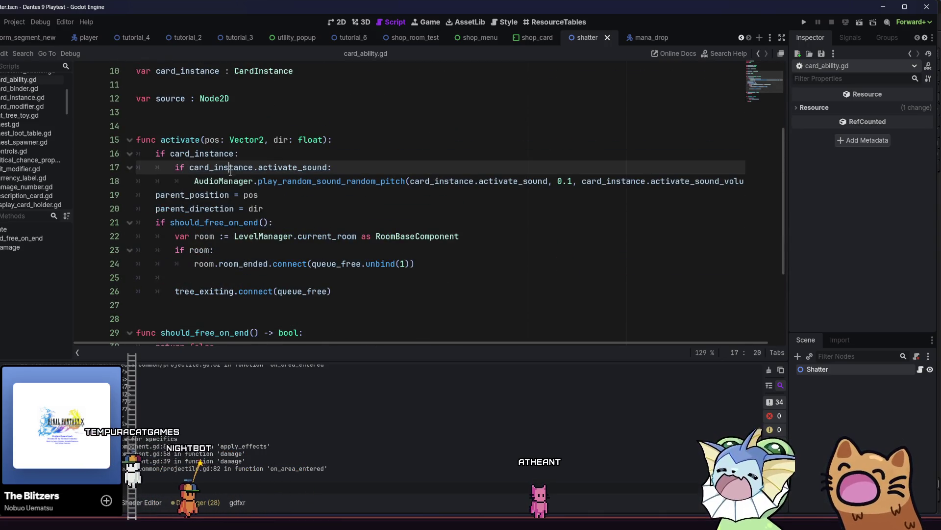
# Step: Navigate back through the history to the shatter.gd script
pyautogui.click(407, 181)
pyautogui.click(760, 55)
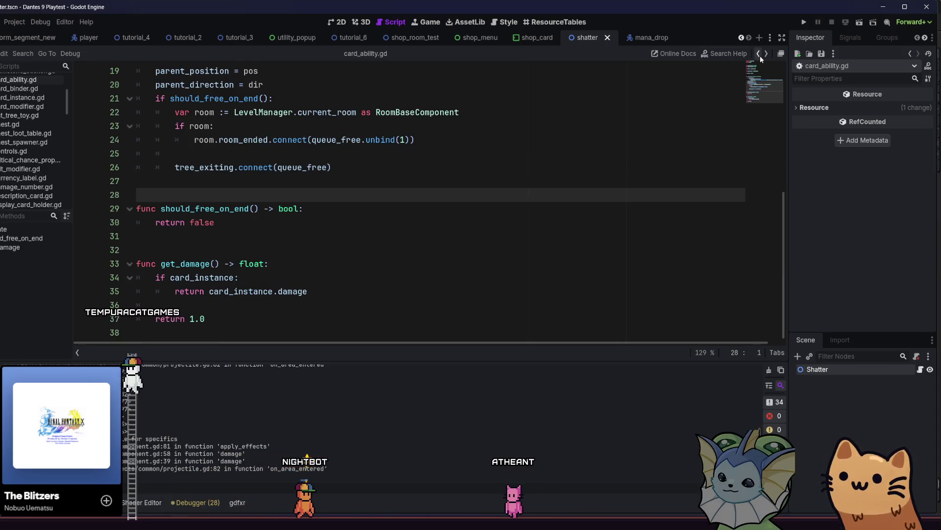
pyautogui.click(761, 57)
pyautogui.click(760, 55)
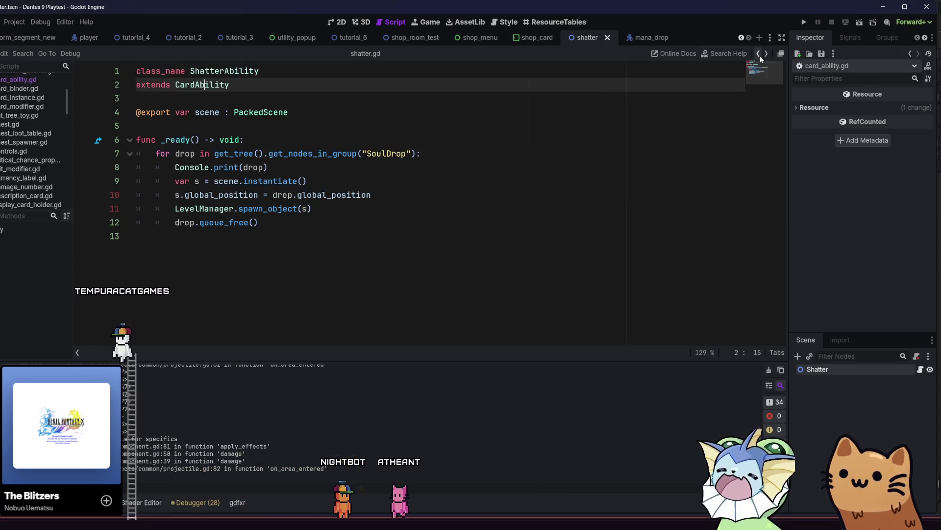
# Step: Replace _ready with the activate(pos: Vector2, dir: float) override and save
pyautogui.doubleClick(174, 140)
pyautogui.write('act')
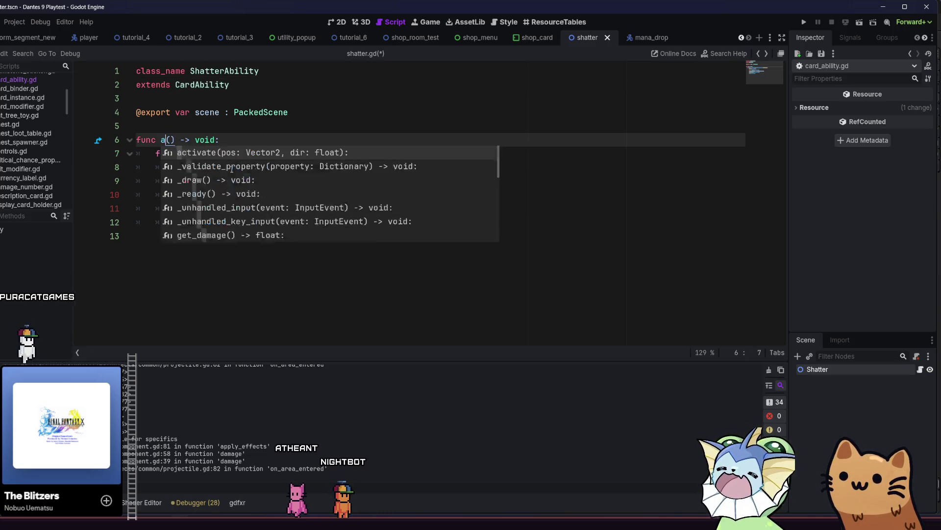
pyautogui.press('Return')
pyautogui.click(283, 194)
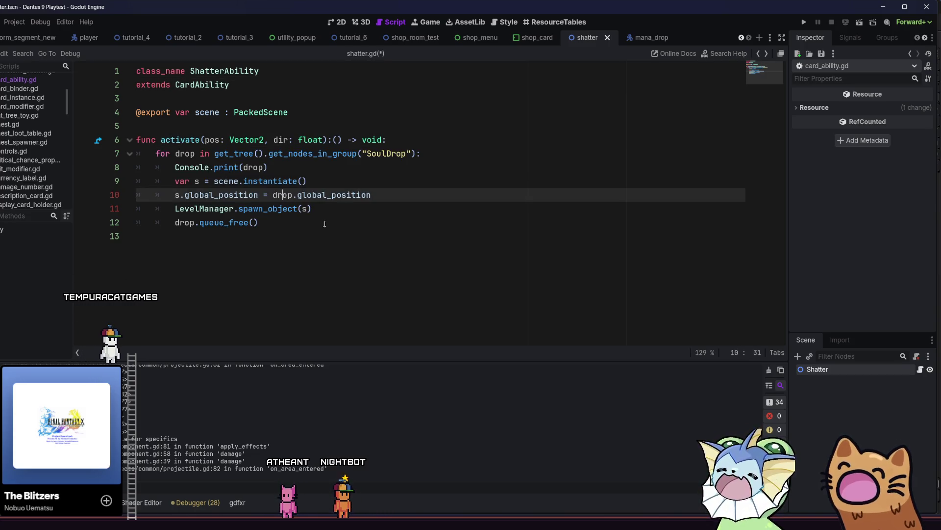
pyautogui.click(339, 140)
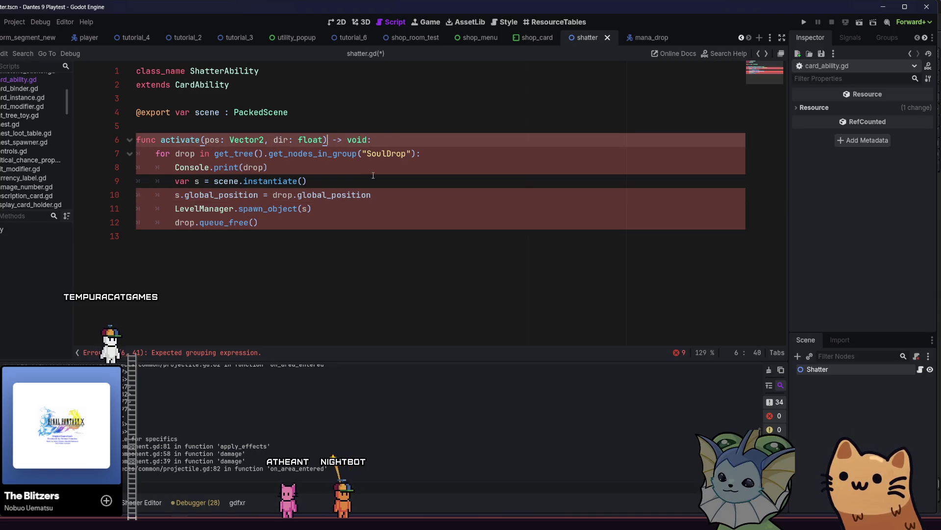
pyautogui.hotkey('ctrl', 's')
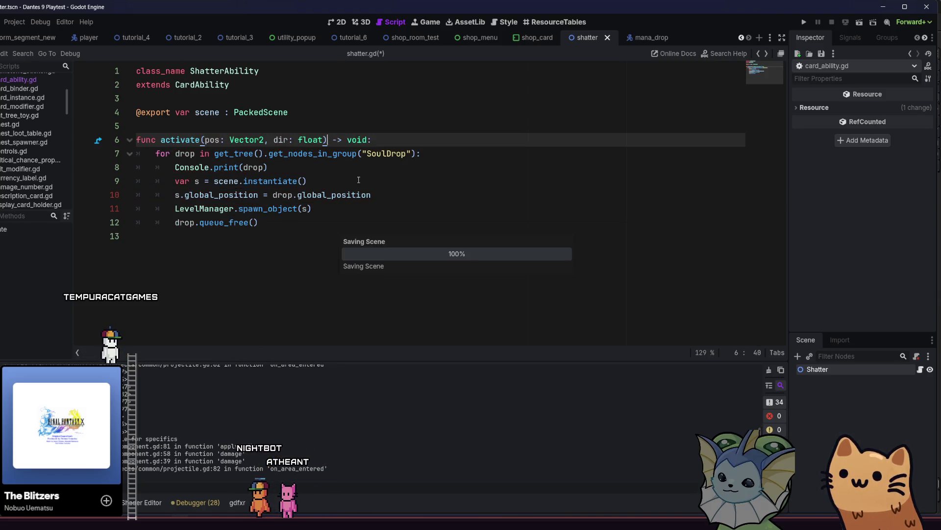
# Step: Add super(pos, dir) as the first line of activate and save the script
pyautogui.click(336, 222)
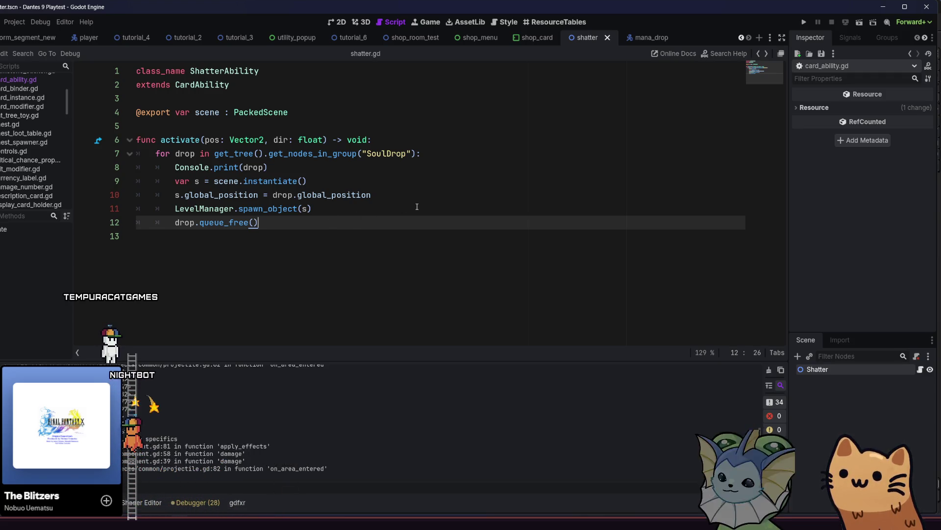
pyautogui.press('Return')
pyautogui.write('su')
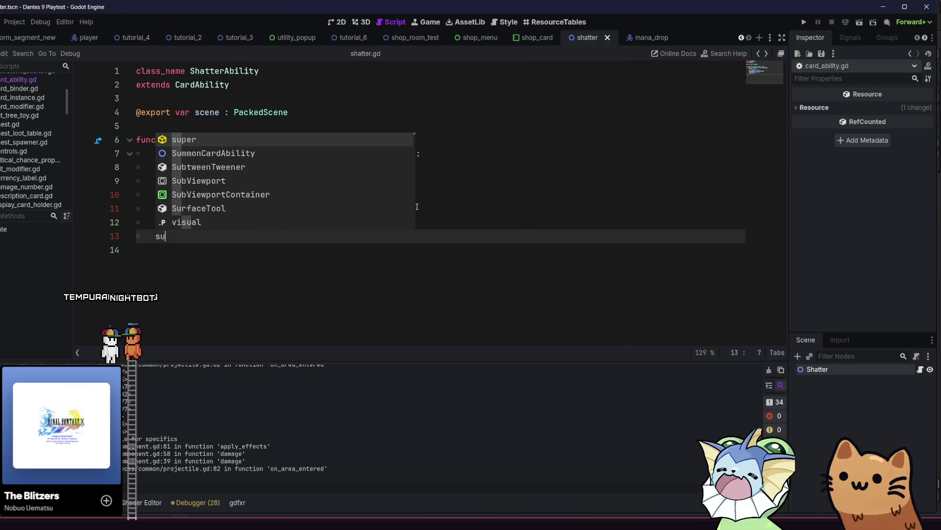
pyautogui.press('BackSpace')
pyautogui.press('BackSpace')
pyautogui.press('BackSpace')
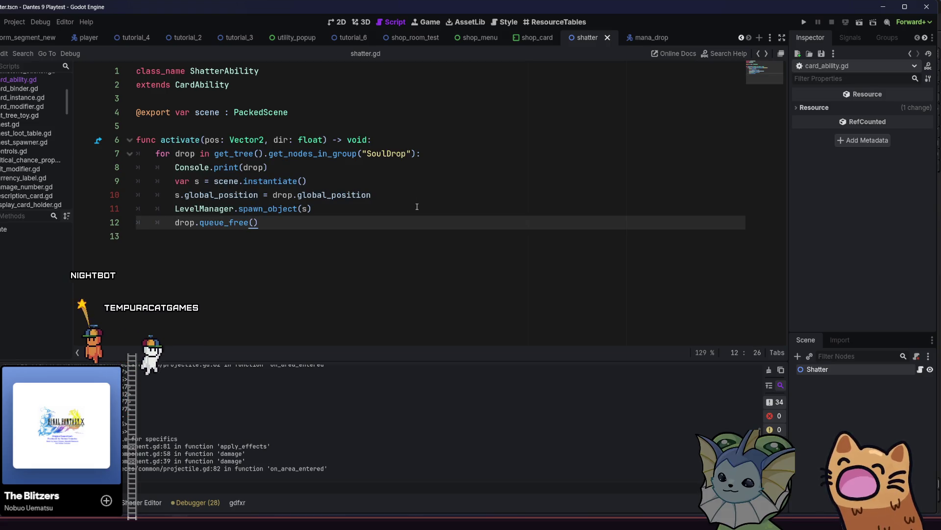
pyautogui.click(425, 145)
pyautogui.press('Return')
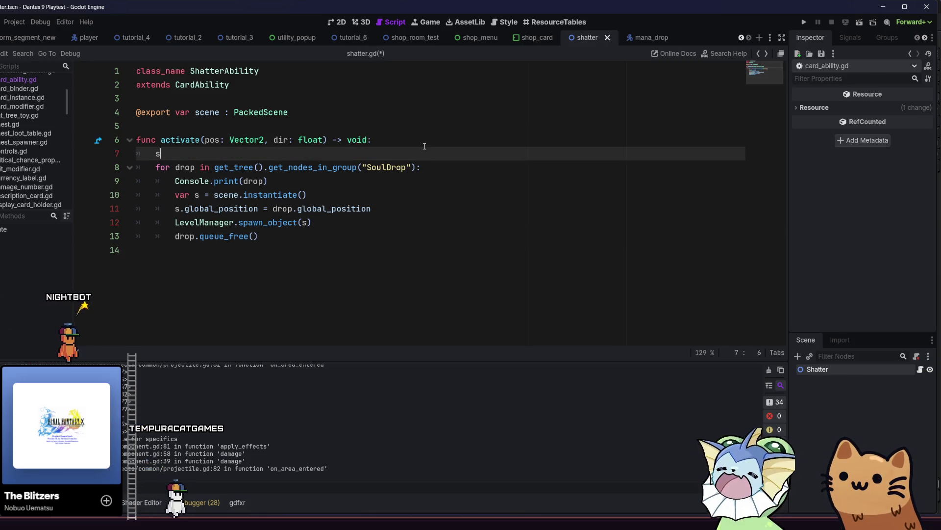
pyautogui.write('super(')
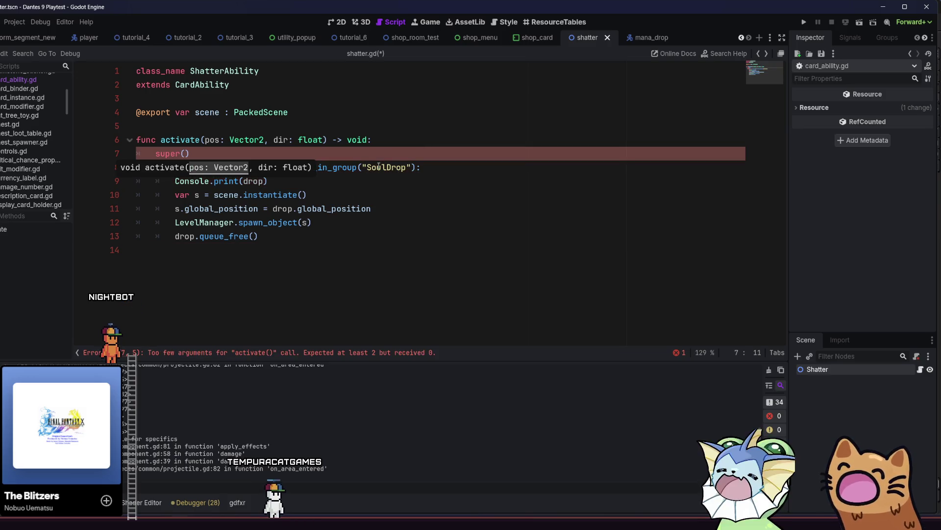
pyautogui.click(355, 278)
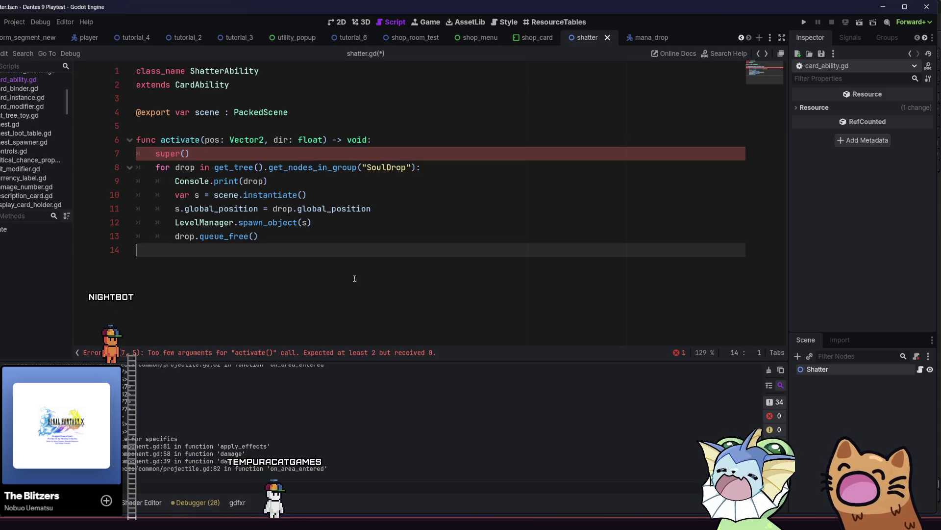
pyautogui.click(187, 153)
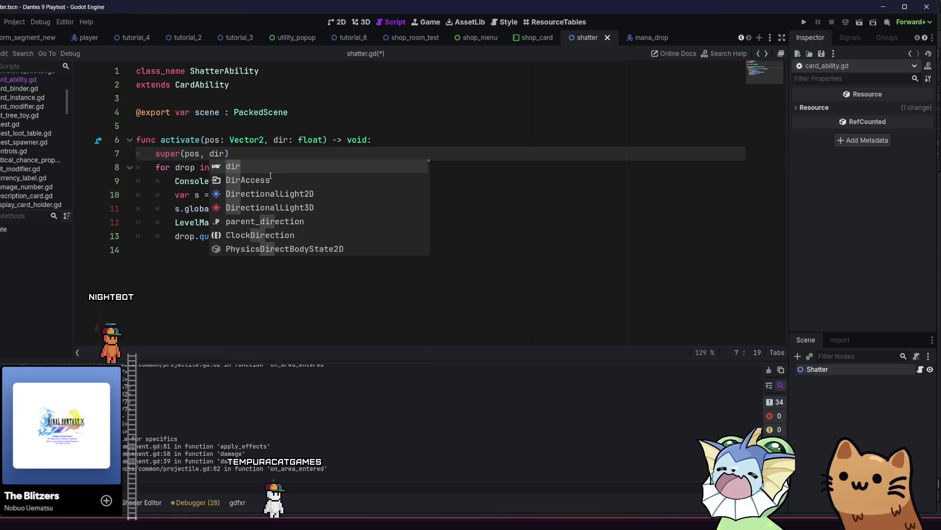
pyautogui.click(387, 248)
pyautogui.hotkey('ctrl', 's')
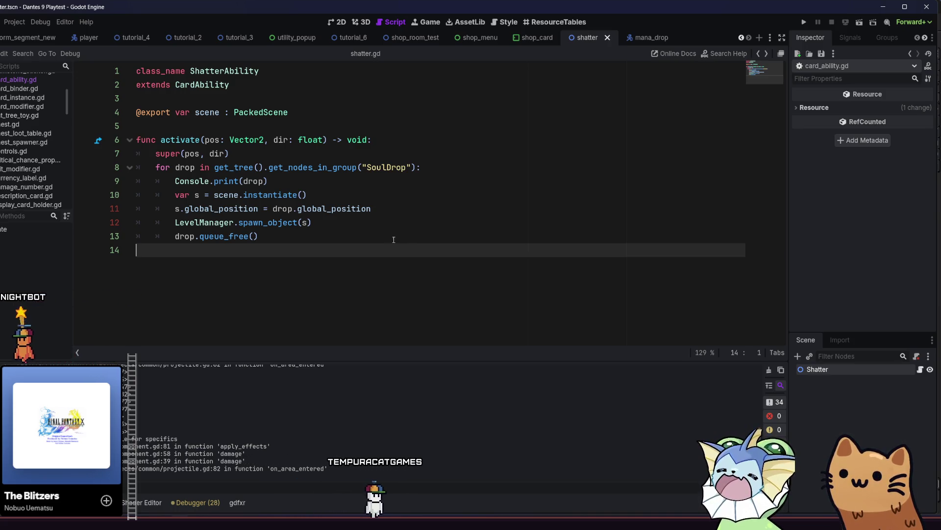
# Step: Below activate, add the func should_free_on_end() -> bool: signature
pyautogui.click(370, 223)
pyautogui.click(365, 237)
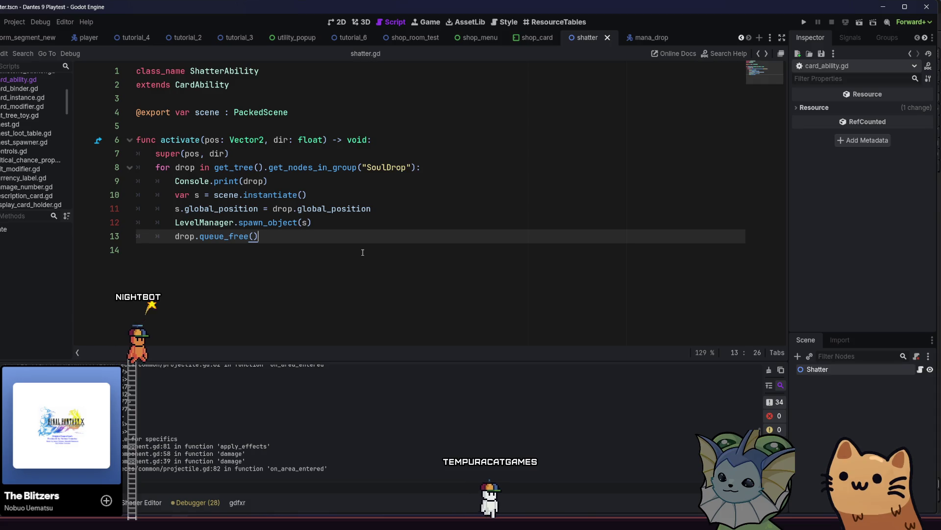
pyautogui.click(363, 251)
pyautogui.press('Return')
pyautogui.press('Return')
pyautogui.write('shou')
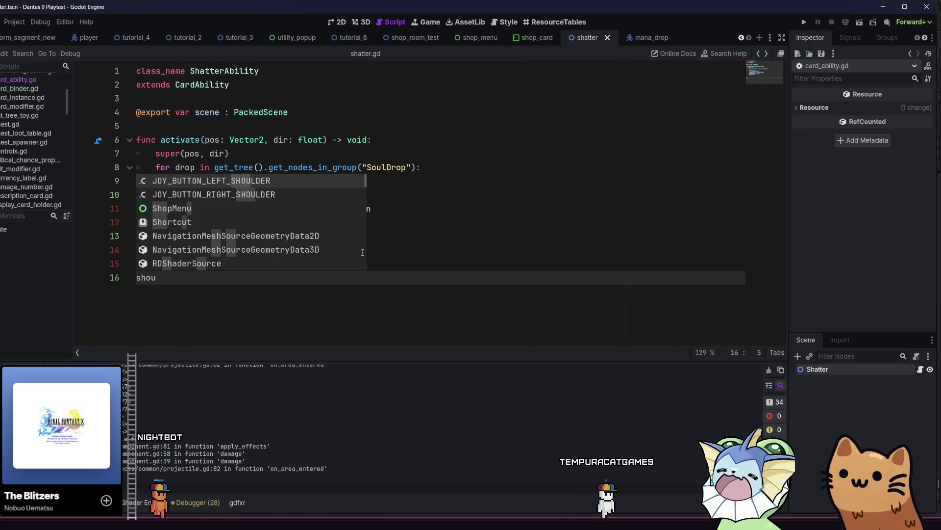
pyautogui.press('BackSpace')
pyautogui.press('BackSpace')
pyautogui.press('BackSpace')
pyautogui.write('func shou')
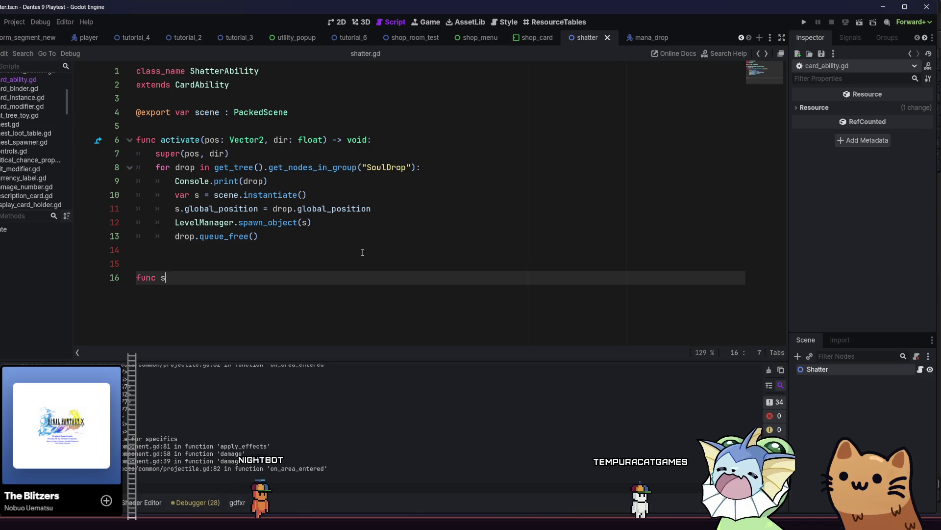
pyautogui.press('Return')
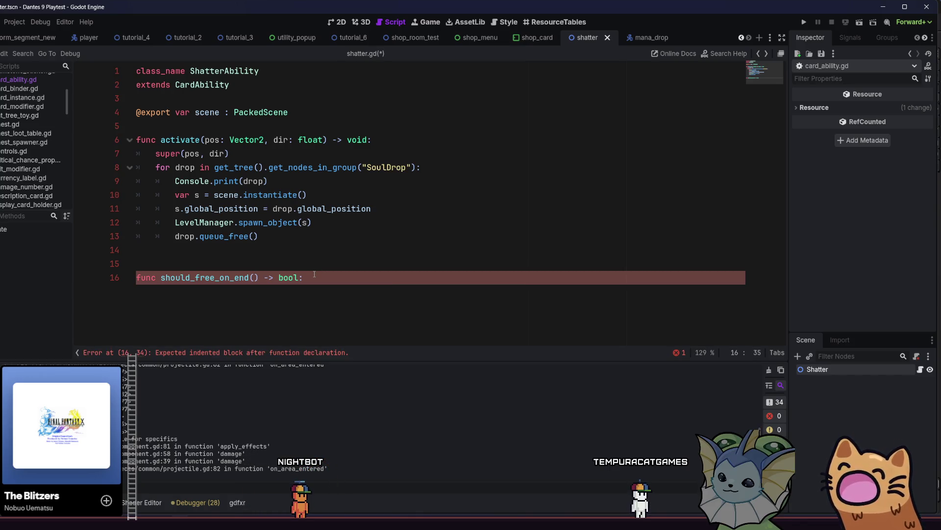
pyautogui.hotkey('shift', 'Home')
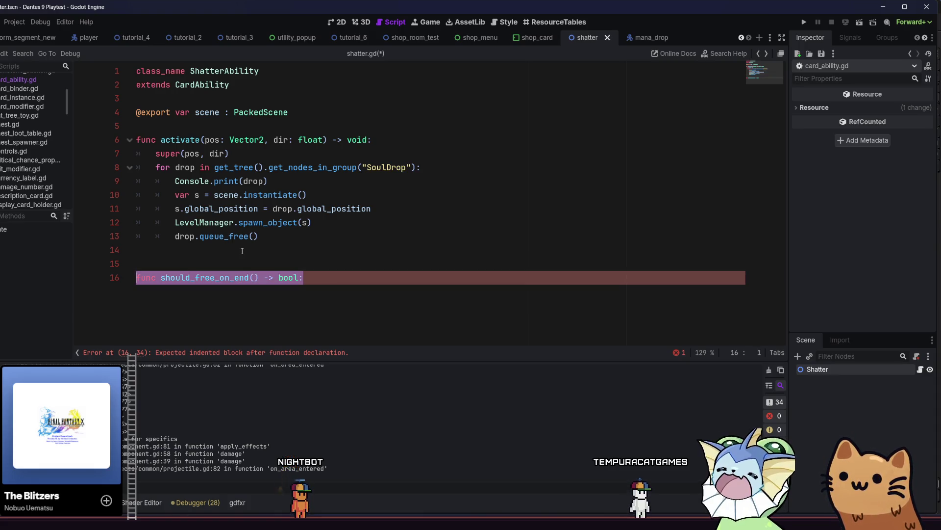
# Step: Give should_free_on_end the indented body return true
pyautogui.press('End')
pyautogui.press('Return')
pyautogui.write('retunr')
pyautogui.press('BackSpace')
pyautogui.press('BackSpace')
pyautogui.write('rn true')
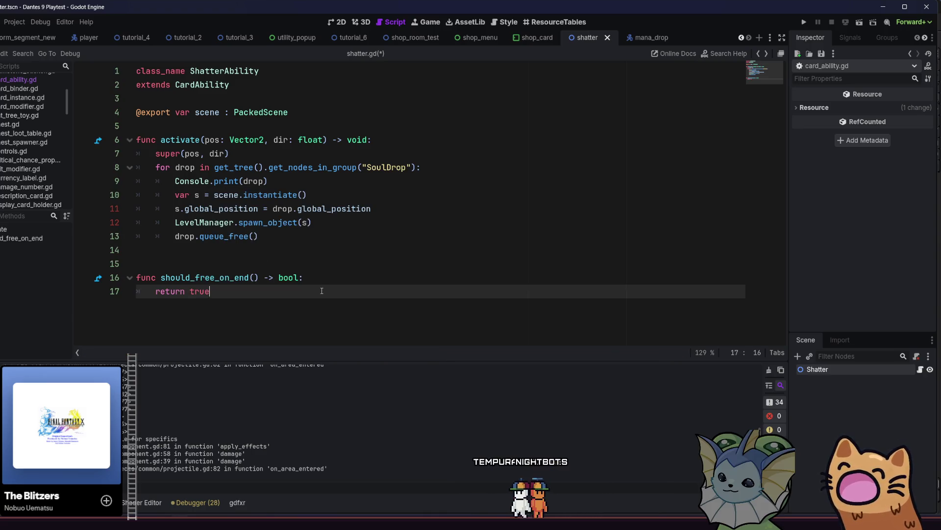
pyautogui.press('Up')
pyautogui.press('Down')
pyautogui.press('Up')
pyautogui.press('Up')
pyautogui.press('Down')
pyautogui.press('End')
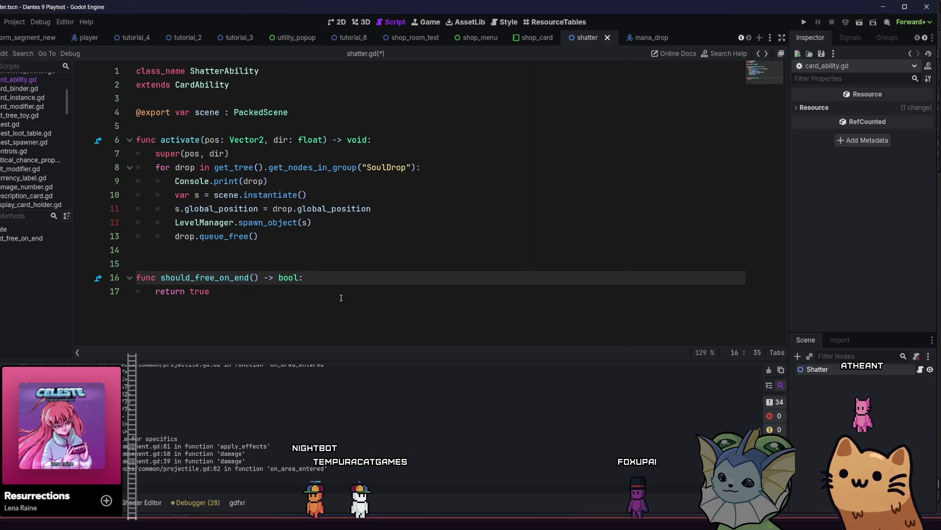
pyautogui.click(343, 294)
# Step: Run the project, maximize the game window and click Start for a new run
pyautogui.click(358, 251)
pyautogui.click(346, 293)
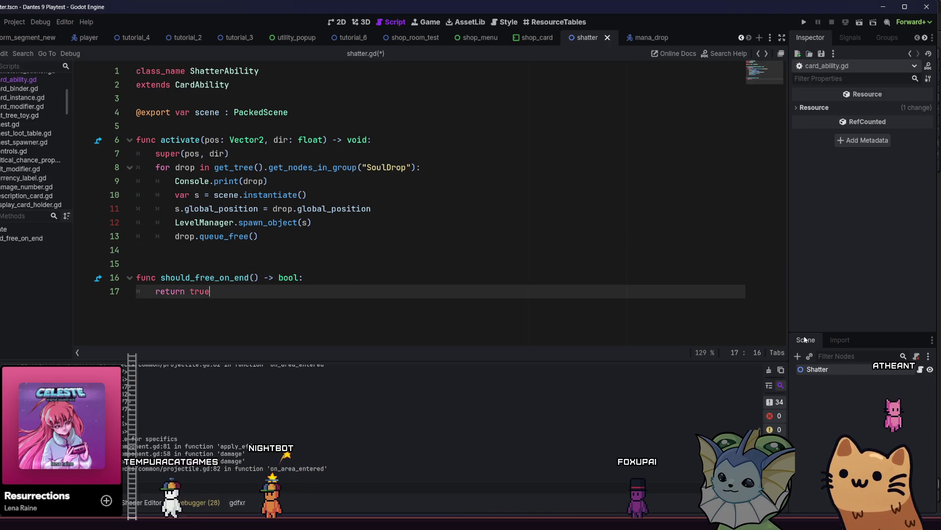
pyautogui.click(807, 22)
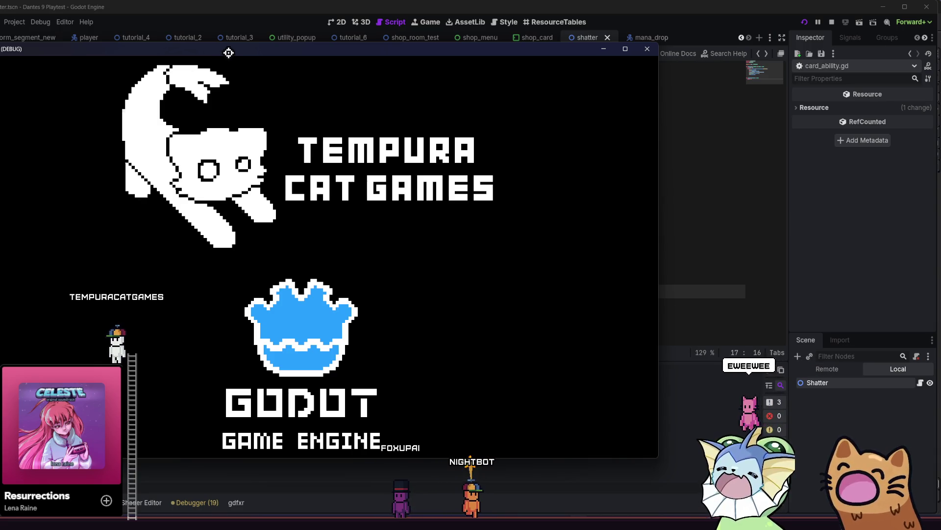
pyautogui.doubleClick(228, 53)
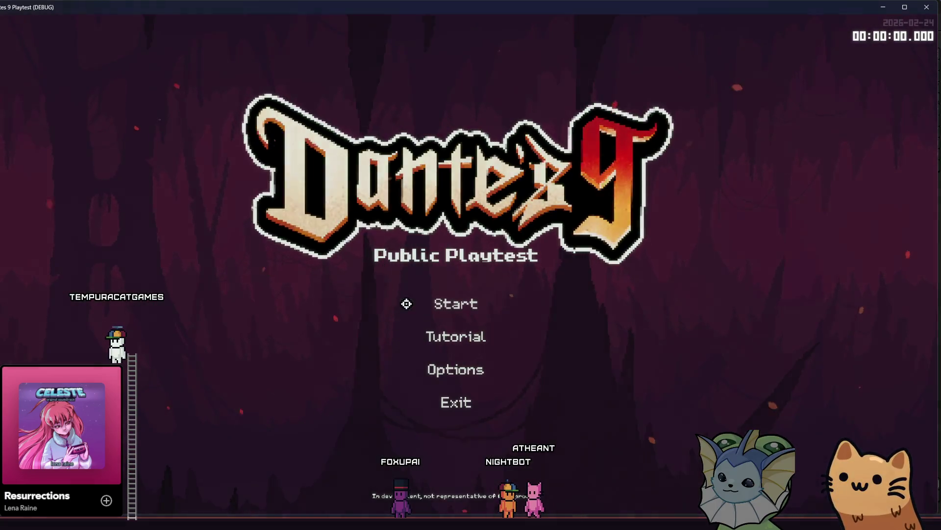
pyautogui.click(398, 310)
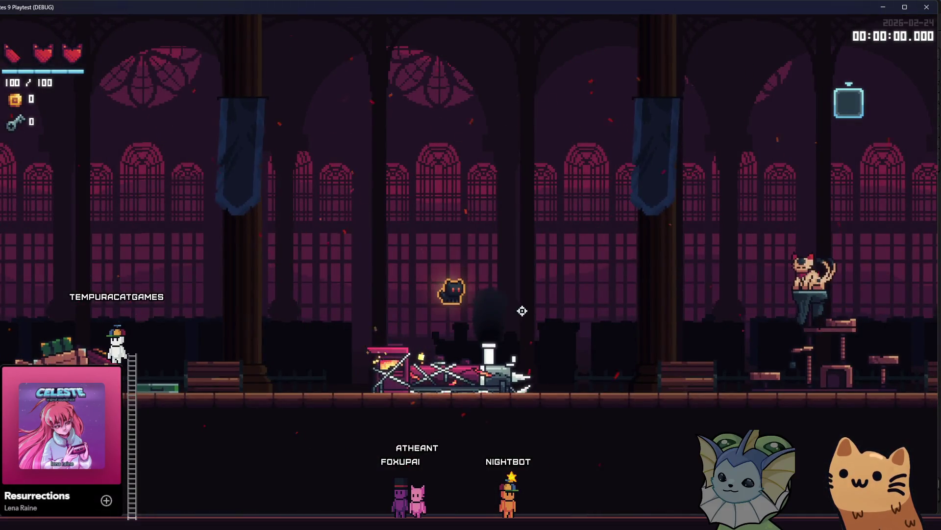
# Step: Leave the tutorial hall, jump through the cave for the plasma ball, shoot an enemy, and open the F1 debug menu
pyautogui.press('e')
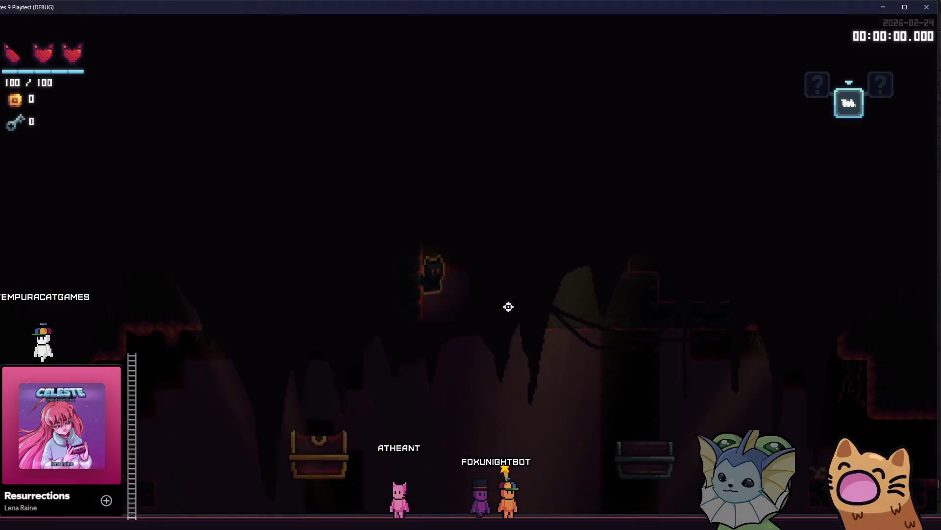
pyautogui.press('d')
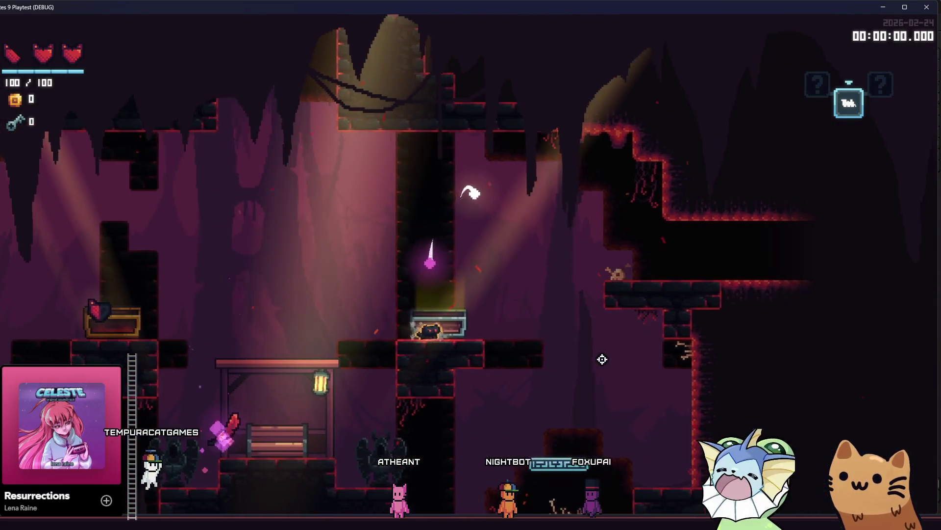
pyautogui.press('space')
pyautogui.press('d')
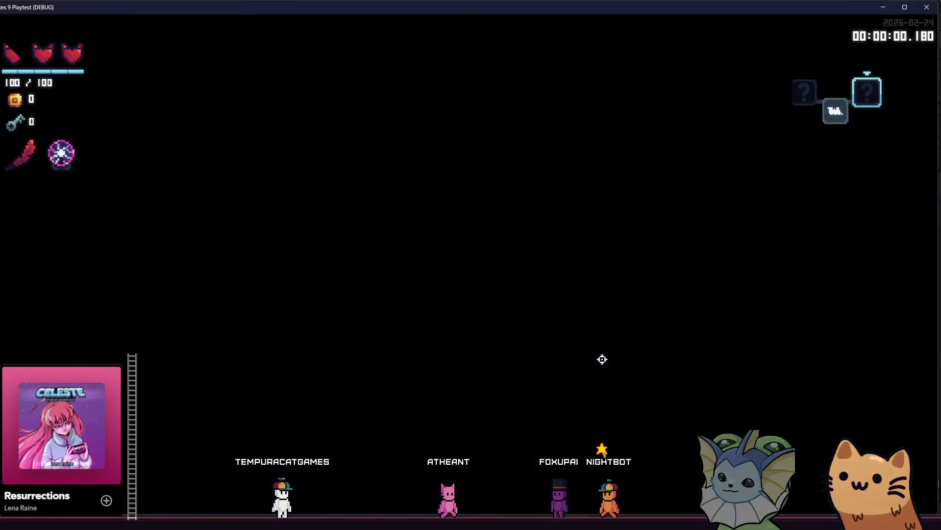
pyautogui.press('space')
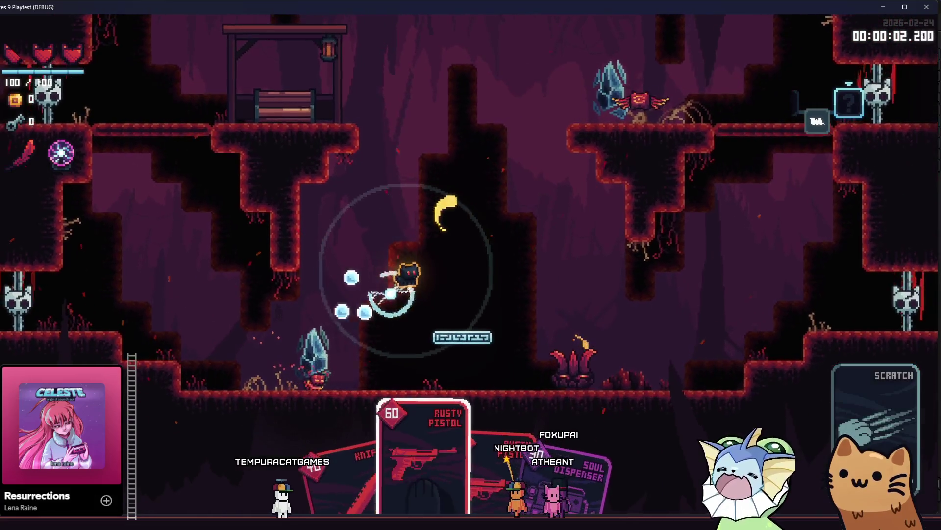
pyautogui.click(657, 300)
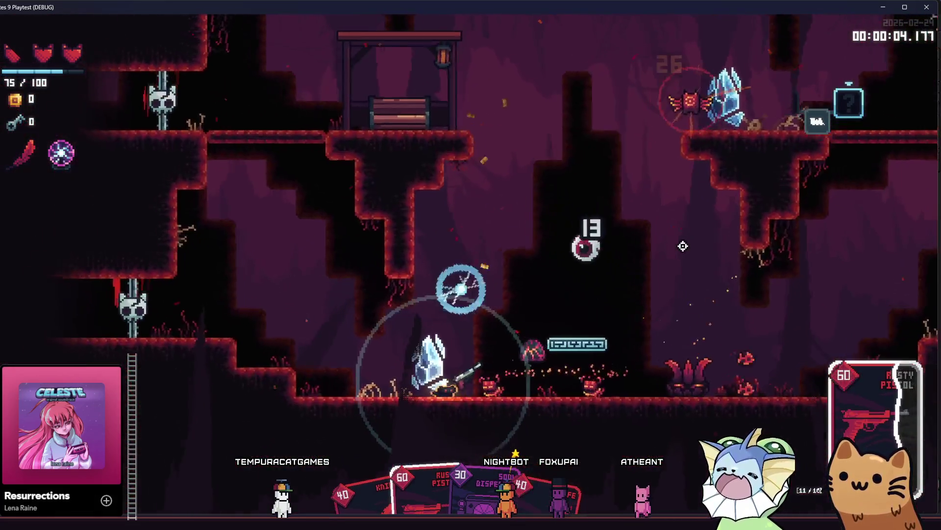
pyautogui.press('F1')
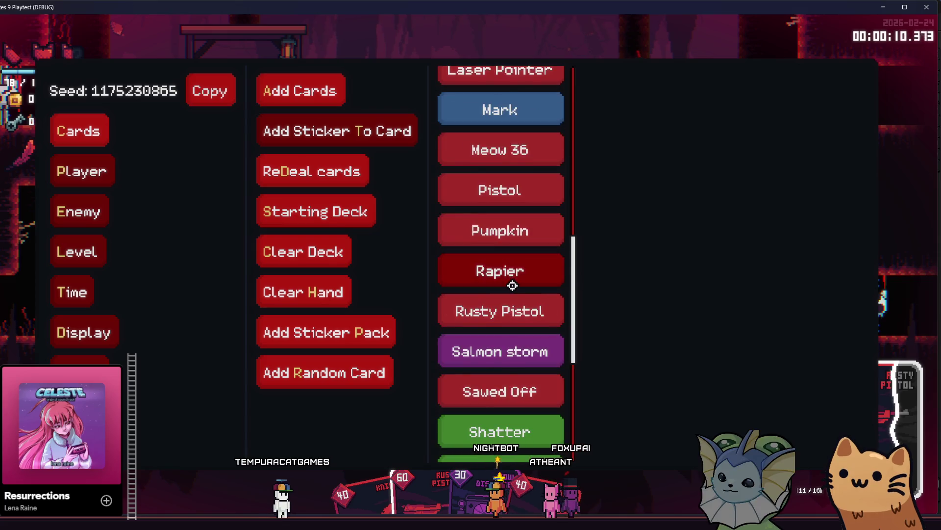
# Step: Resume play and fight through the cave enemies using the Shatter card
pyautogui.press('Escape')
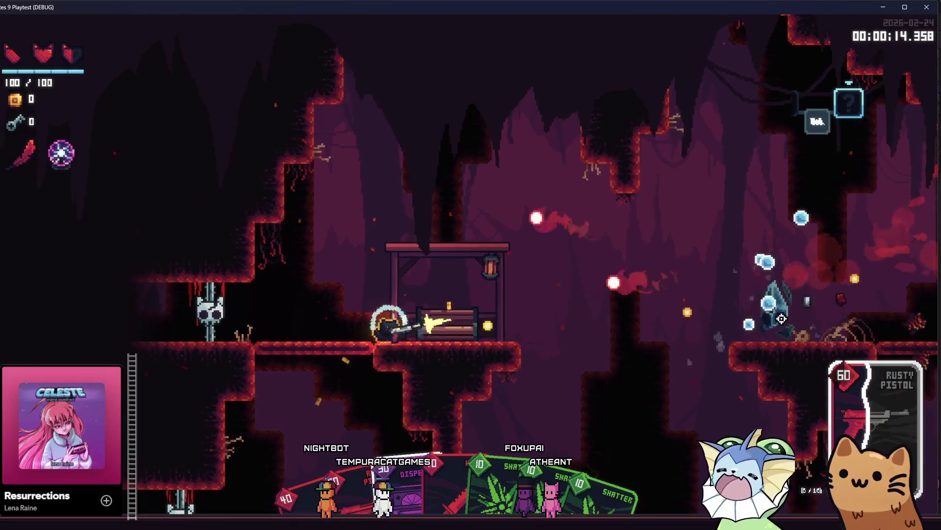
pyautogui.press('d')
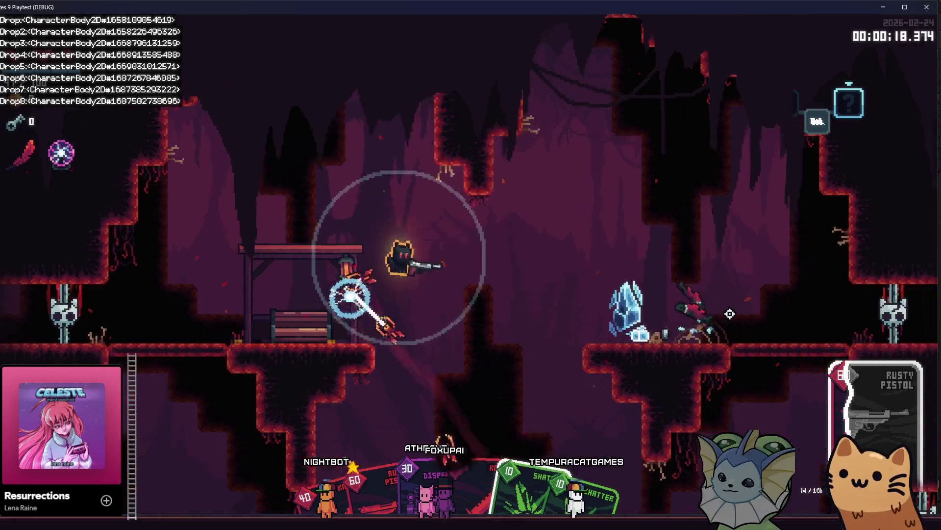
pyautogui.press('d')
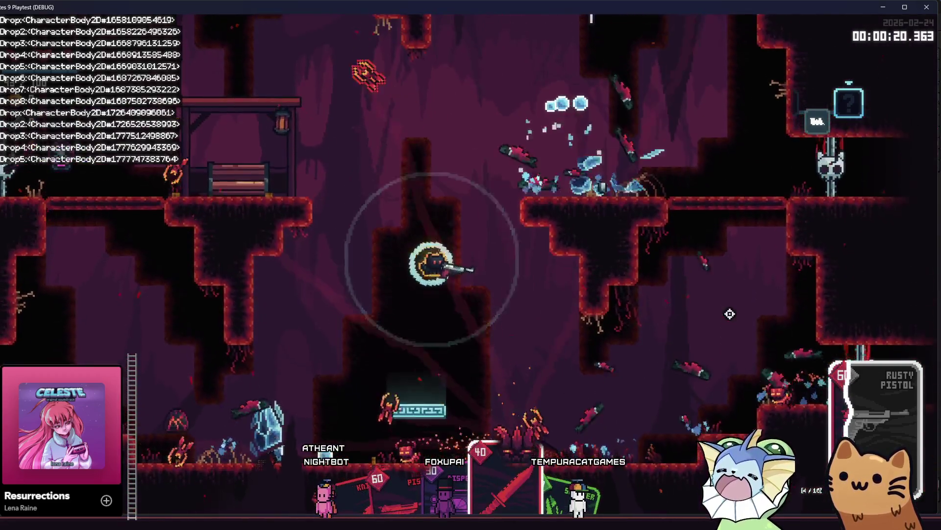
pyautogui.press('a')
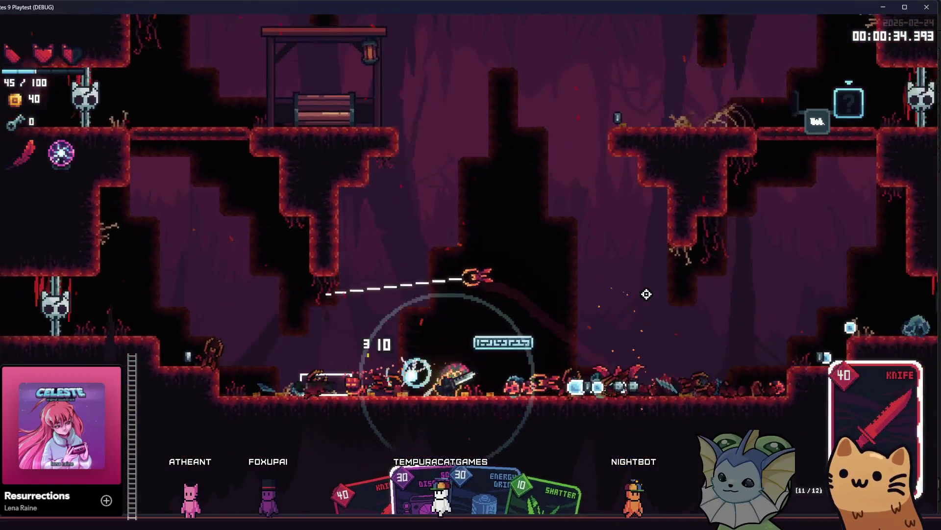
pyautogui.press('d')
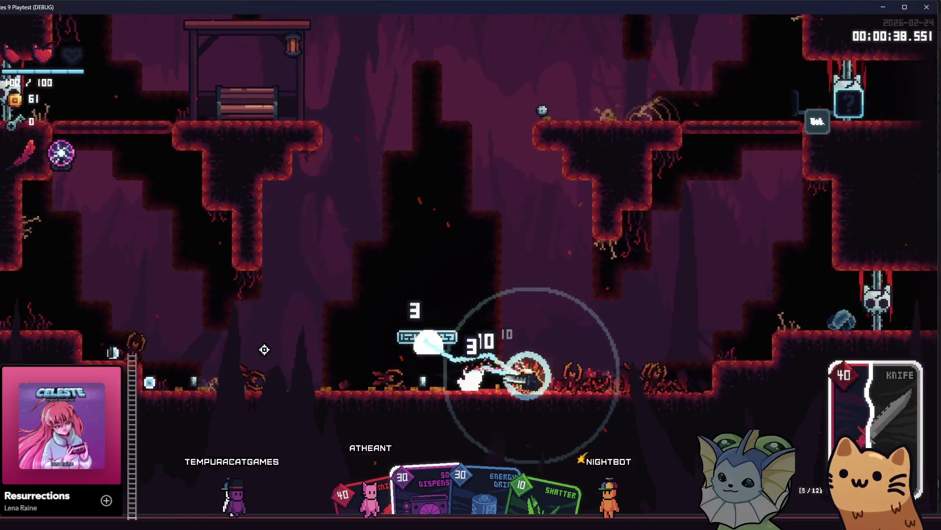
pyautogui.press('d')
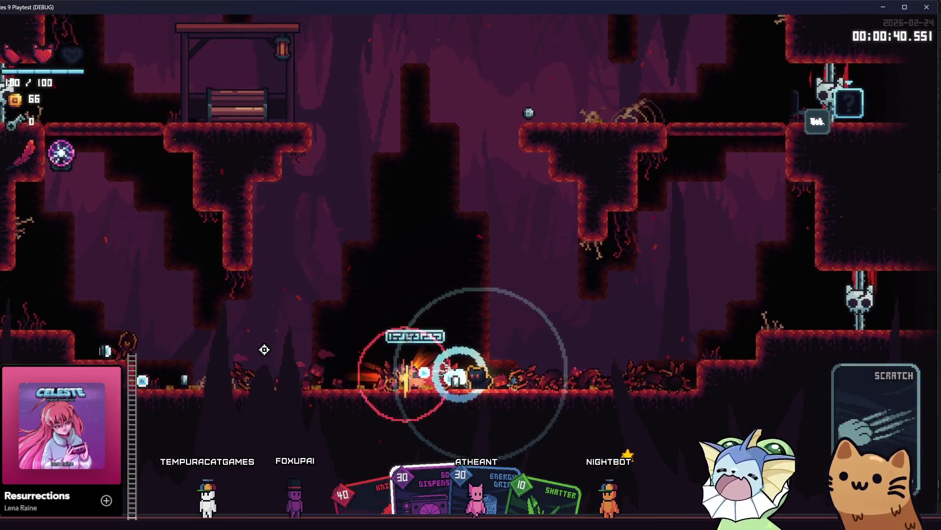
pyautogui.press('d')
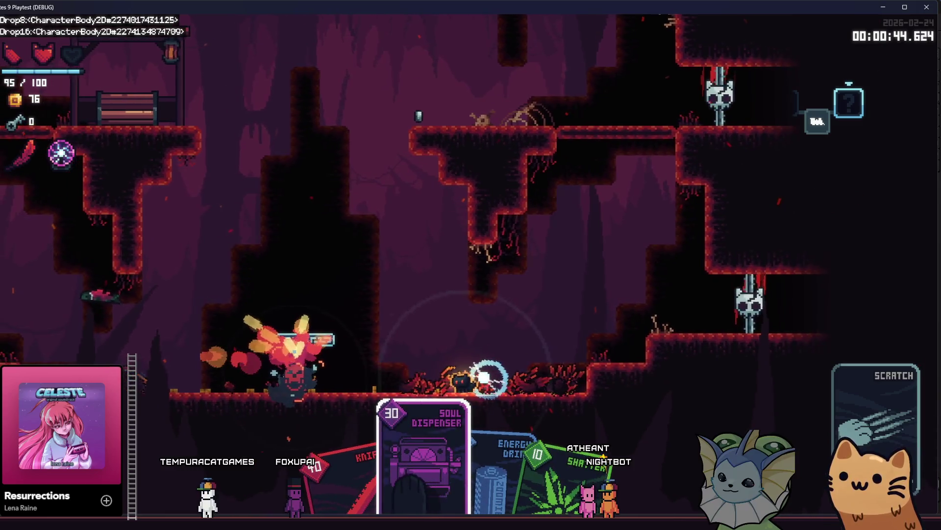
pyautogui.press('a')
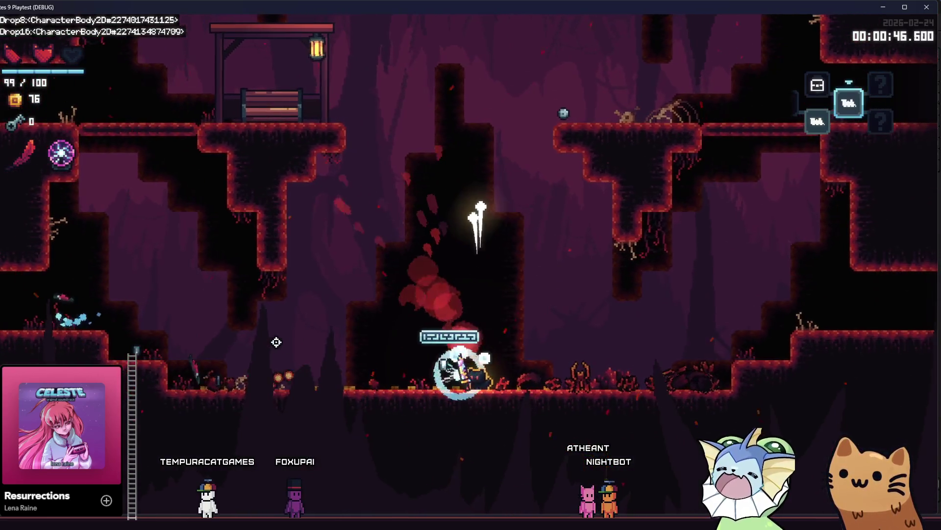
pyautogui.press('a')
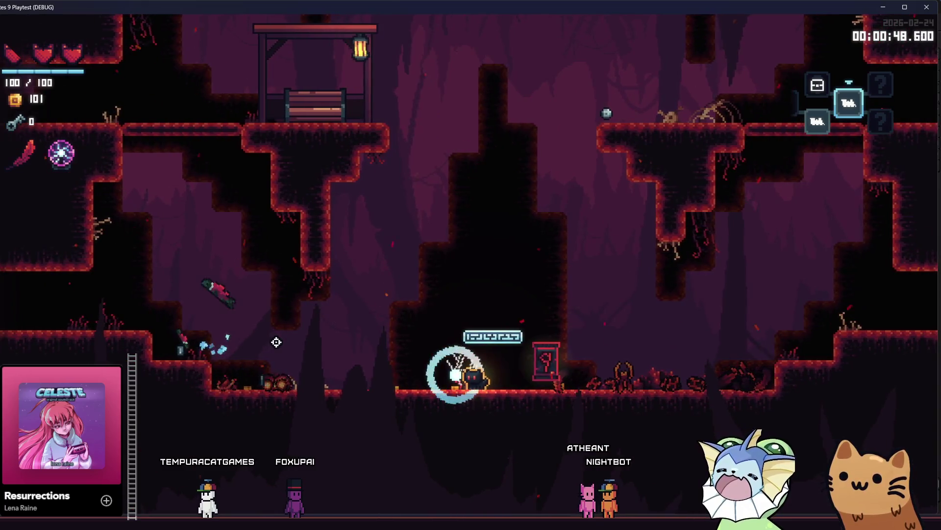
# Step: Take the Laser Pointer card at the reward pedestal and close the playtest window
pyautogui.press('d')
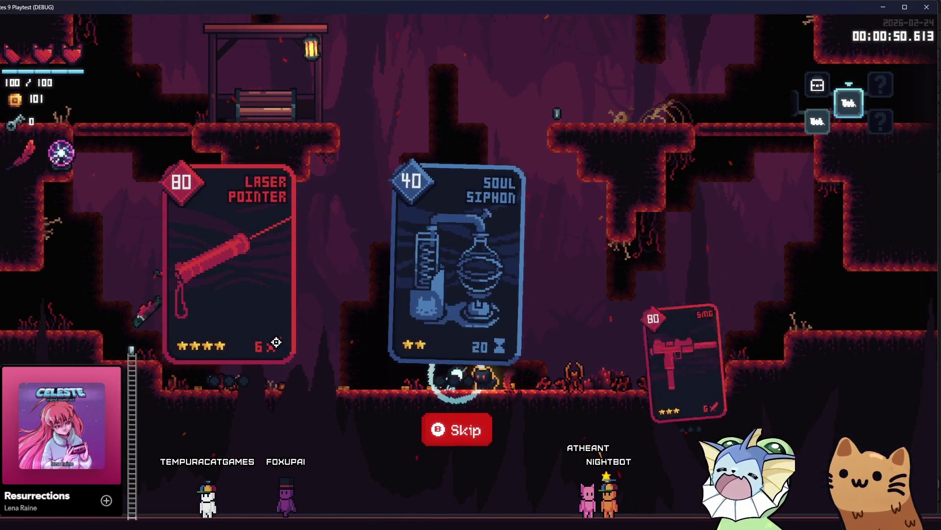
pyautogui.click(251, 304)
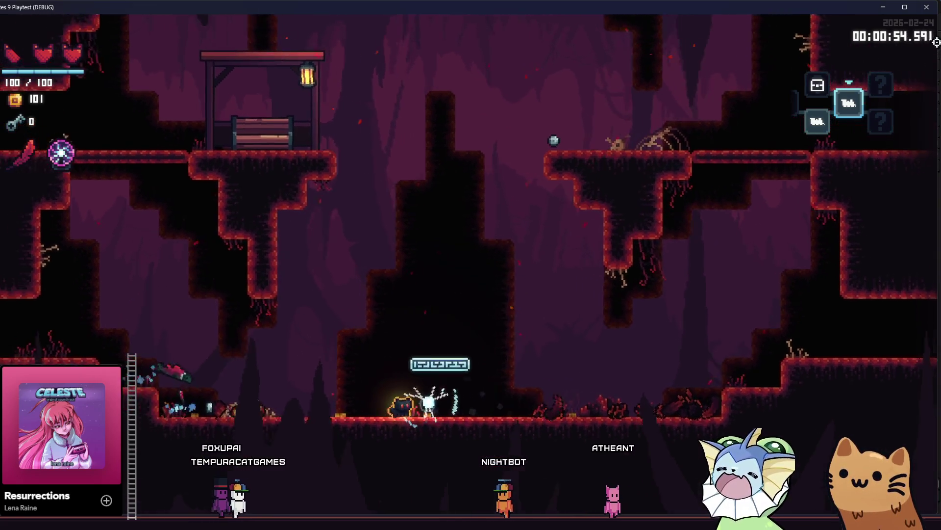
pyautogui.click(926, 6)
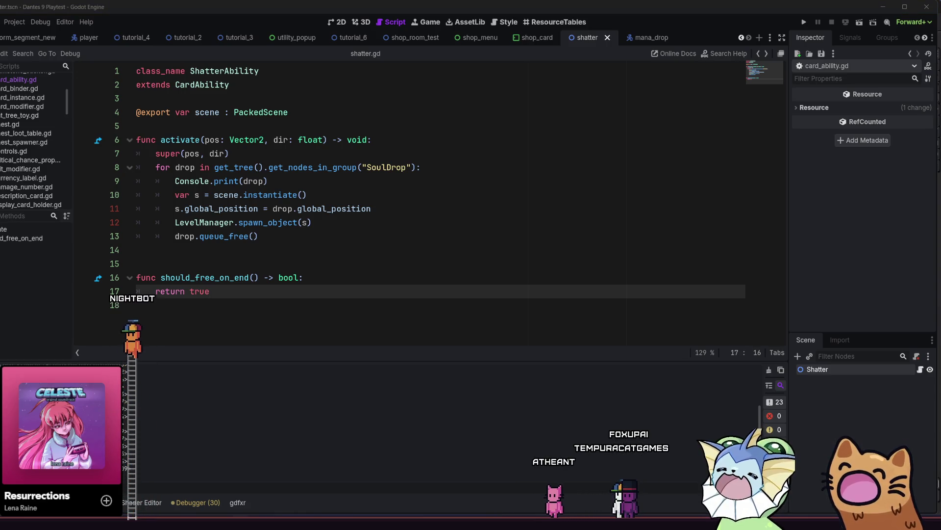
pyautogui.click(344, 299)
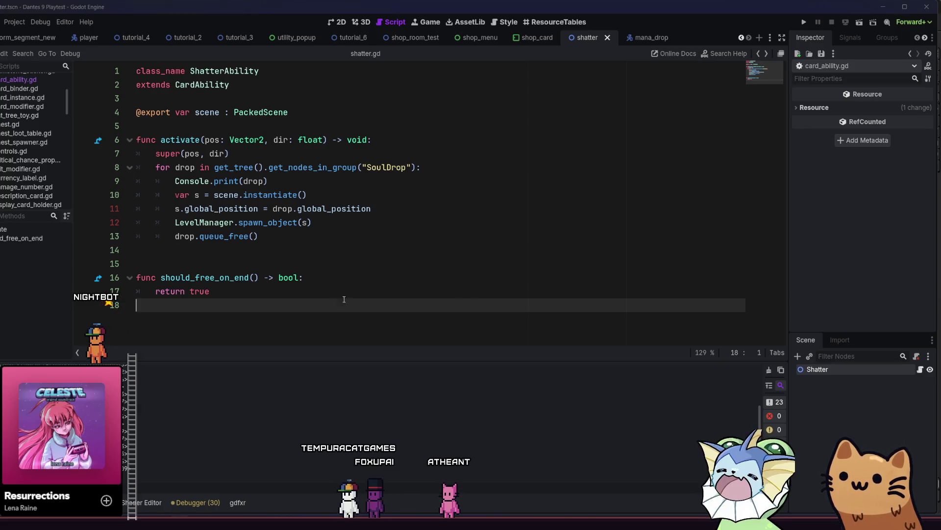
# Step: Quick-open 'player_pro' to load player_projectile.tscn, then view its base_projectile.gd script
pyautogui.hotkey('alt', 'shift', 'o')
pyautogui.write('player')
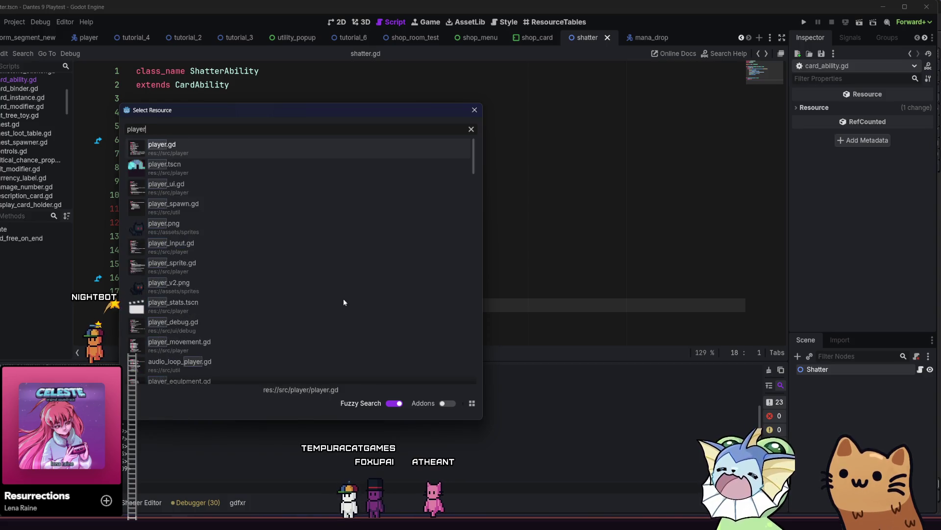
pyautogui.write('_pro')
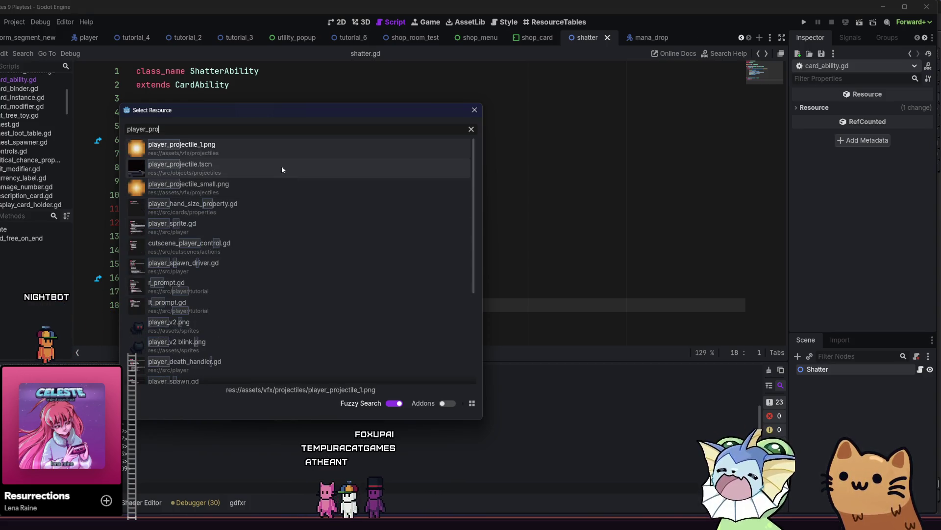
pyautogui.doubleClick(282, 166)
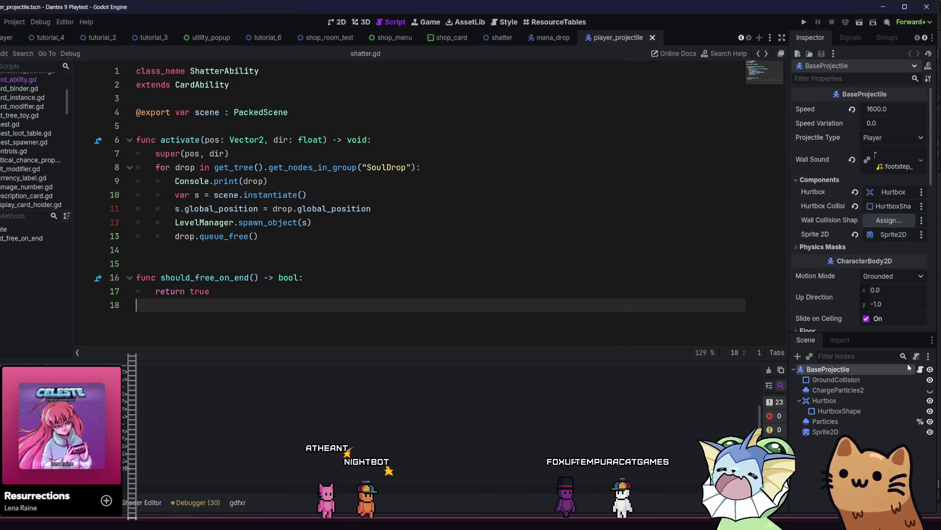
pyautogui.hotkey('alt', 'Left')
pyautogui.moveTo(772, 141)
pyautogui.mouseDown()
pyautogui.moveTo(763, 83)
pyautogui.moveTo(757, 114)
pyautogui.mouseUp()
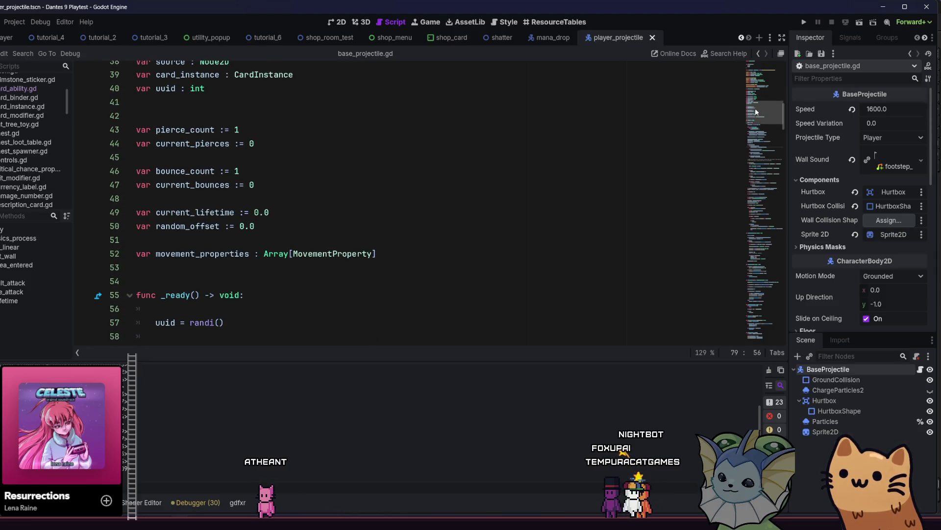
pyautogui.click(758, 54)
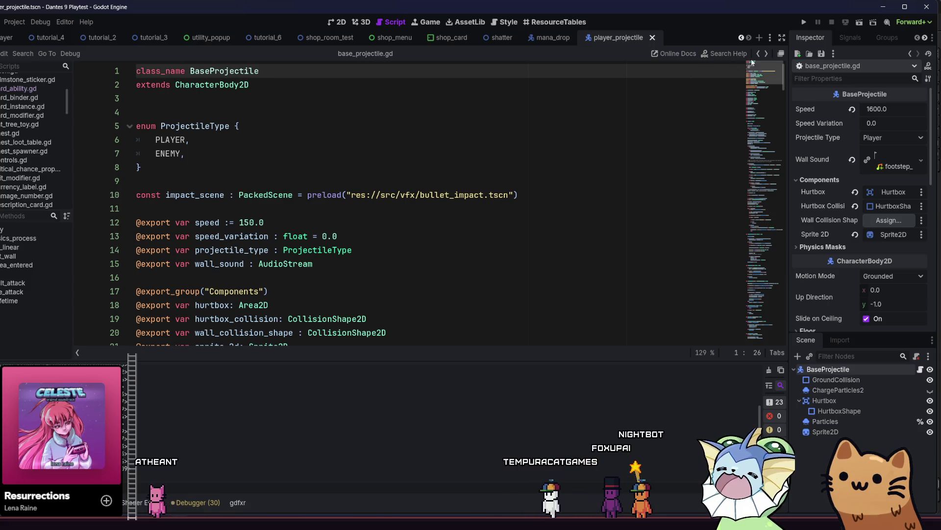
pyautogui.hotkey('alt', 'Left')
pyautogui.click(358, 263)
pyautogui.click(326, 242)
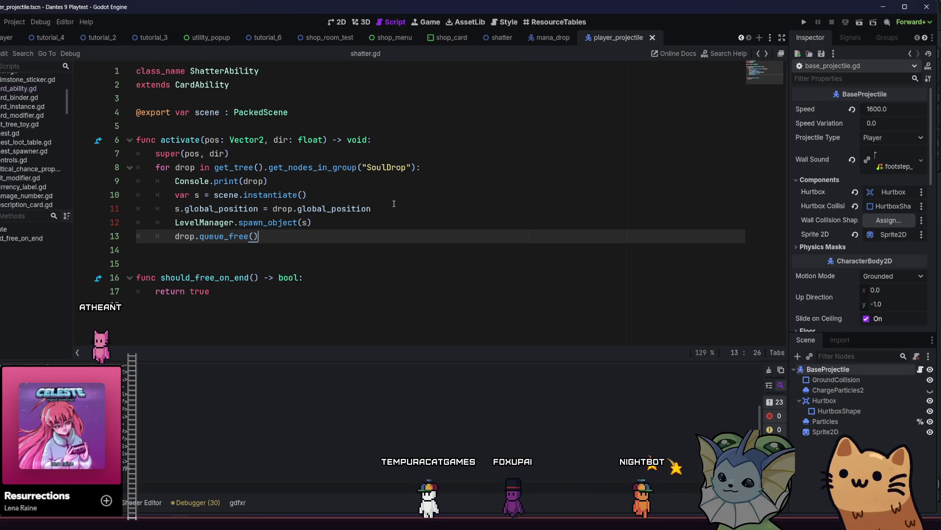
pyautogui.click(920, 369)
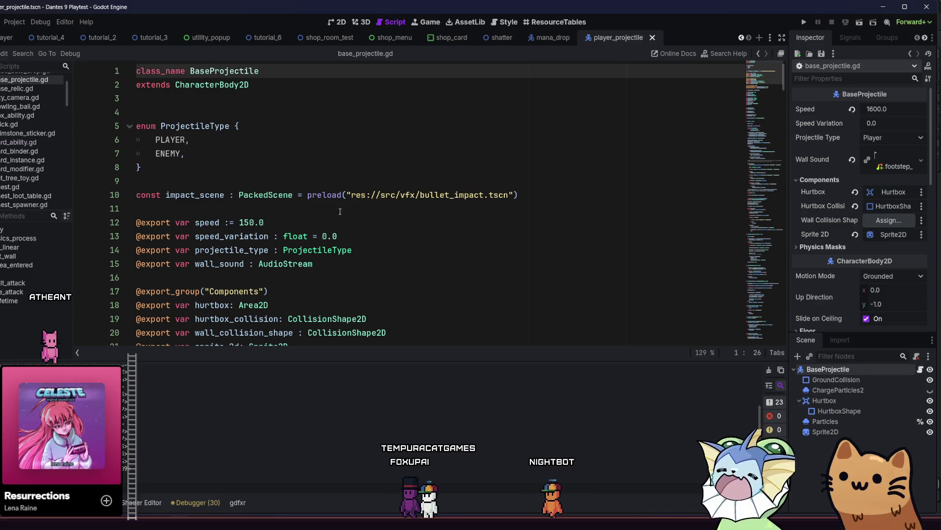
pyautogui.scroll(-3, 435, 196)
pyautogui.click(435, 213)
pyautogui.scroll(-1, 434, 214)
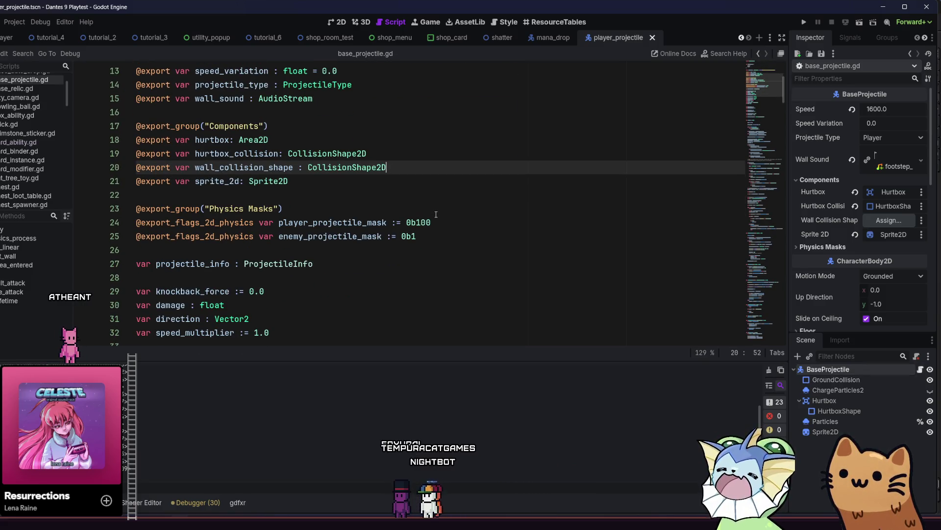
pyautogui.scroll(-2, 436, 215)
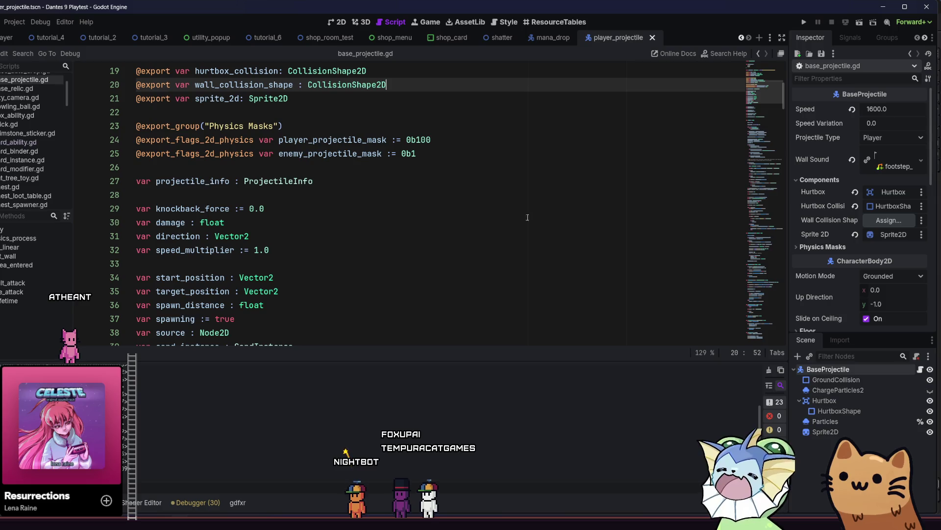
pyautogui.click(759, 54)
pyautogui.click(758, 54)
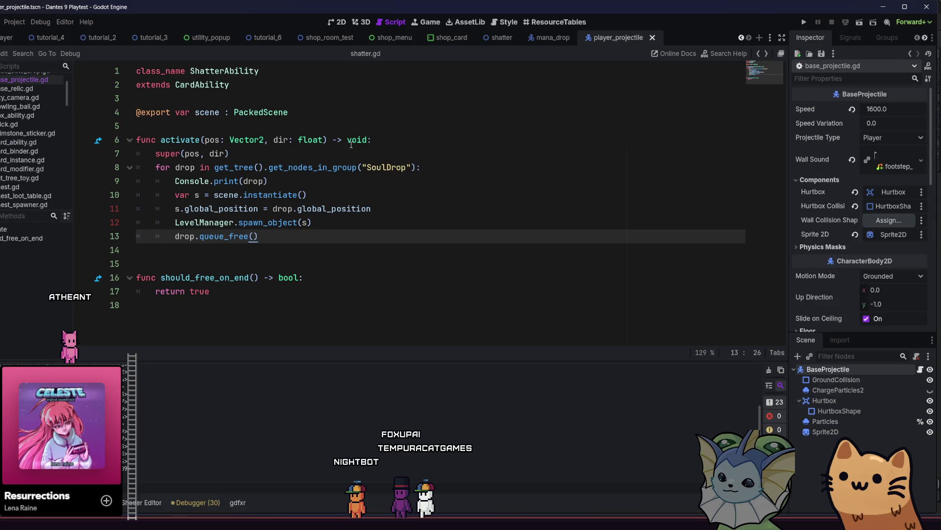
pyautogui.click(362, 117)
pyautogui.press('Return')
pyautogui.write('@e')
pyautogui.press('Return')
pyautogui.write('var projectile_info :')
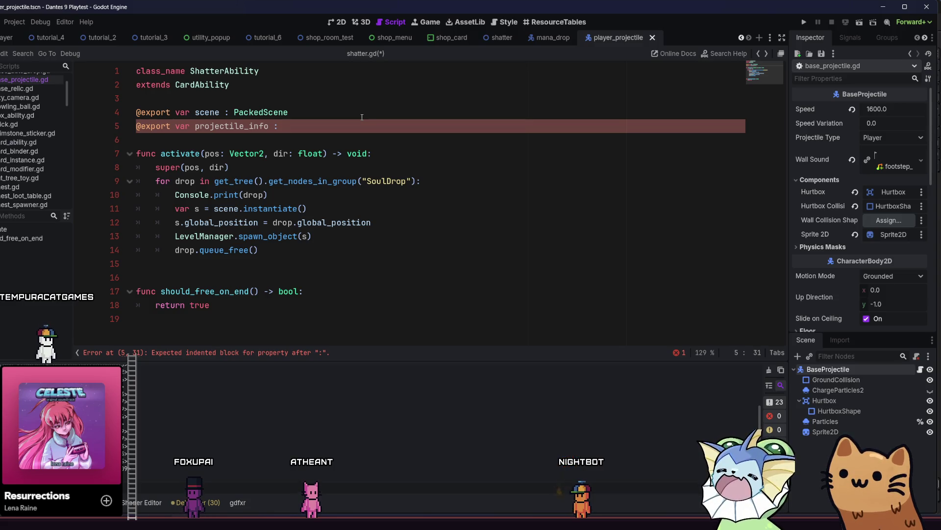
pyautogui.write('roje')
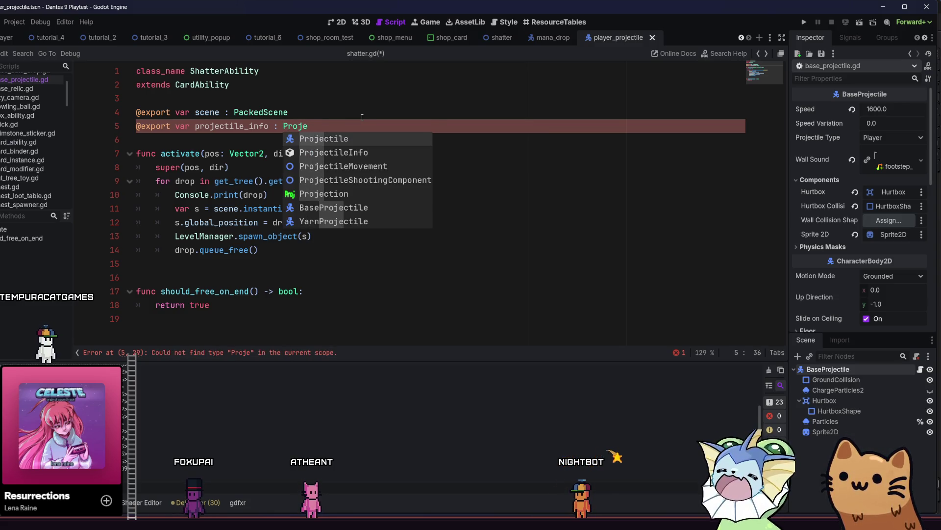
pyautogui.click(337, 152)
pyautogui.click(336, 153)
pyautogui.hotkey('ctrl', 's')
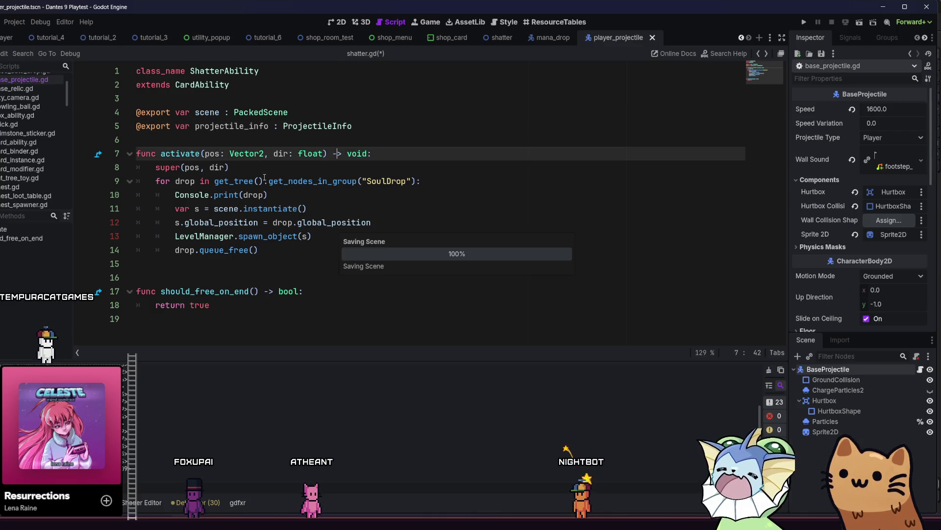
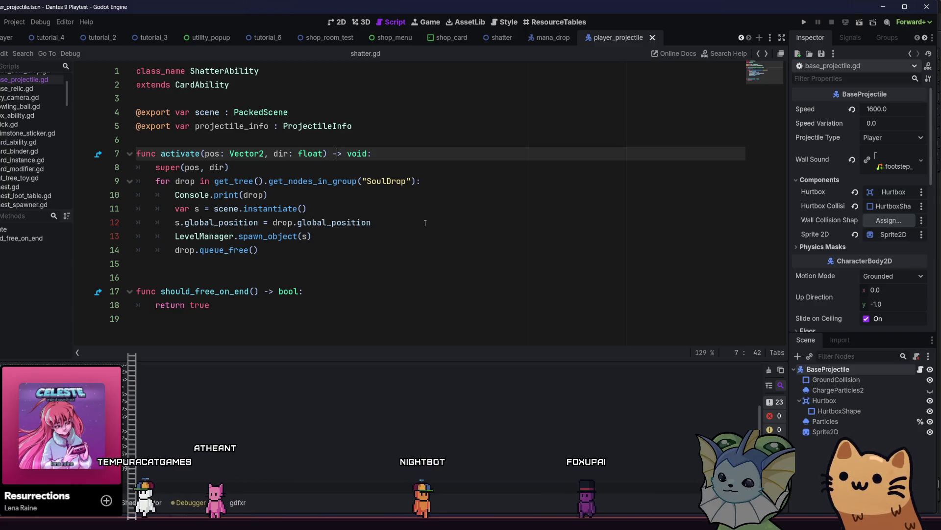
# Step: Delete the Console.print(drop) debug line from shatter.gd
pyautogui.moveTo(220, 522)
pyautogui.click(304, 253)
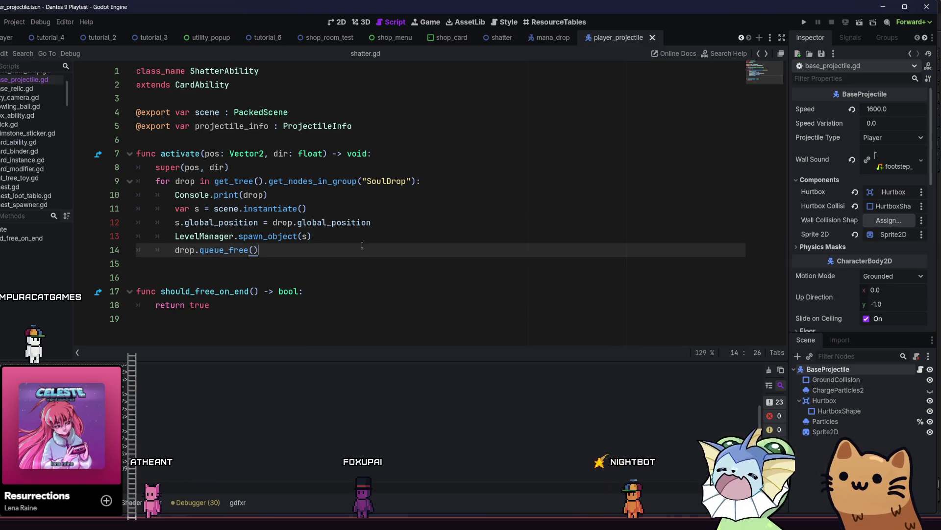
pyautogui.moveTo(267, 195); pyautogui.dragTo(210, 195)
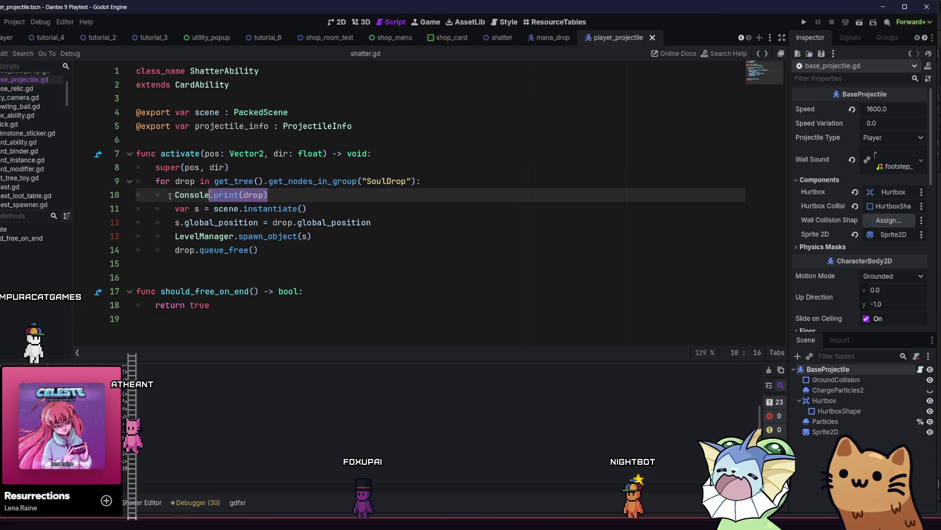
pyautogui.press('BackSpace')
pyautogui.press('BackSpace')
# Step: Add s.projectile_info = projectile_info after the instantiate line, save, and open the mana_drop scene
pyautogui.click(360, 191)
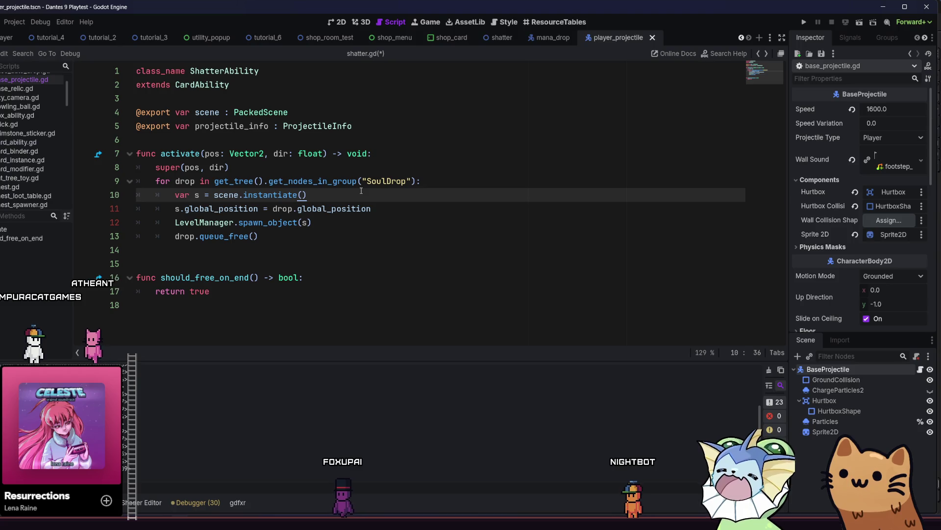
pyautogui.press('Return')
pyautogui.write('s.projectile_inf')
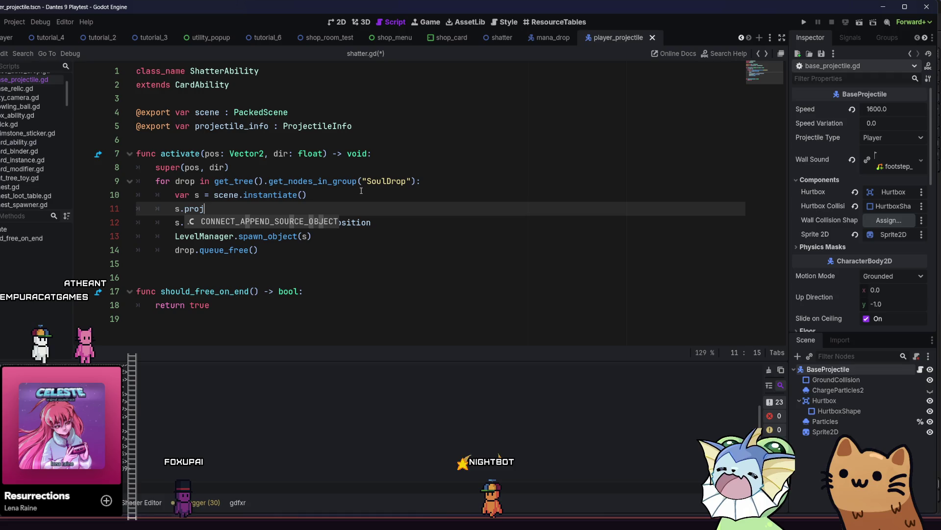
pyautogui.write('o = pro')
pyautogui.press('Return')
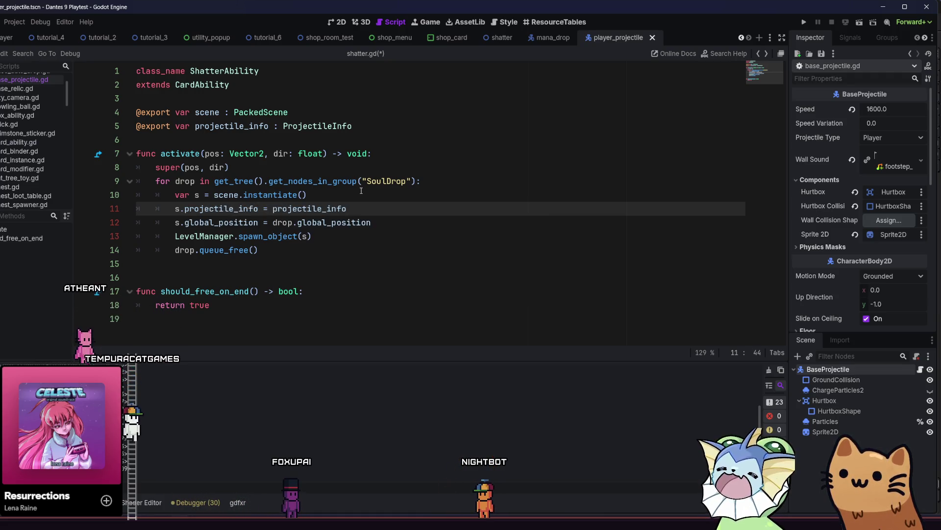
pyautogui.click(377, 201)
pyautogui.click(376, 205)
pyautogui.hotkey('ctrl', 's')
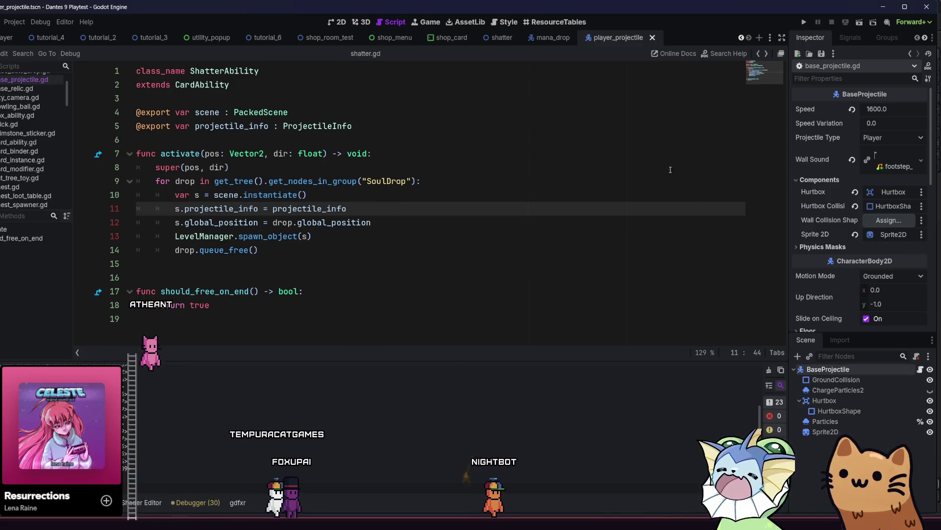
pyautogui.click(338, 22)
pyautogui.click(544, 37)
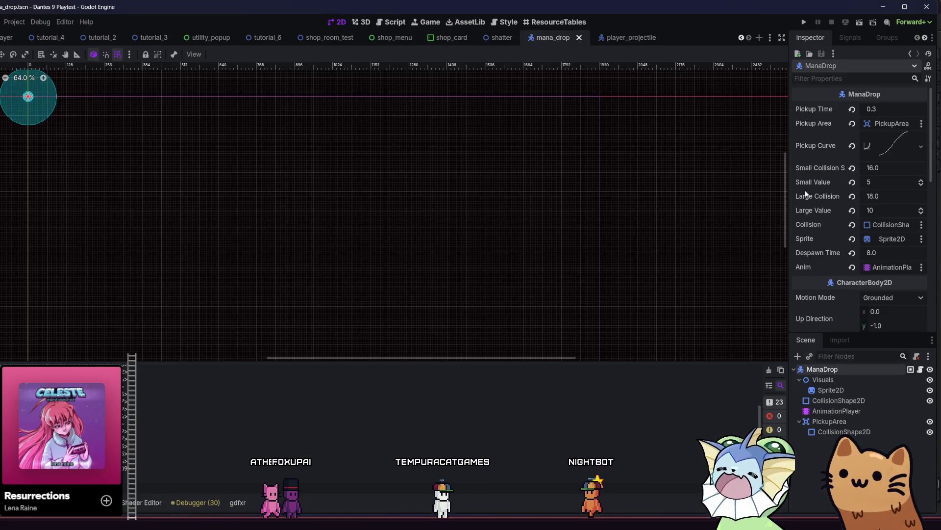
# Step: Create a new ProjectileInfo on the Shatter scene with Rotate Toward Velocity enabled
pyautogui.click(498, 38)
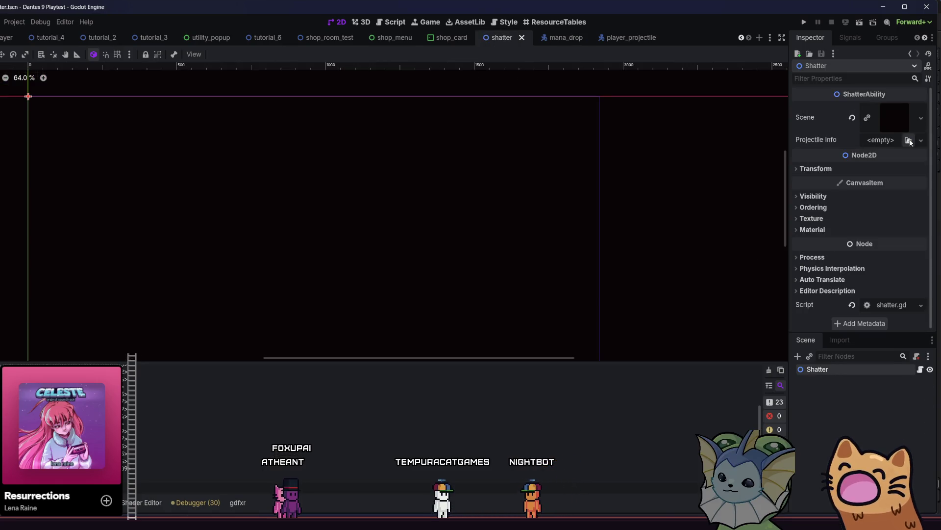
pyautogui.click(908, 141)
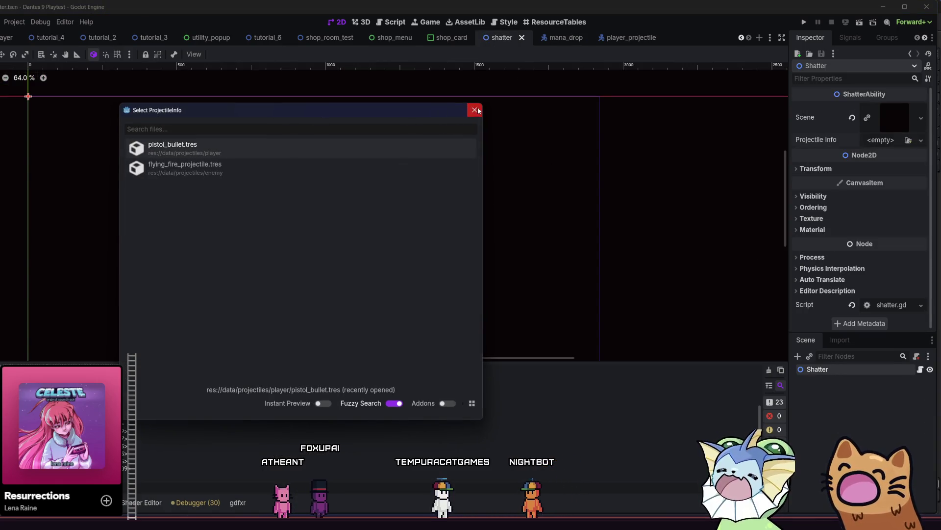
pyautogui.click(476, 110)
pyautogui.click(897, 143)
pyautogui.click(880, 163)
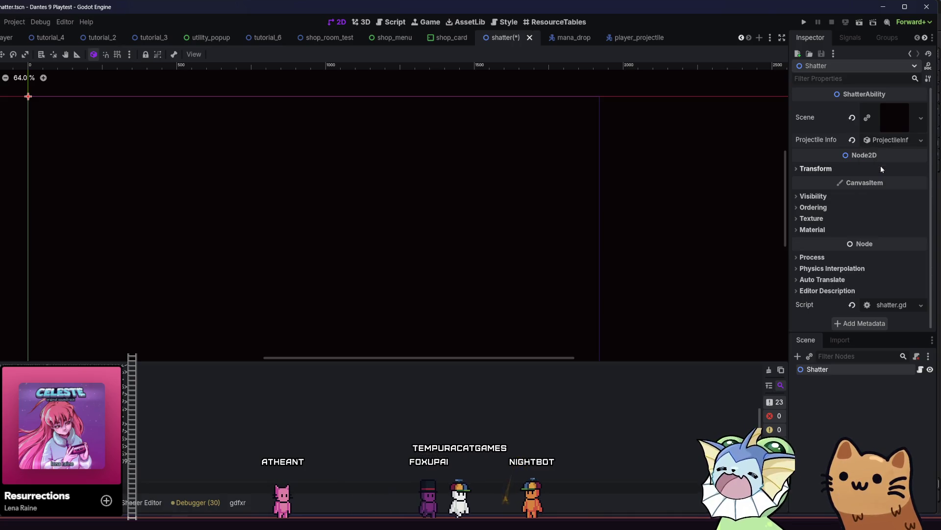
pyautogui.click(868, 155)
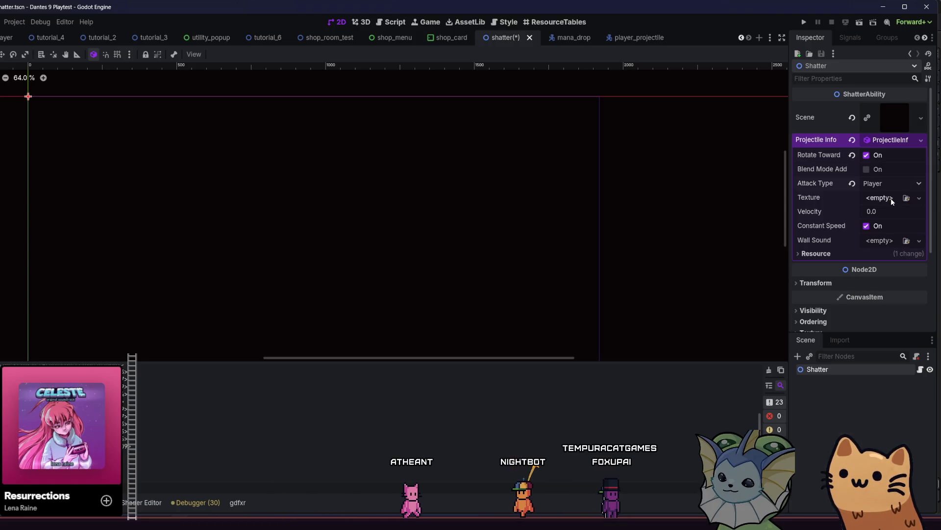
# Step: Assign the glass_projectile texture, set velocity to 1600, and save the shatter scene
pyautogui.click(907, 198)
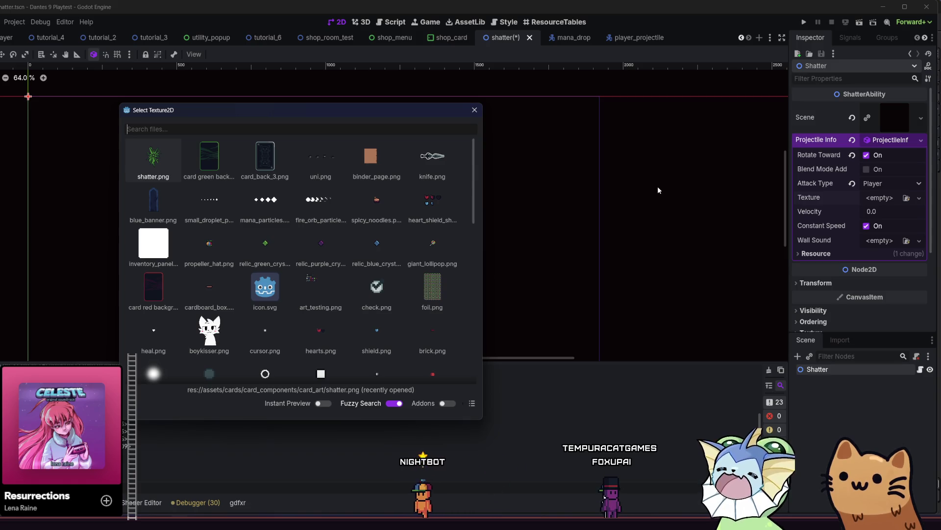
pyautogui.write('projec')
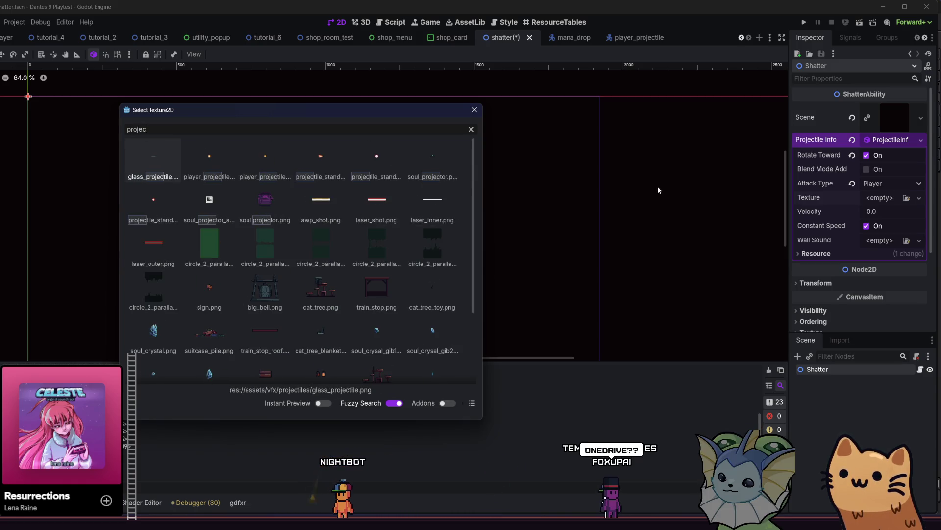
pyautogui.write('tile')
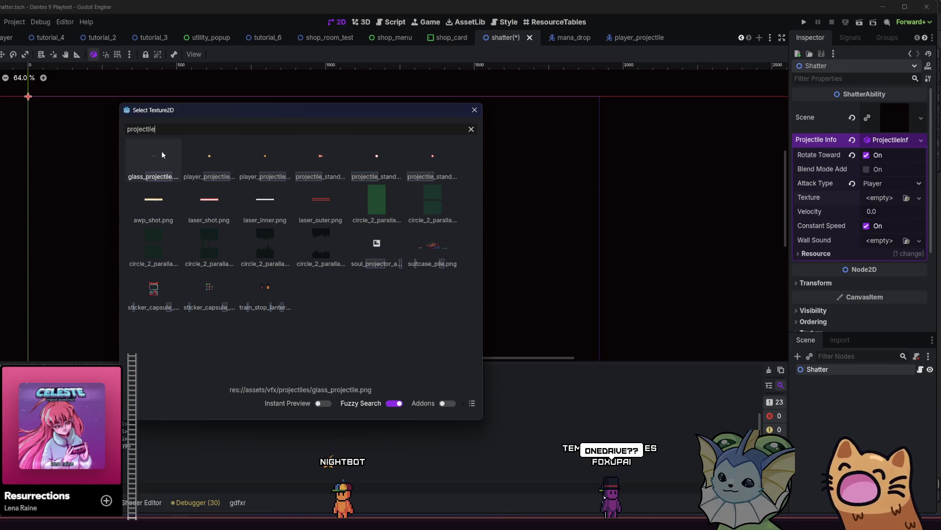
pyautogui.doubleClick(146, 162)
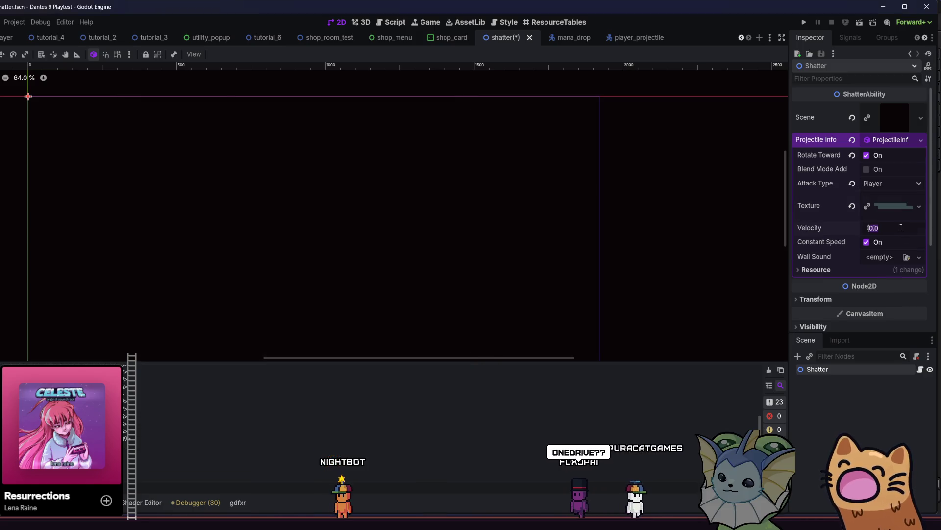
pyautogui.write('1600')
pyautogui.press('Return')
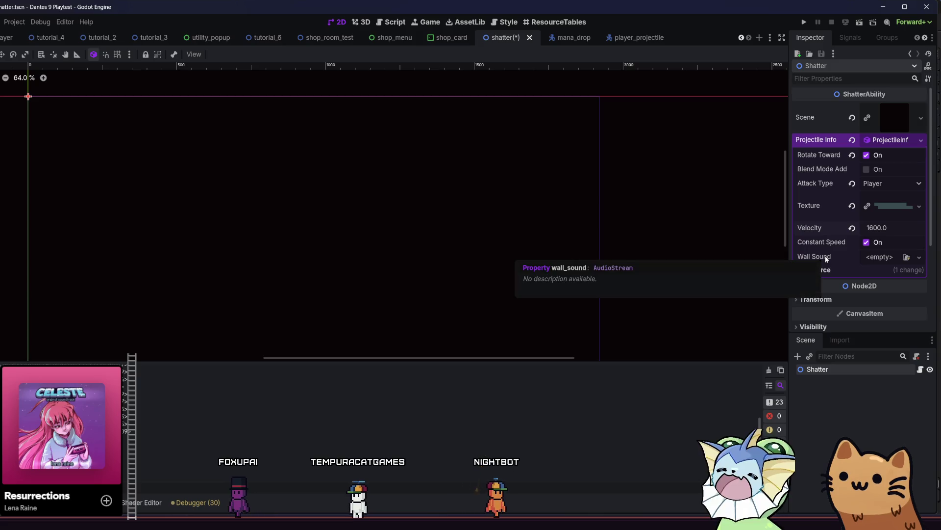
pyautogui.hotkey('ctrl', 's')
# Step: Open projectile_info.gd through the project file search
pyautogui.click(595, 38)
pyautogui.click(550, 40)
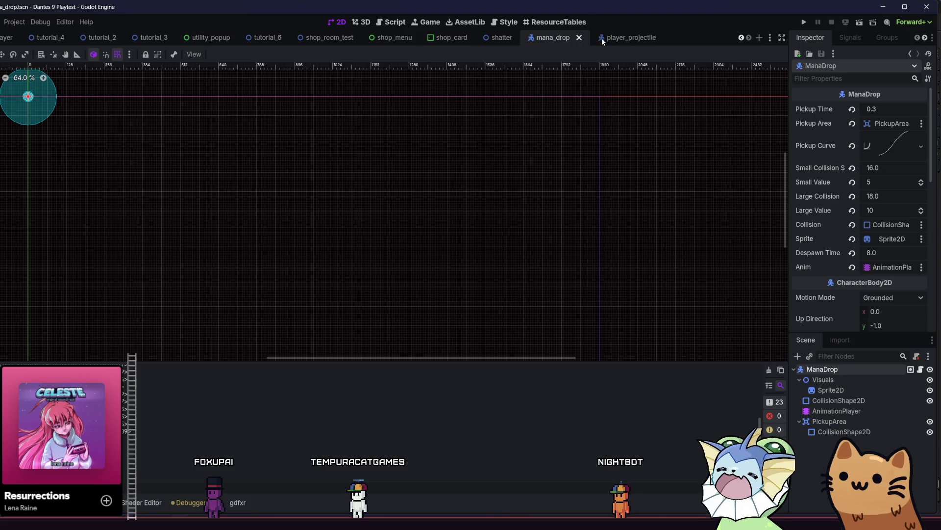
pyautogui.click(490, 38)
pyautogui.hotkey('alt', 'shift', 'o')
pyautogui.write('projectile')
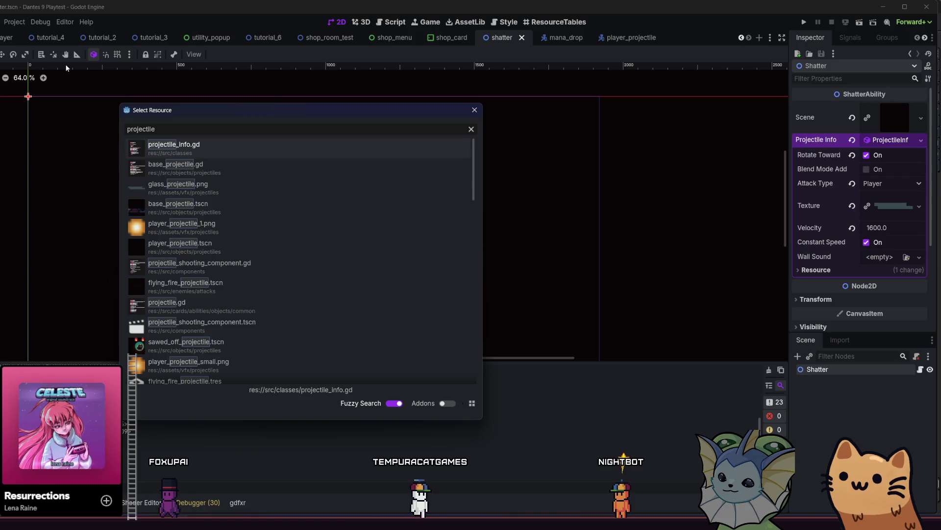
pyautogui.doubleClick(172, 143)
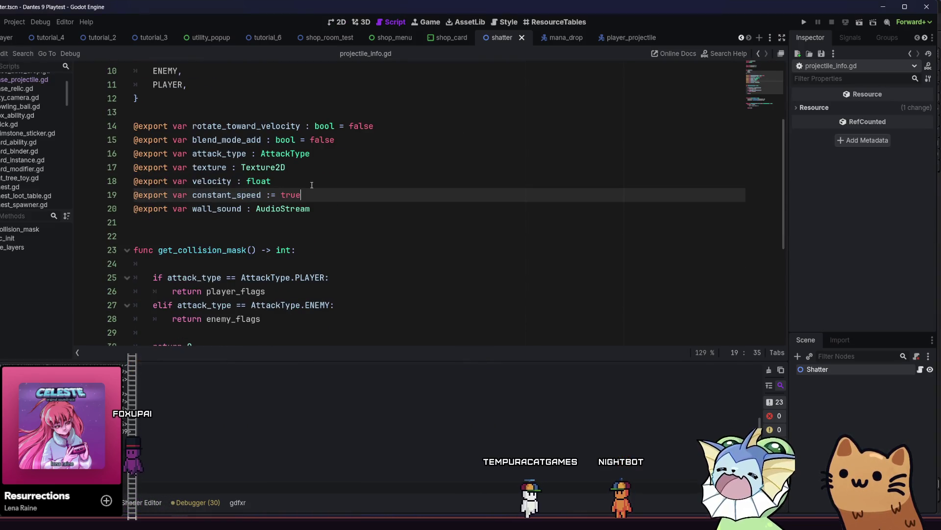
pyautogui.click(346, 210)
pyautogui.press('Return')
pyautogui.write('@export var bounce')
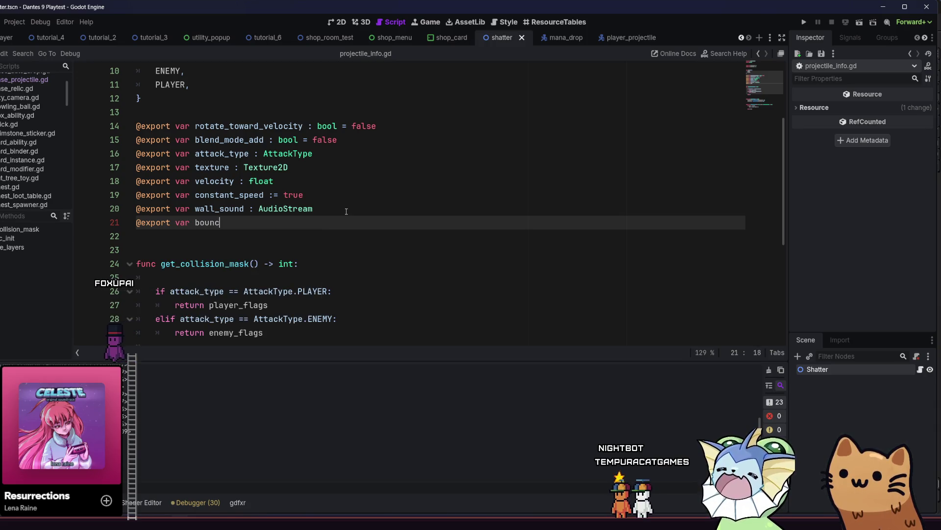
pyautogui.write('_count : int')
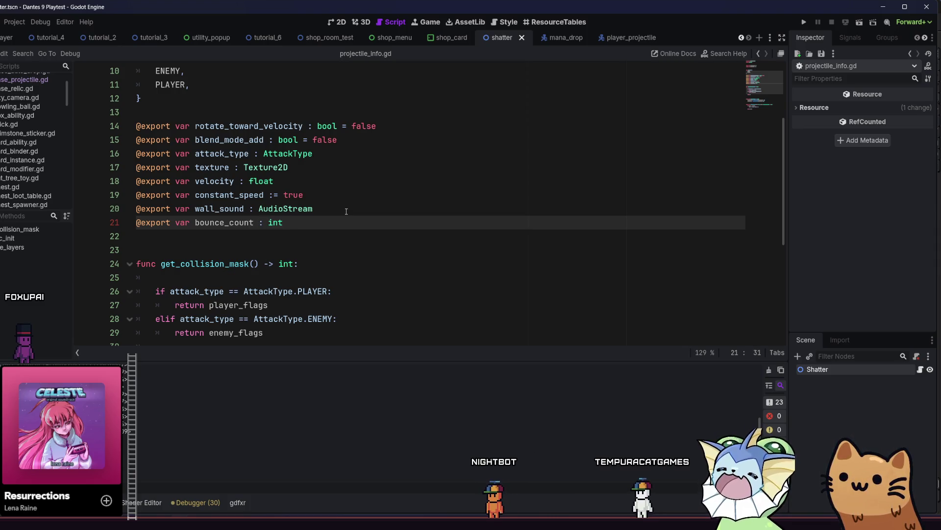
pyautogui.press('Return')
pyautogui.write('@export var')
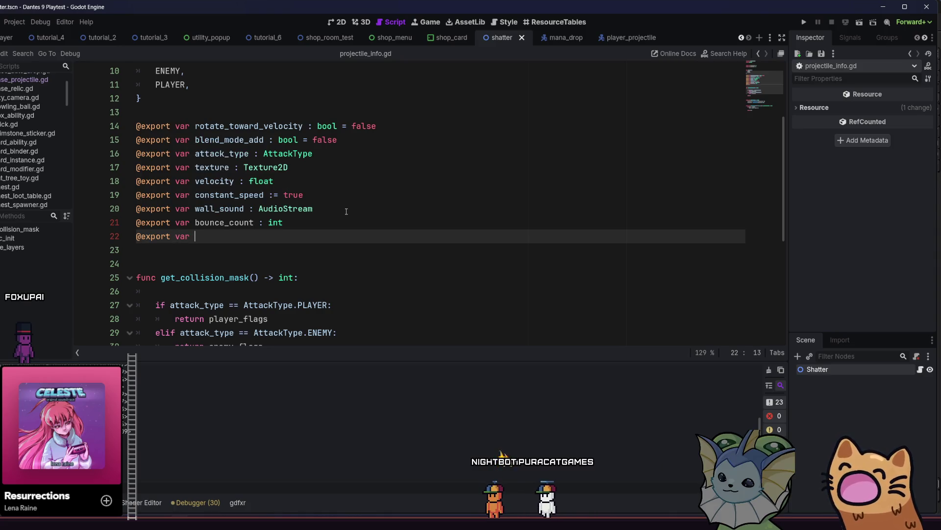
pyautogui.scroll(3, 347, 212)
pyautogui.scroll(-4, 393, 225)
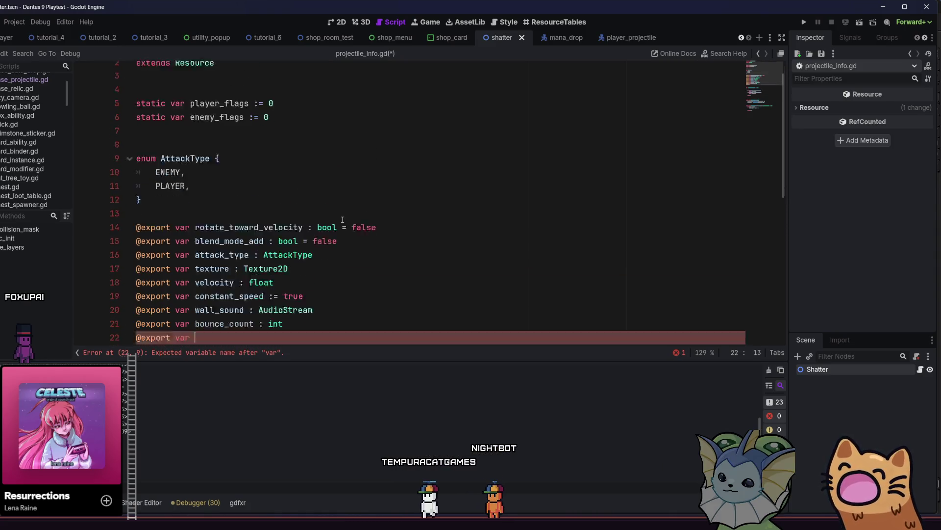
pyautogui.write('pie')
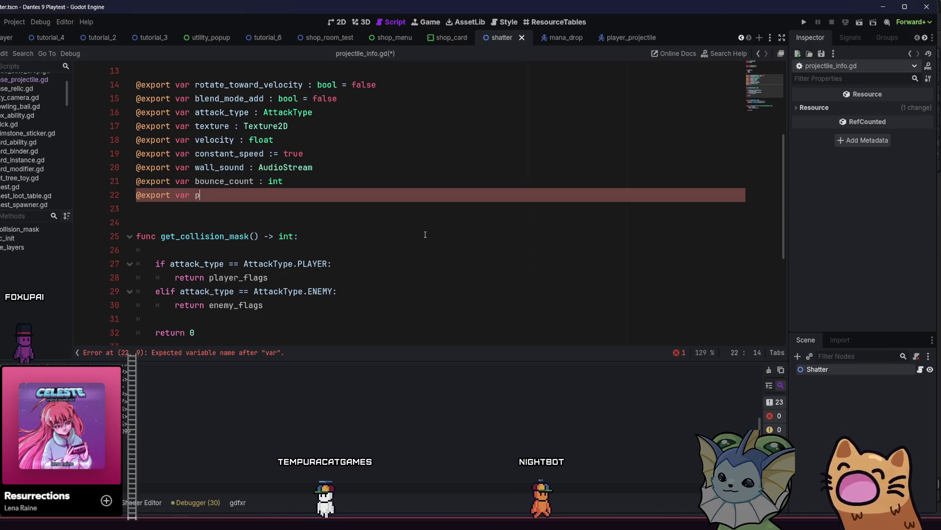
pyautogui.write('rce_count : int')
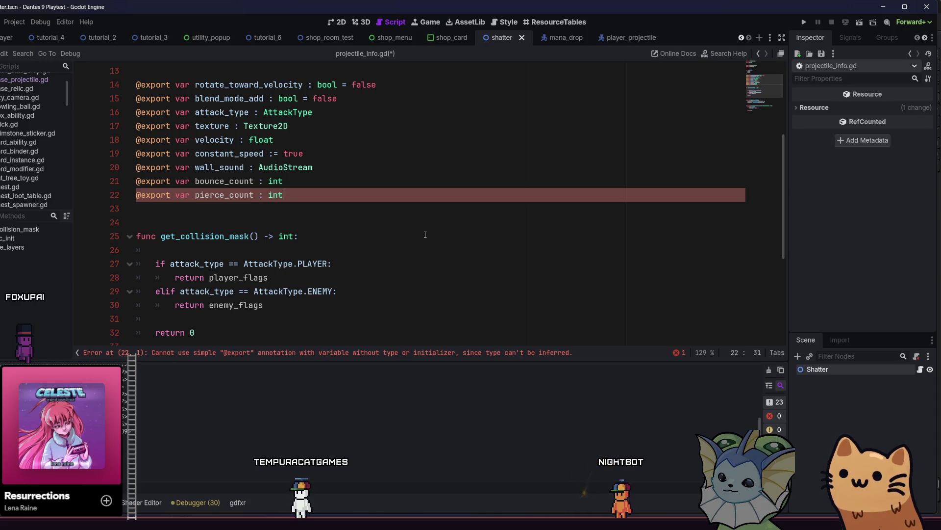
pyautogui.click(414, 181)
pyautogui.hotkey('ctrl', 's')
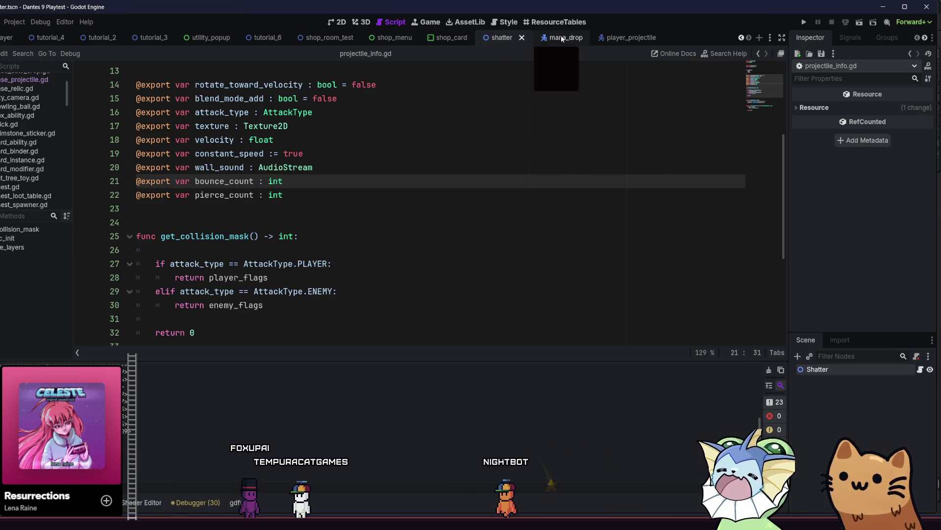
pyautogui.click(622, 38)
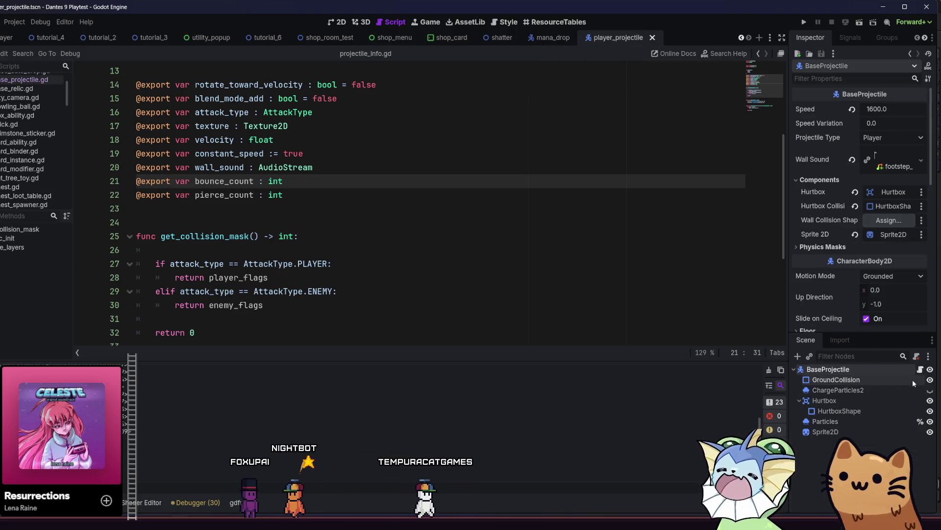
# Step: Open base_projectile.gd and locate the wall_sound assignment in the projectile_info block
pyautogui.click(920, 369)
pyautogui.scroll(-15, 500, 244)
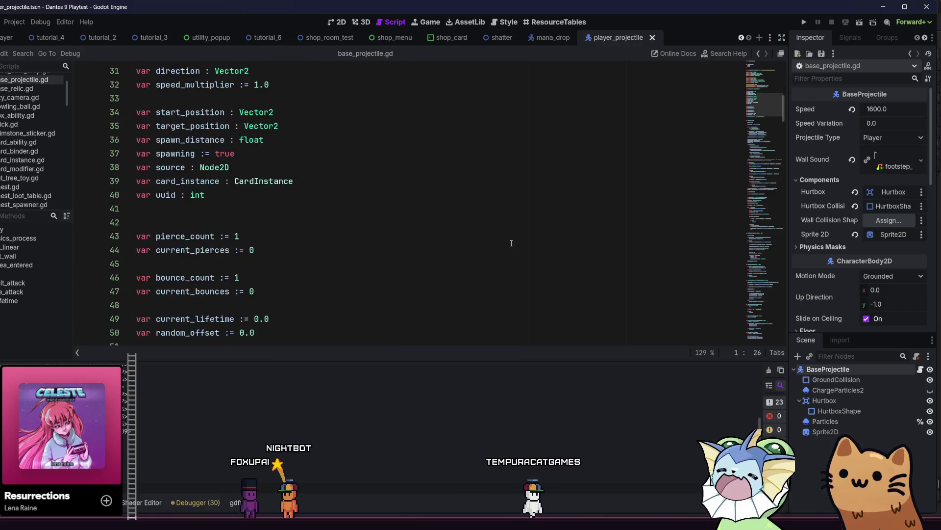
pyautogui.click(490, 218)
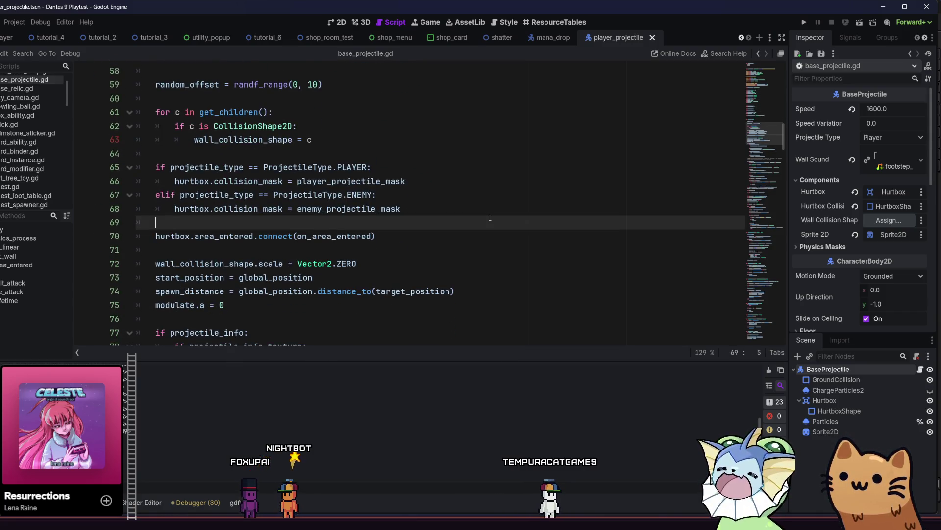
pyautogui.click(486, 202)
pyautogui.scroll(-2, 233, 178)
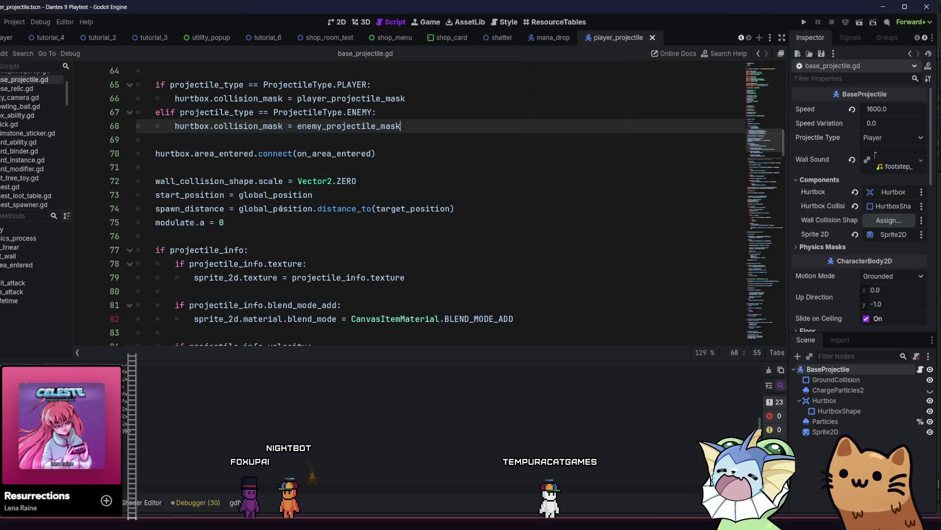
pyautogui.scroll(1, 381, 215)
pyautogui.click(381, 216)
pyautogui.scroll(-3, 381, 215)
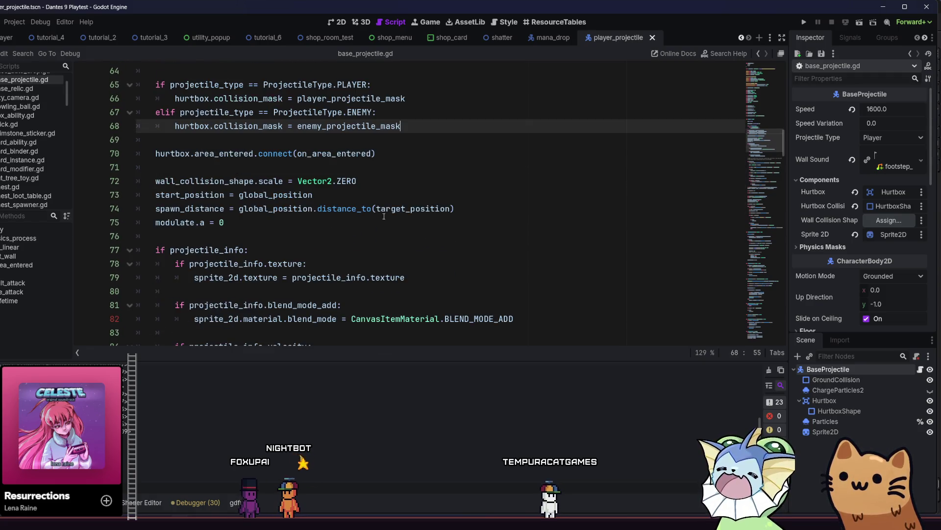
pyautogui.click(349, 181)
pyautogui.scroll(-1, 349, 196)
pyautogui.click(392, 250)
pyautogui.click(424, 283)
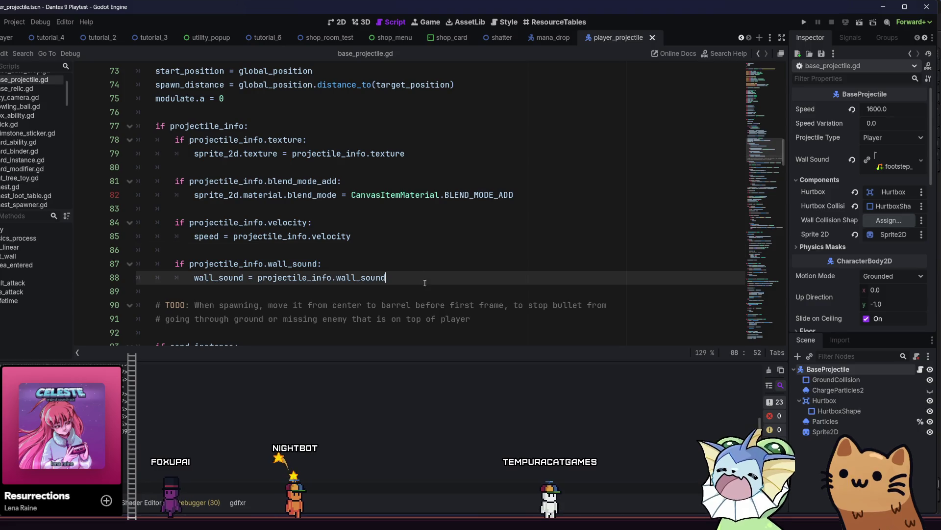
# Step: Add 'if projectile_info.bounce_count:' that copies bounce_count from projectile_info
pyautogui.press('Return')
pyautogui.write('f pro')
pyautogui.press('Return')
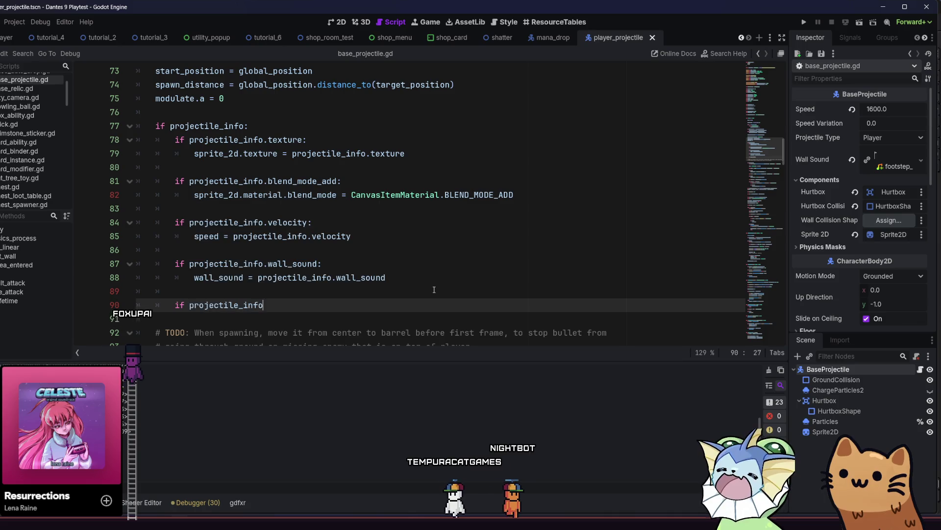
pyautogui.write('.bounce_count:')
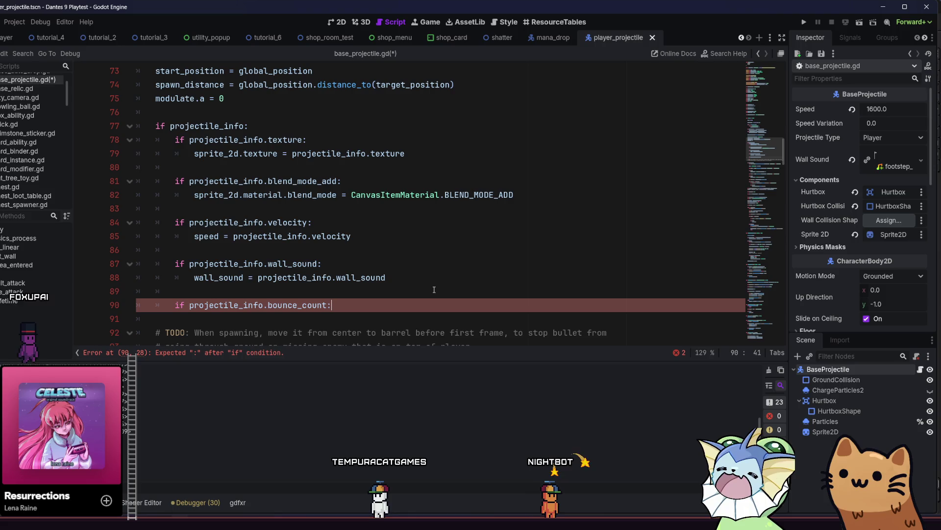
pyautogui.press('Return')
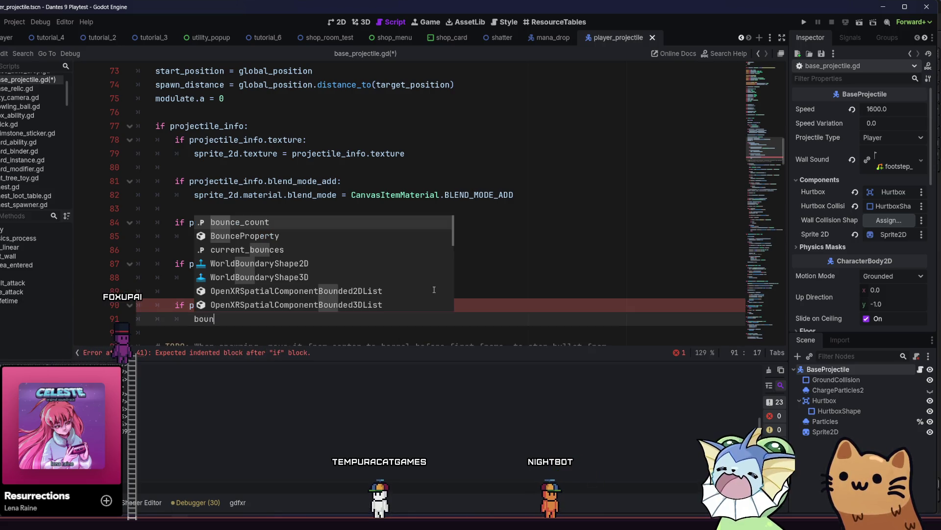
pyautogui.press('Return')
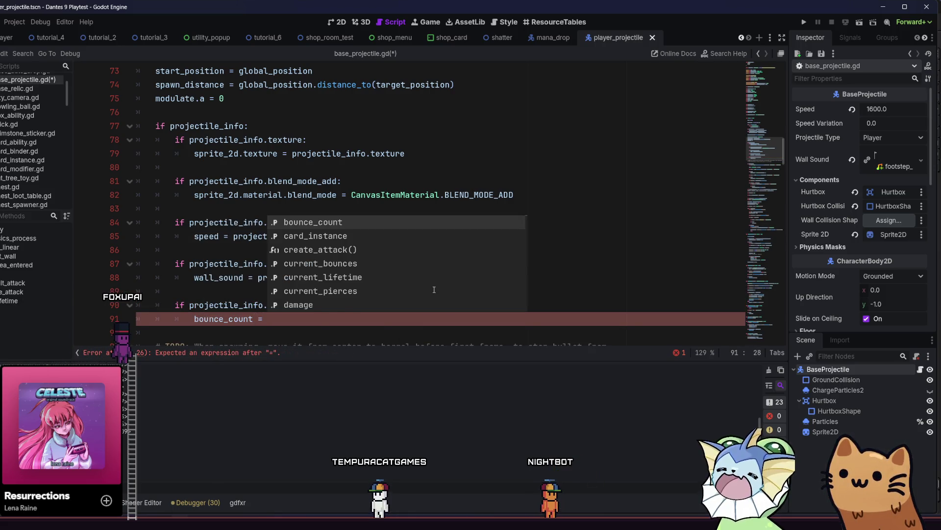
pyautogui.write('pr')
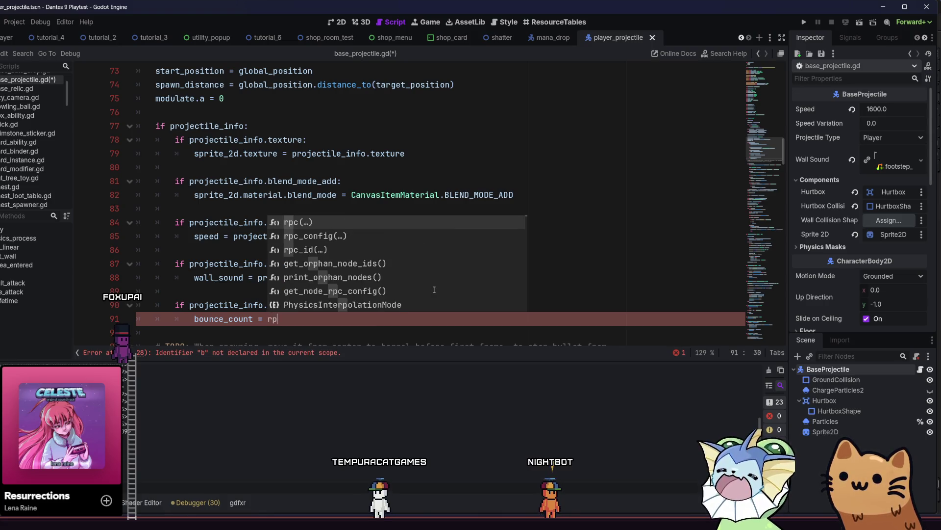
pyautogui.press('Return')
pyautogui.write('.bounce_count')
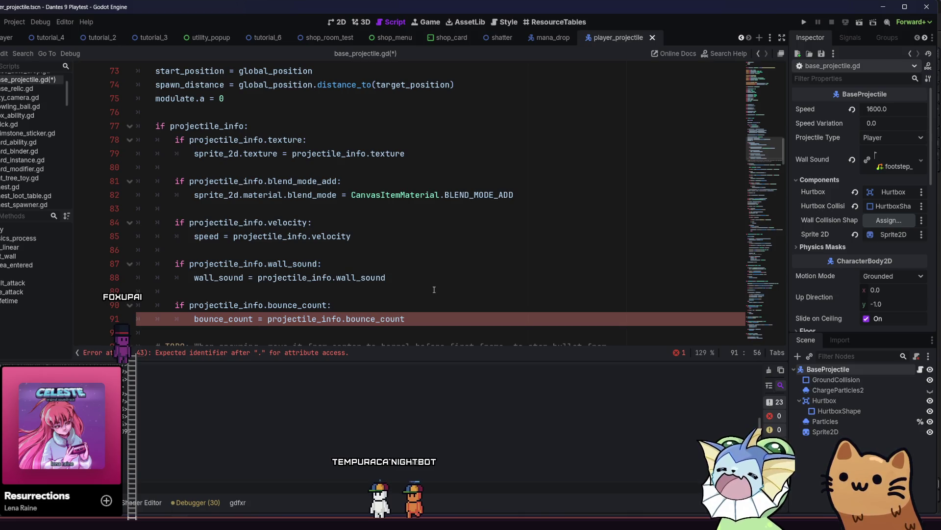
pyautogui.press('Return')
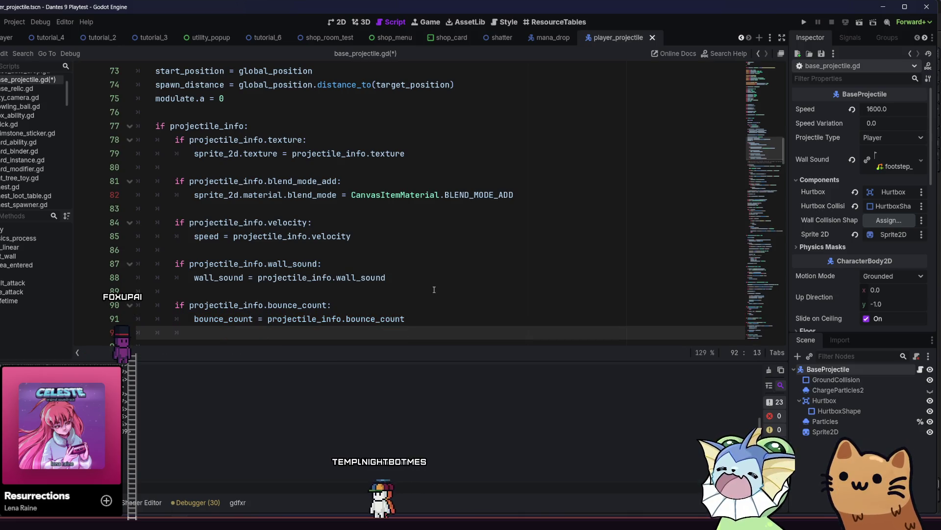
# Step: Add 'if projectile_info.pierce_count:' with pierce_count = projectile_info.pierce_count
pyautogui.press('Return')
pyautogui.write('if pro')
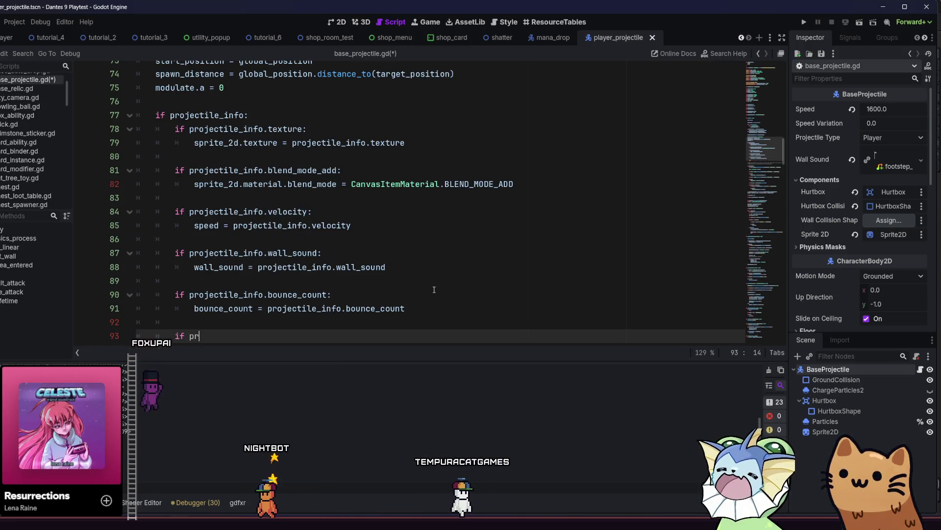
pyautogui.press('Return')
pyautogui.write('.')
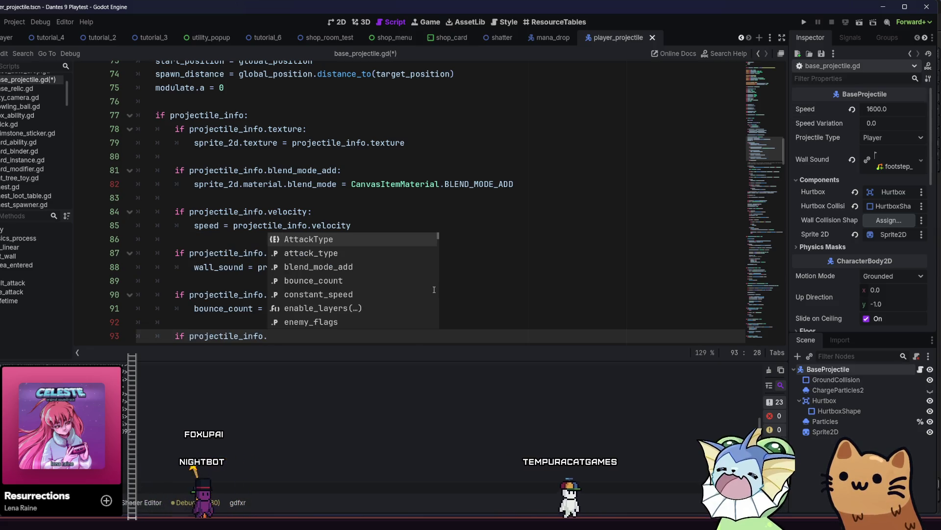
pyautogui.write('pie')
pyautogui.press('Return')
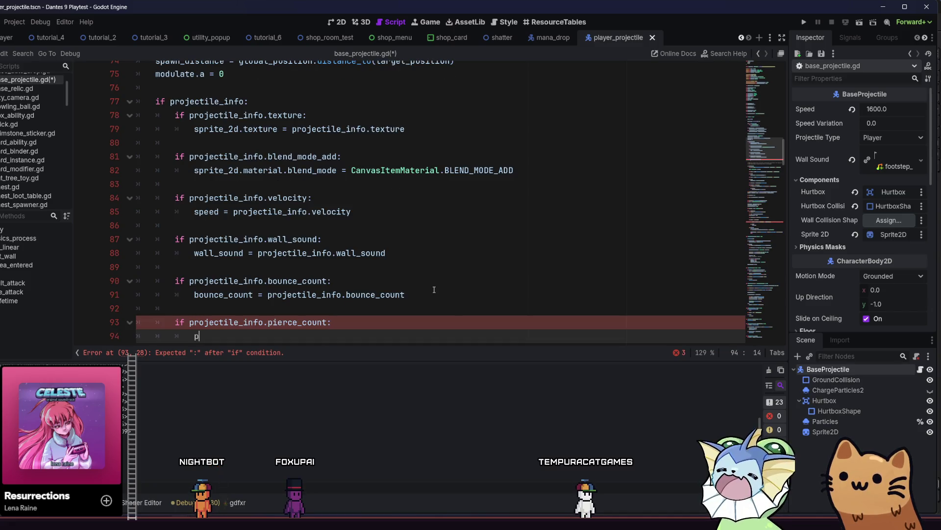
pyautogui.press('Return')
pyautogui.write('p')
pyautogui.press('Return')
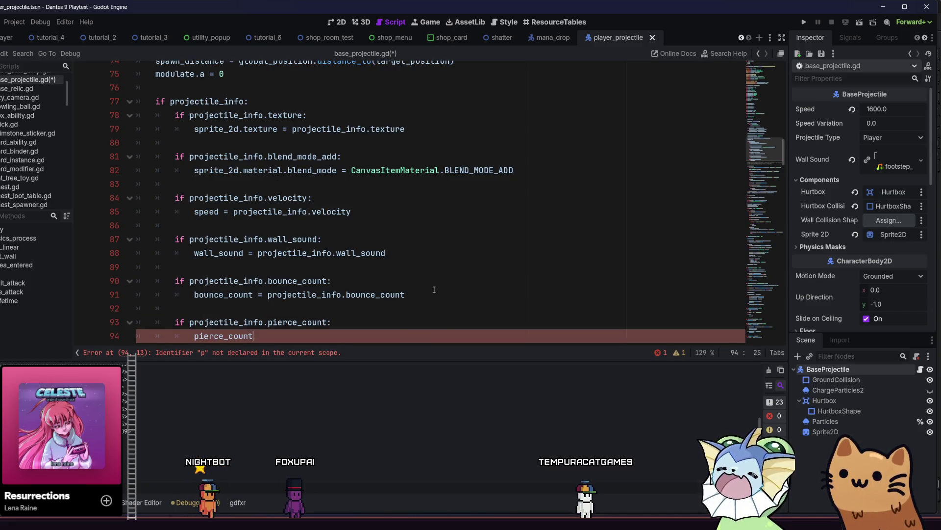
pyautogui.write('= pr')
pyautogui.press('Return')
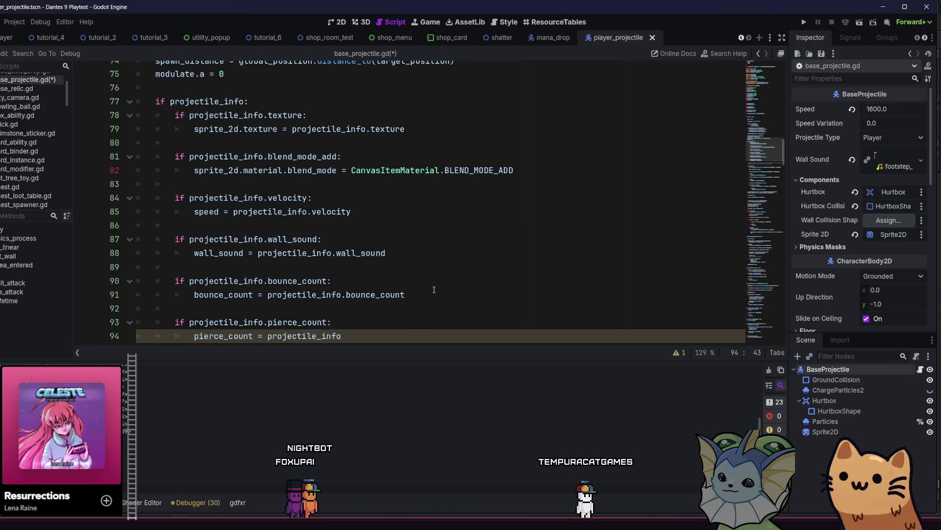
pyautogui.press('Return')
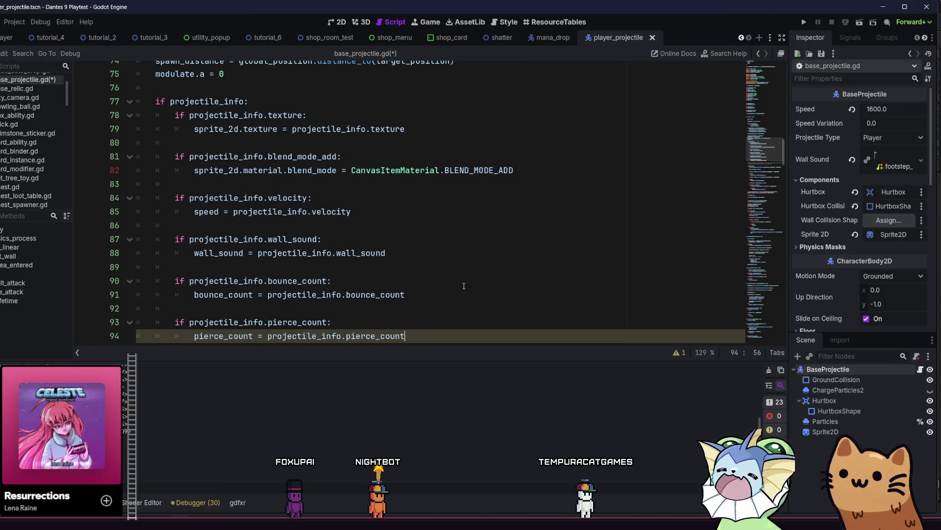
# Step: Save base_projectile.gd and review the new bounce and pierce checks
pyautogui.click(463, 286)
pyautogui.scroll(9, 464, 286)
pyautogui.hotkey('ctrl', 's')
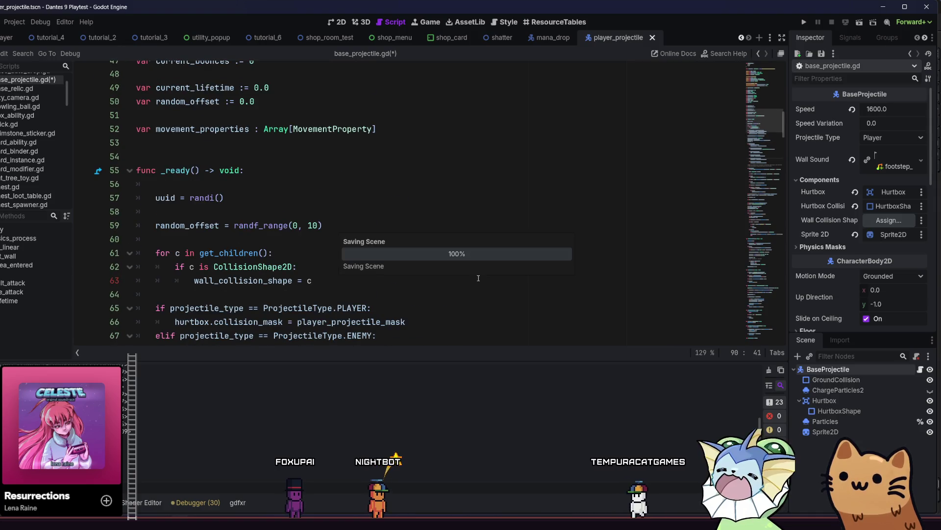
pyautogui.scroll(-2, 224, 161)
pyautogui.scroll(1, 265, 172)
pyautogui.scroll(-3, 307, 184)
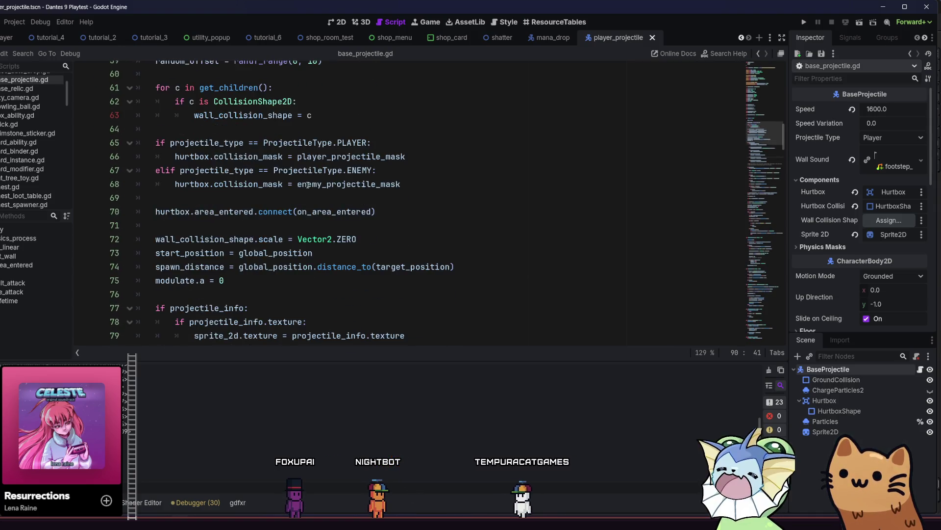
pyautogui.scroll(-14, 359, 187)
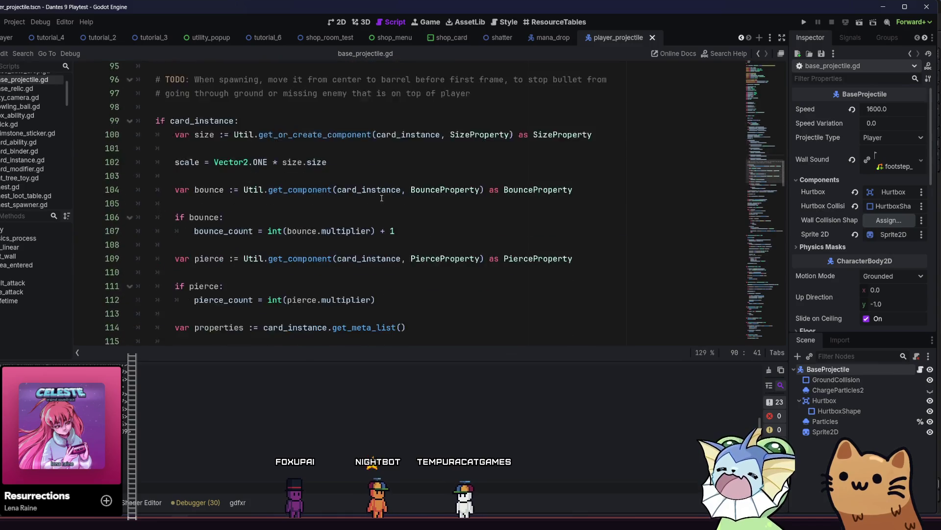
pyautogui.scroll(3, 272, 196)
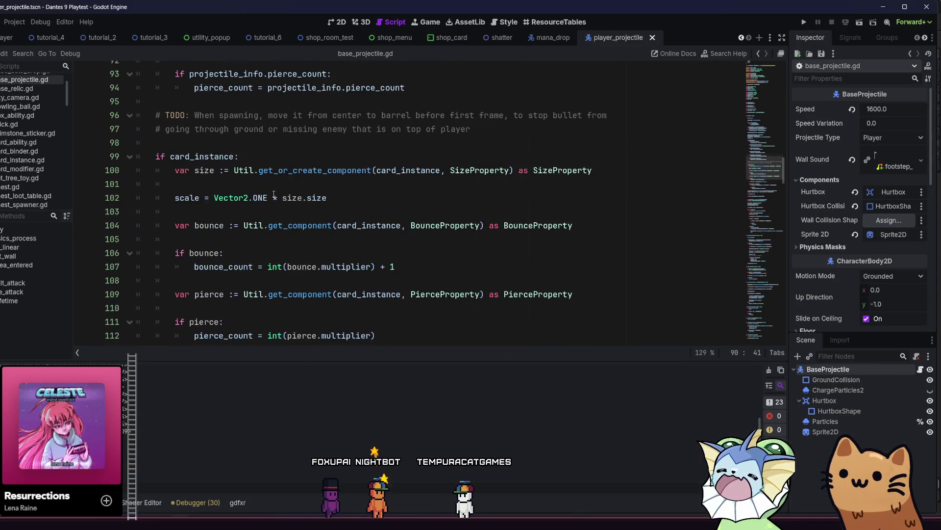
pyautogui.scroll(-1, 384, 198)
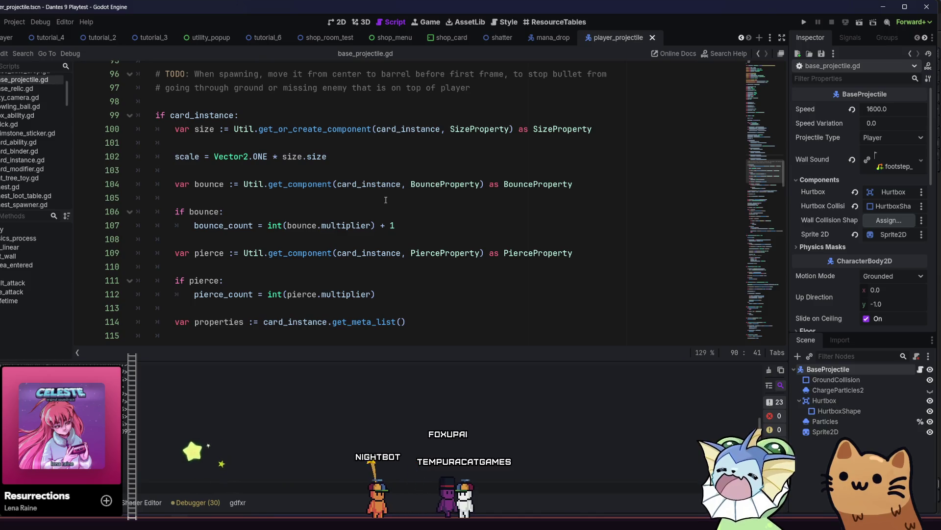
pyautogui.scroll(6, 385, 199)
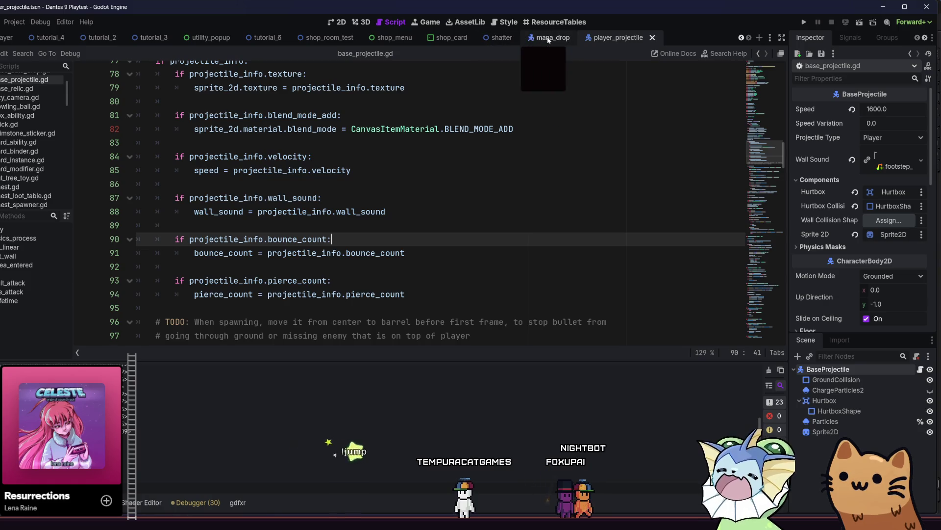
# Step: Set Shatter's Bounce Count to 2 and load glass_gun_break.ogg as its Wall Sound
pyautogui.click(498, 38)
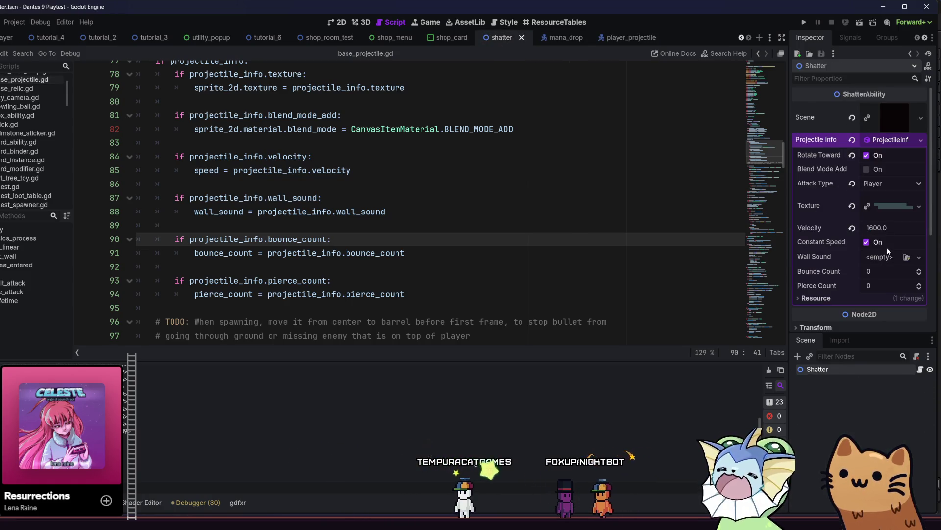
pyautogui.press('Return')
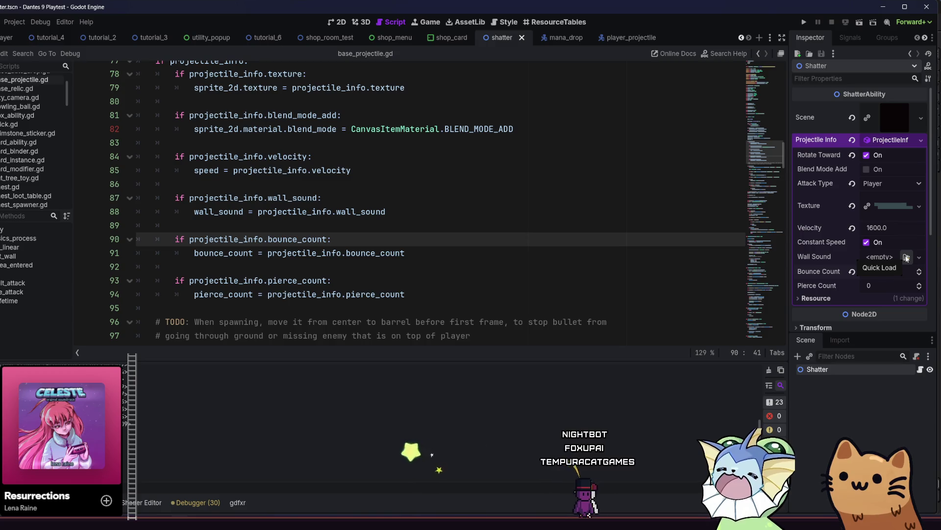
pyautogui.click(907, 259)
pyautogui.write('glass')
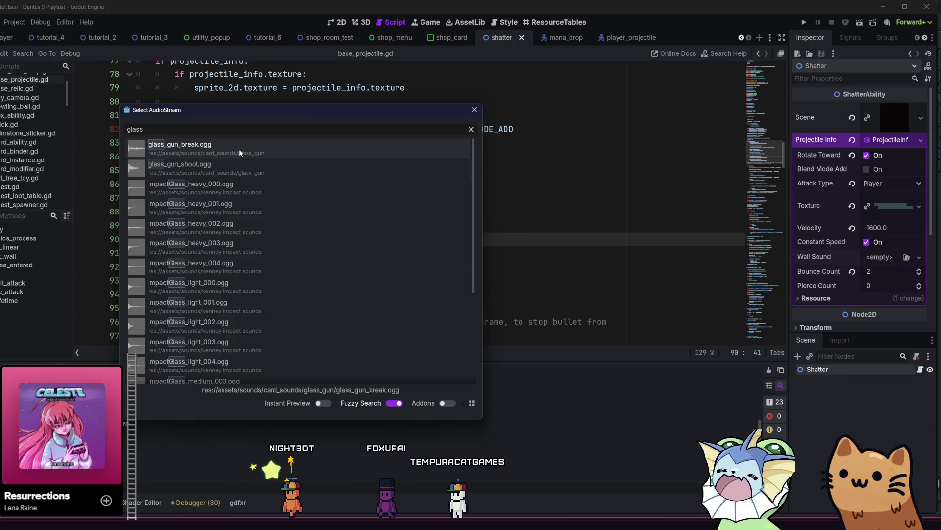
pyautogui.scroll(-3, 238, 199)
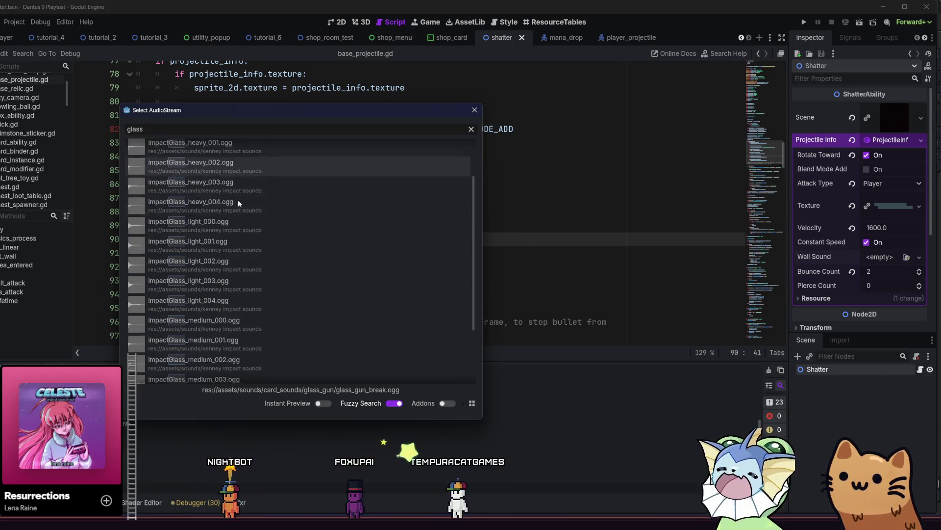
pyautogui.scroll(3, 238, 200)
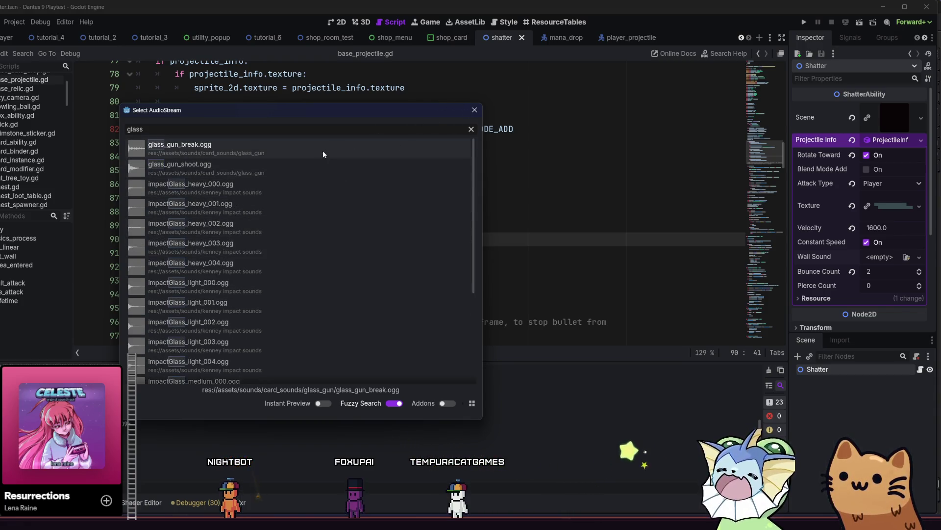
pyautogui.doubleClick(322, 151)
pyautogui.click(892, 260)
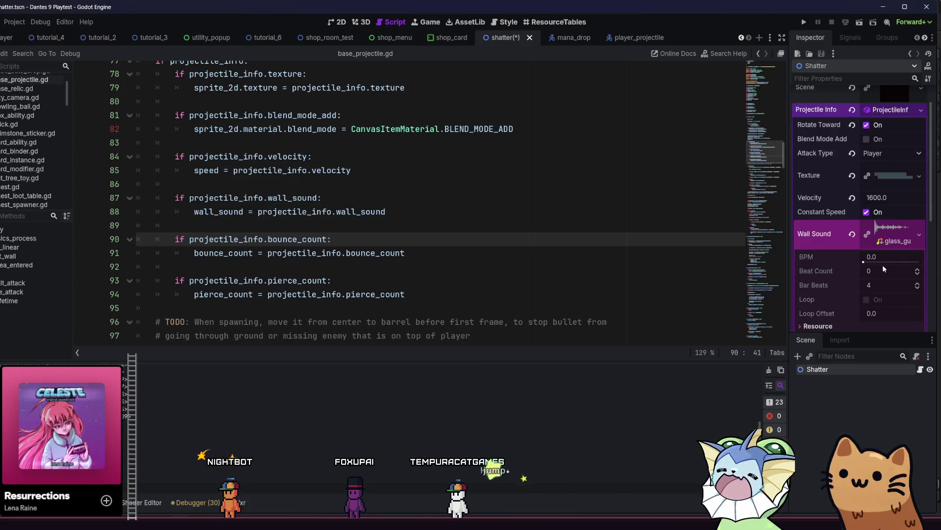
pyautogui.click(919, 234)
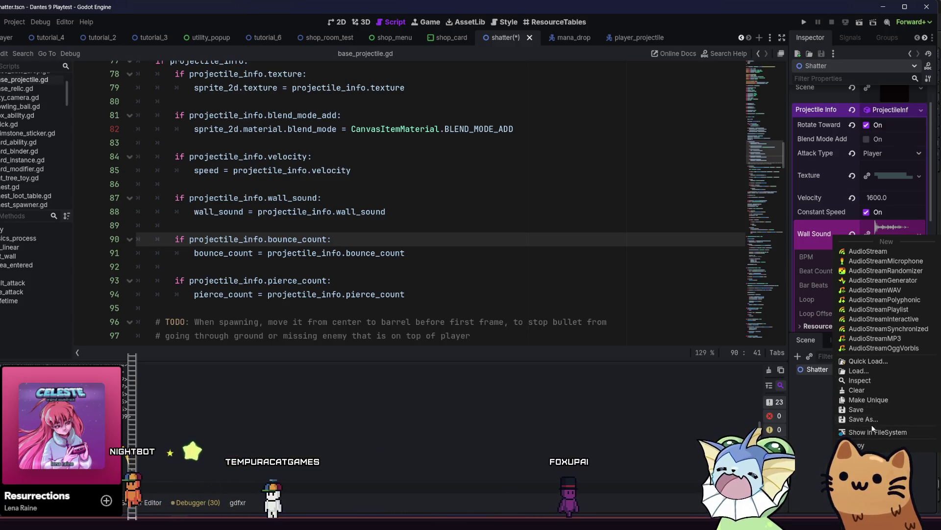
# Step: Preview the glass bullet sounds in the FileSystem and pick Glass 1_02.wav
pyautogui.click(878, 431)
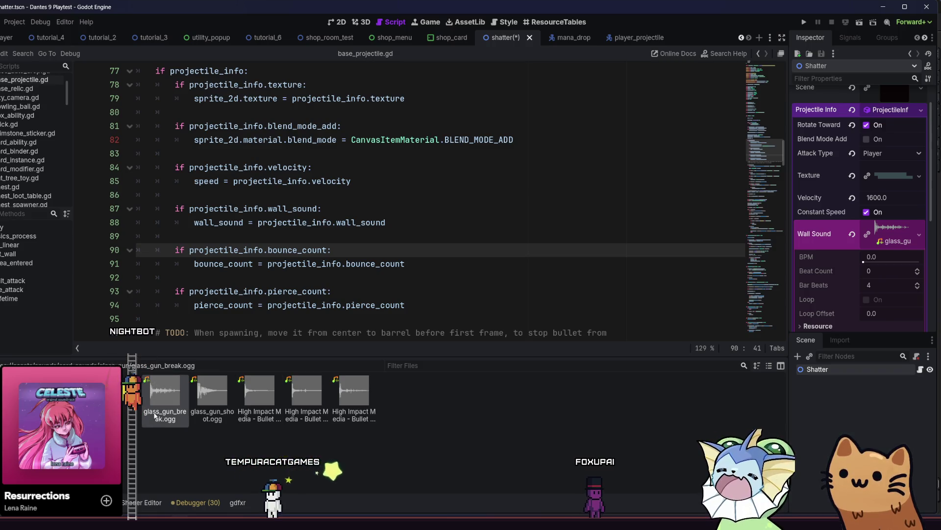
pyautogui.doubleClick(155, 415)
pyautogui.press('Escape')
pyautogui.click(260, 393)
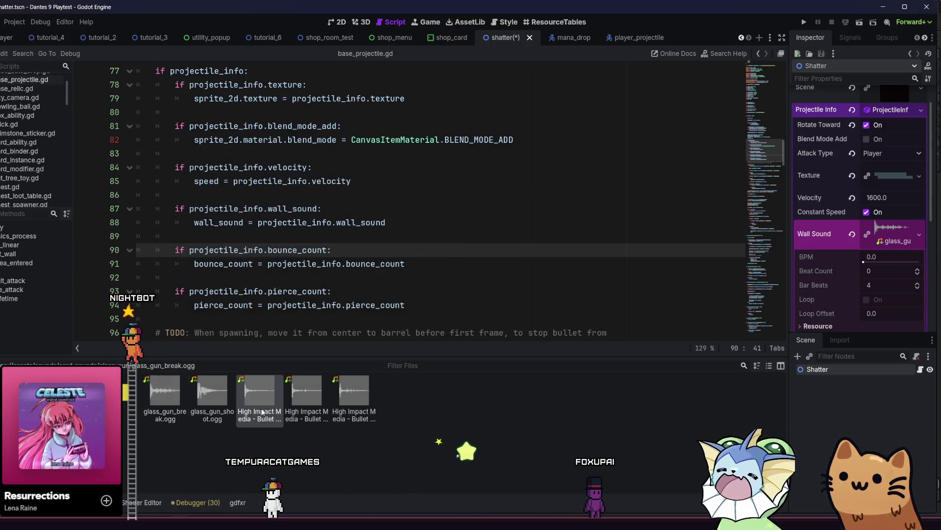
pyautogui.click(300, 403)
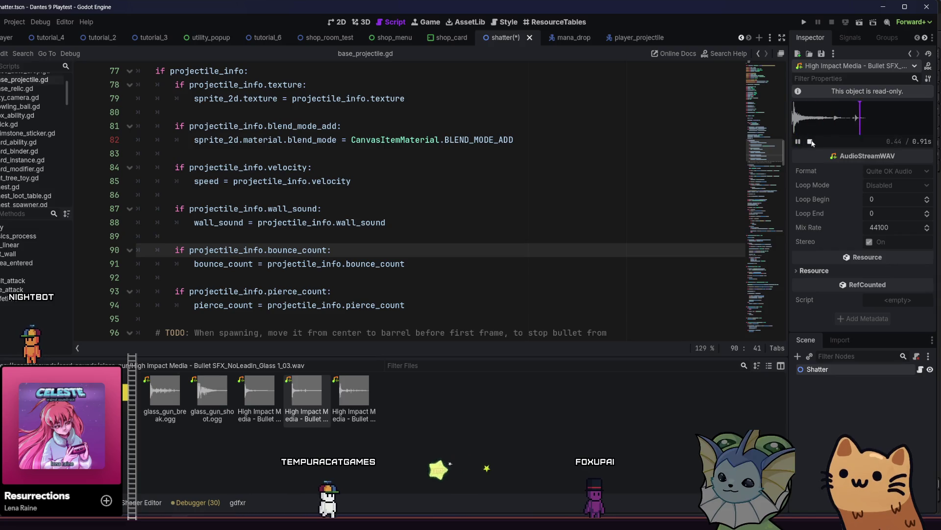
pyautogui.click(375, 397)
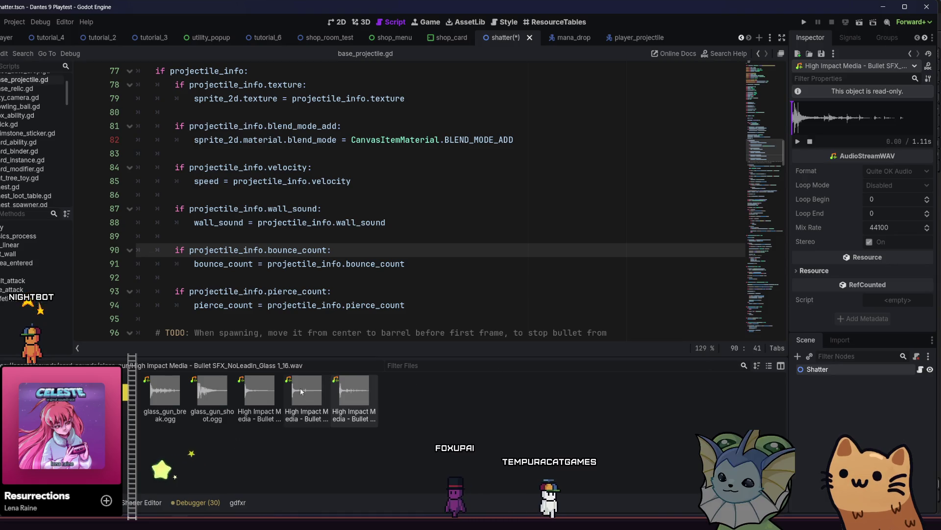
pyautogui.click(259, 395)
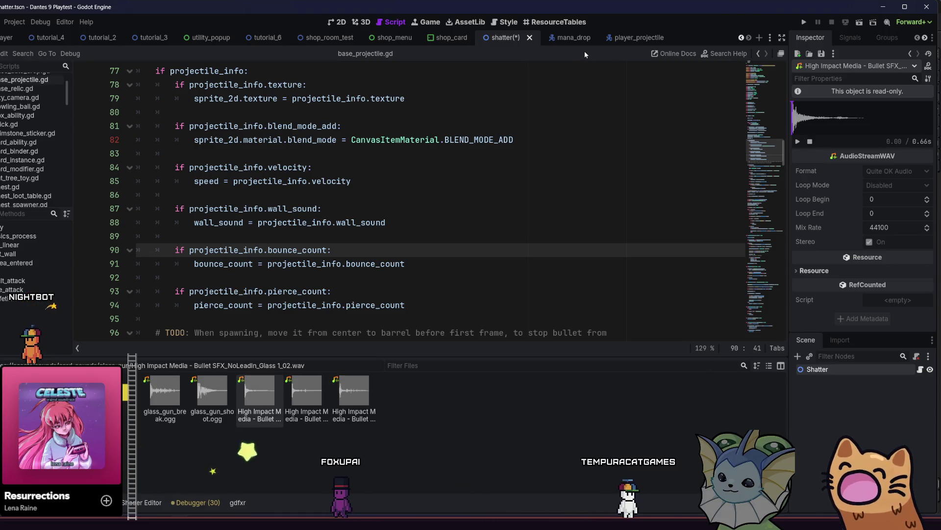
# Step: Drag Glass 1_02.wav onto Wall Sound, enable Blend Mode Add, and save the Shatter scene
pyautogui.click(570, 39)
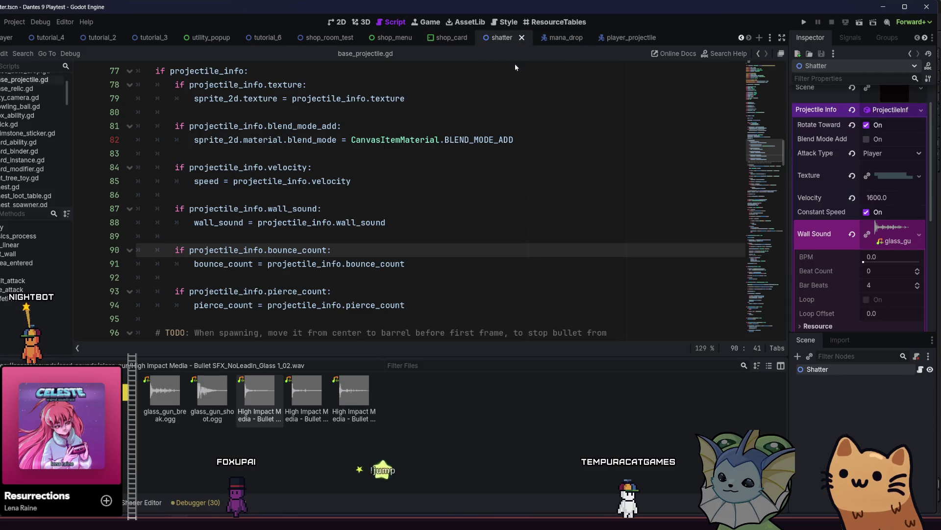
pyautogui.moveTo(260, 395)
pyautogui.mouseDown()
pyautogui.moveTo(747, 238)
pyautogui.moveTo(809, 201)
pyautogui.moveTo(841, 227)
pyautogui.moveTo(864, 150)
pyautogui.mouseUp()
pyautogui.hotkey('ctrl', 's')
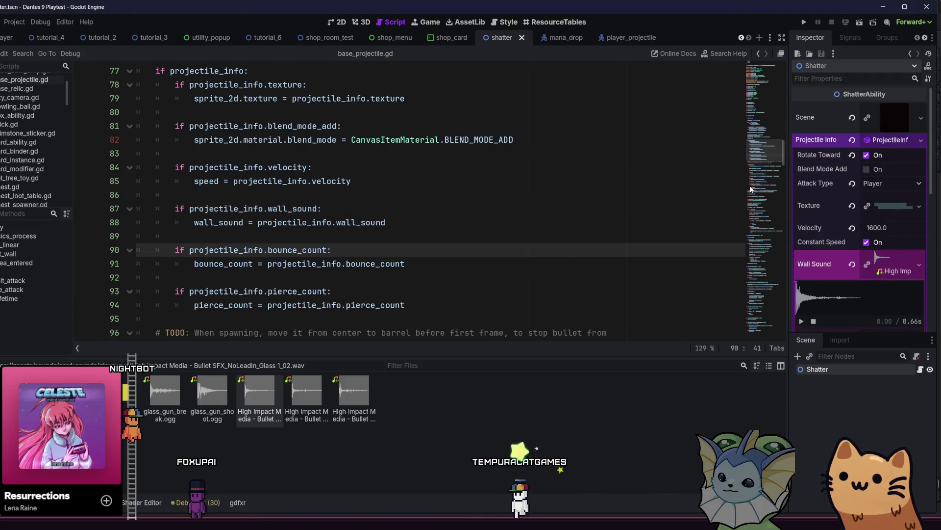
pyautogui.click(873, 170)
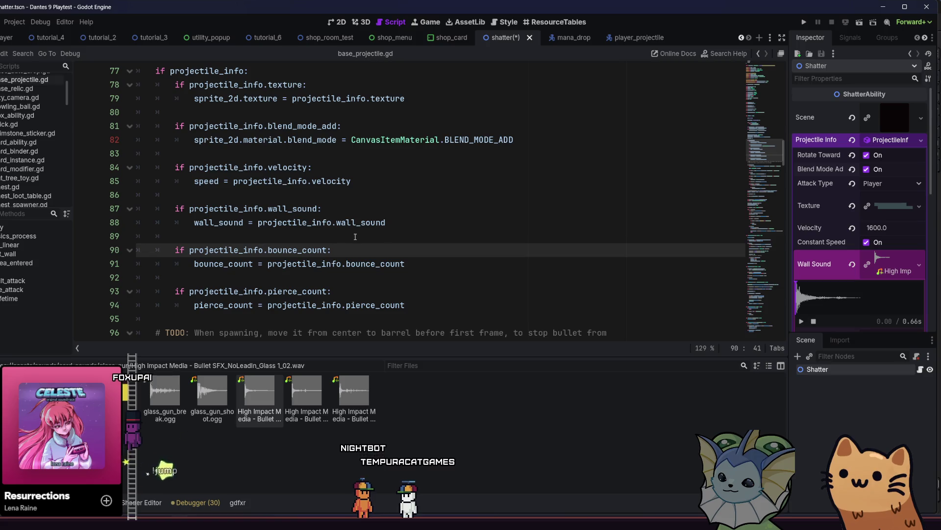
pyautogui.hotkey('ctrl', 's')
pyautogui.click(920, 370)
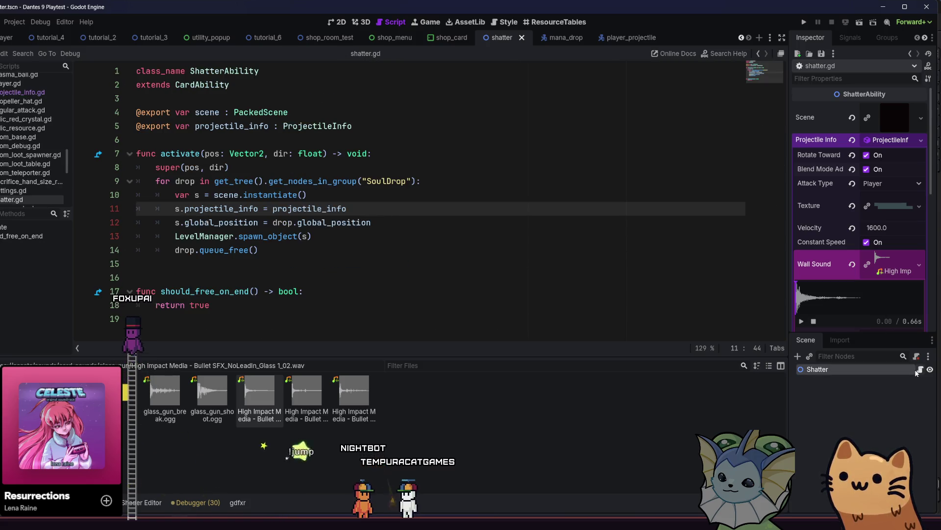
# Step: Insert a line after the position line setting the shard's rotation to randf_range(-180, 180)
pyautogui.click(403, 222)
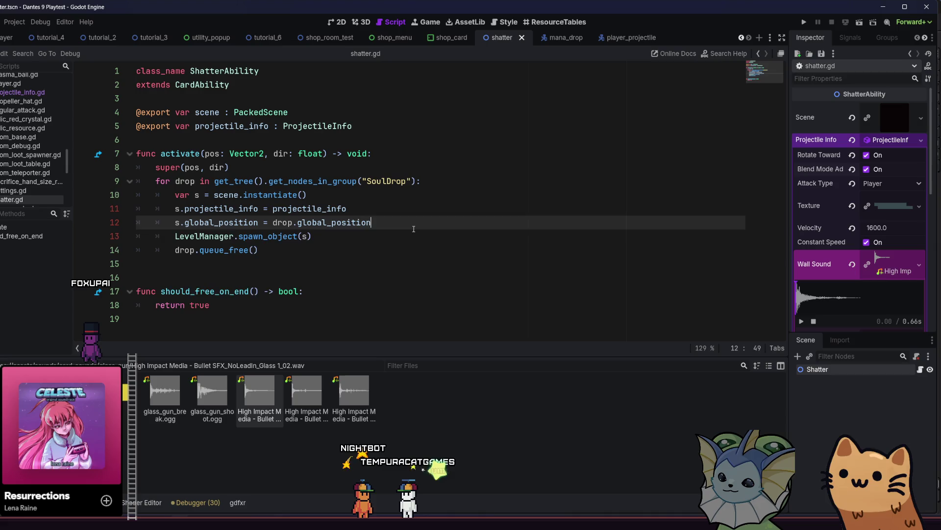
pyautogui.press('Return')
pyautogui.write('.rot')
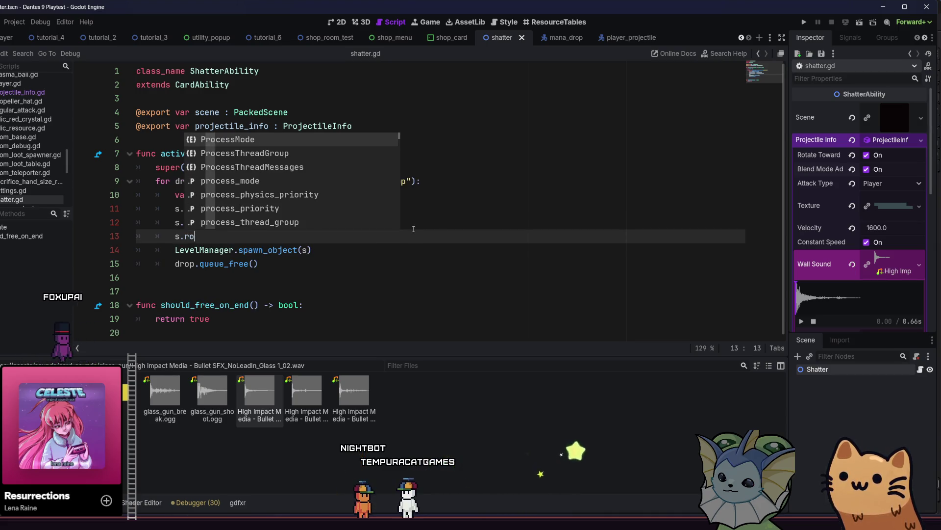
pyautogui.press('BackSpace')
pyautogui.press('BackSpace')
pyautogui.press('BackSpace')
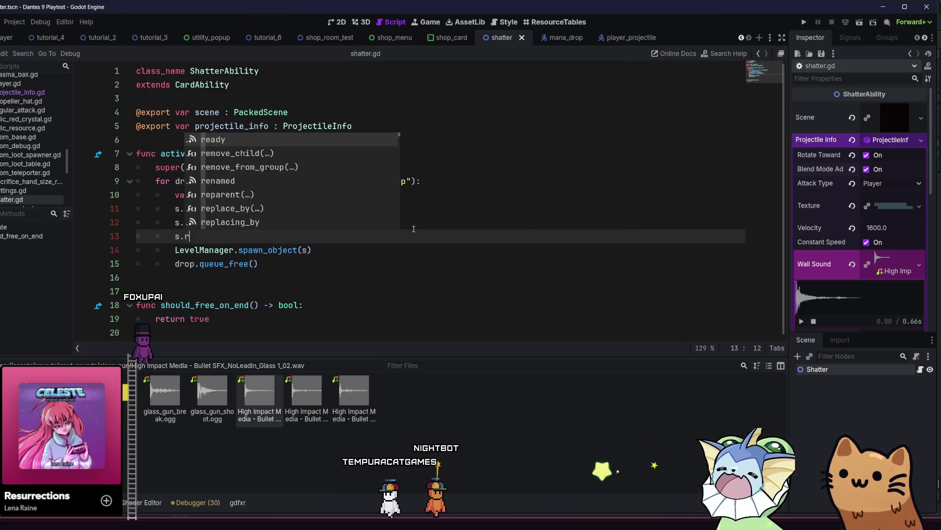
pyautogui.write('rotation = ')
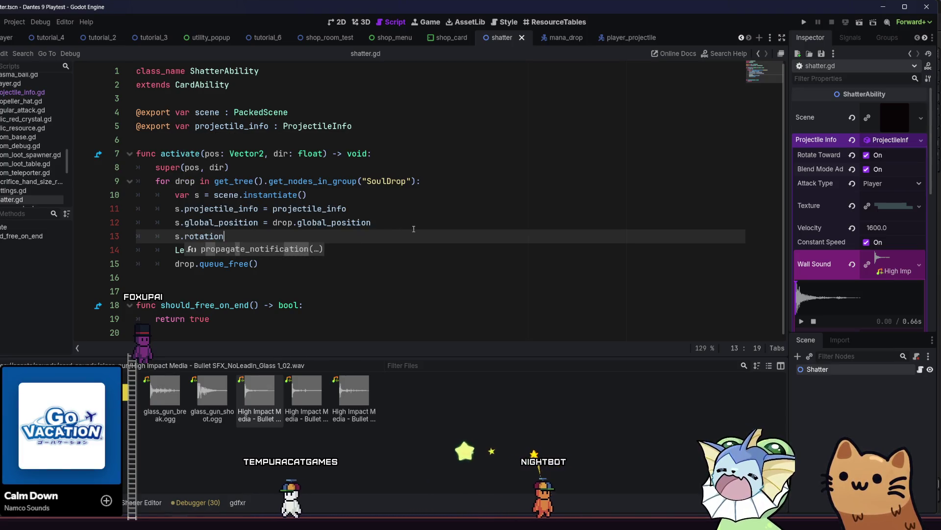
pyautogui.write('rand')
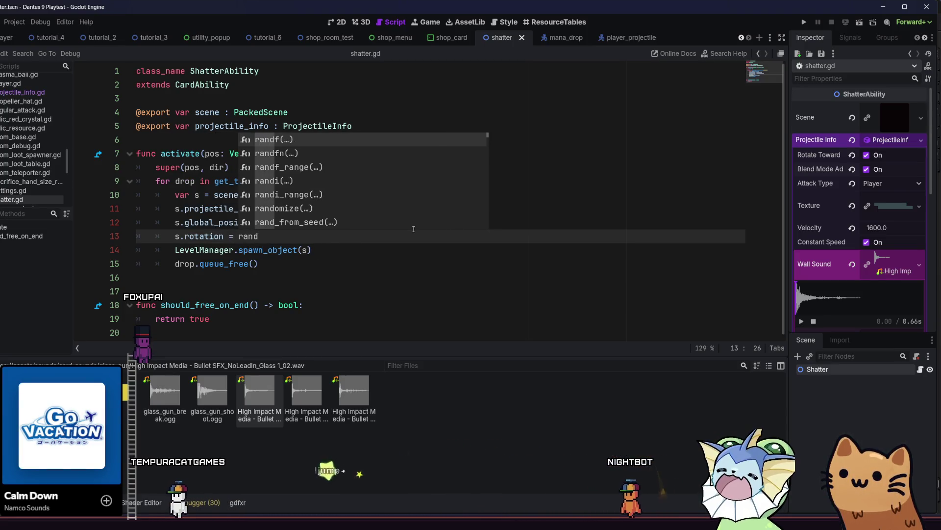
pyautogui.write('f')
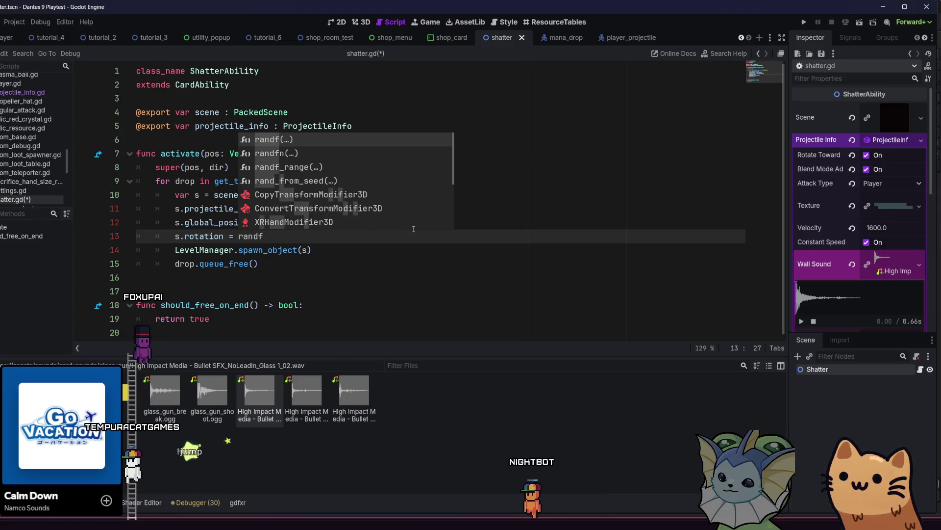
pyautogui.press('Down')
pyautogui.press('Down')
pyautogui.press('Return')
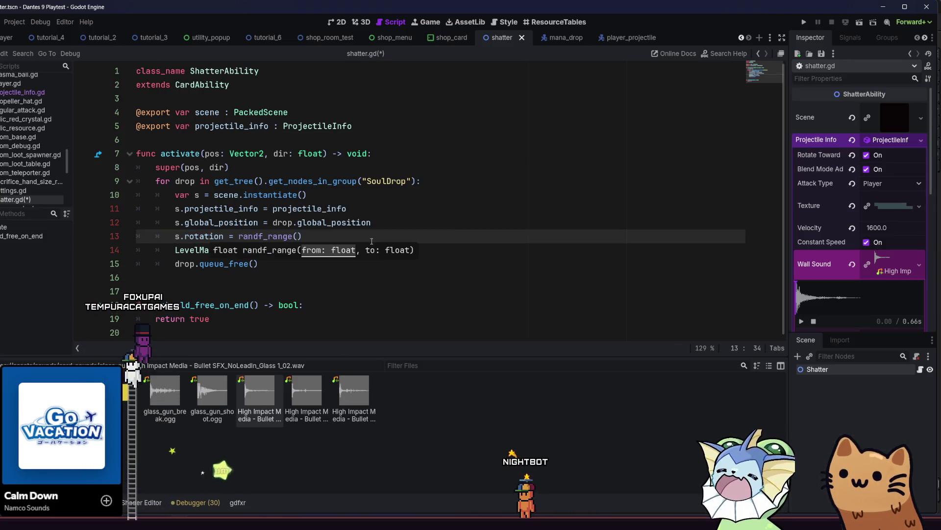
pyautogui.write('0')
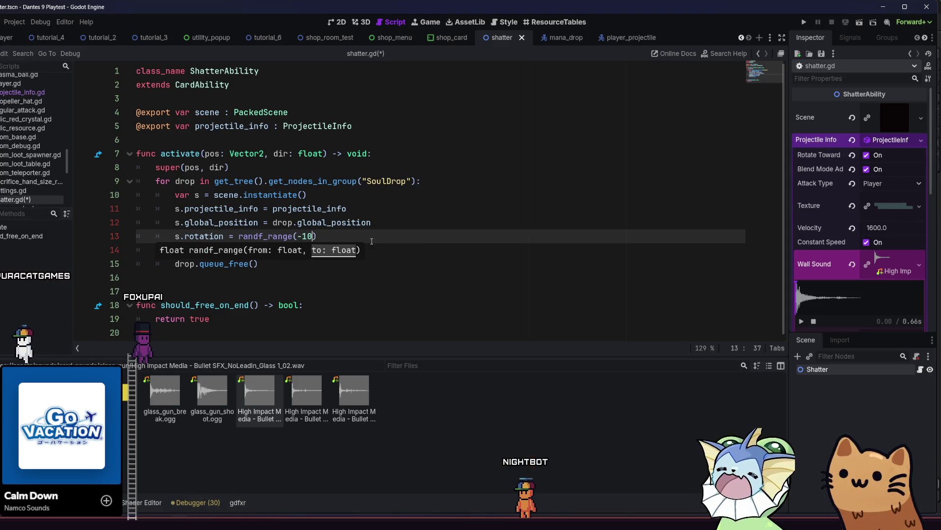
pyautogui.press('BackSpace')
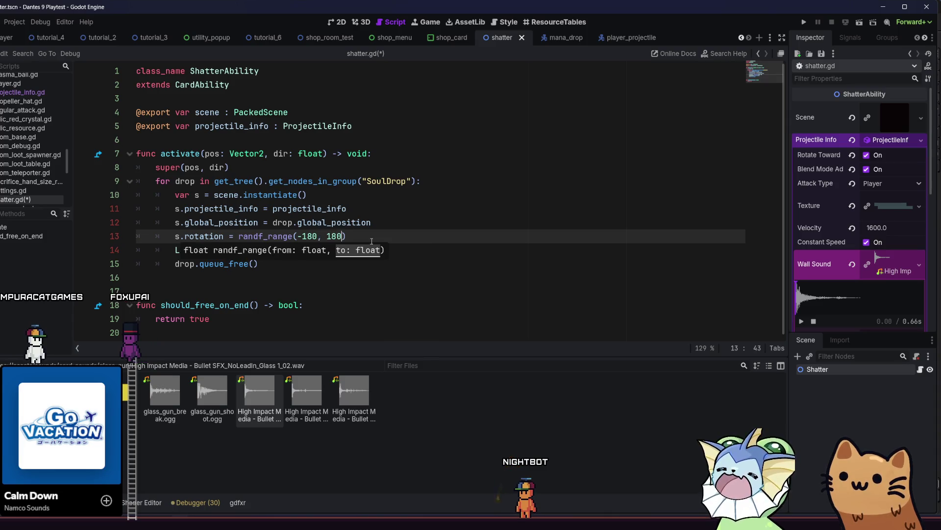
# Step: Make the property rotation_degrees, save shatter.gd, and relaunch the game
pyautogui.click(225, 237)
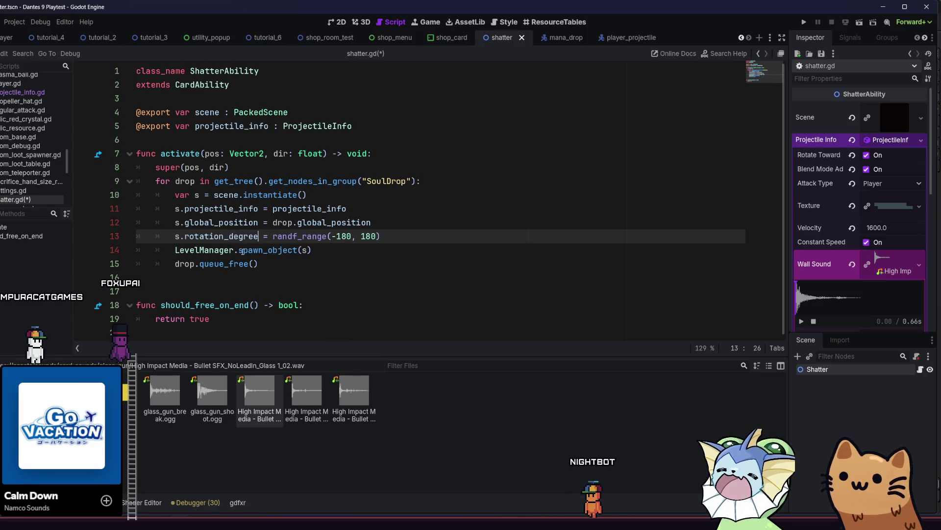
pyautogui.click(323, 250)
pyautogui.hotkey('ctrl', 's')
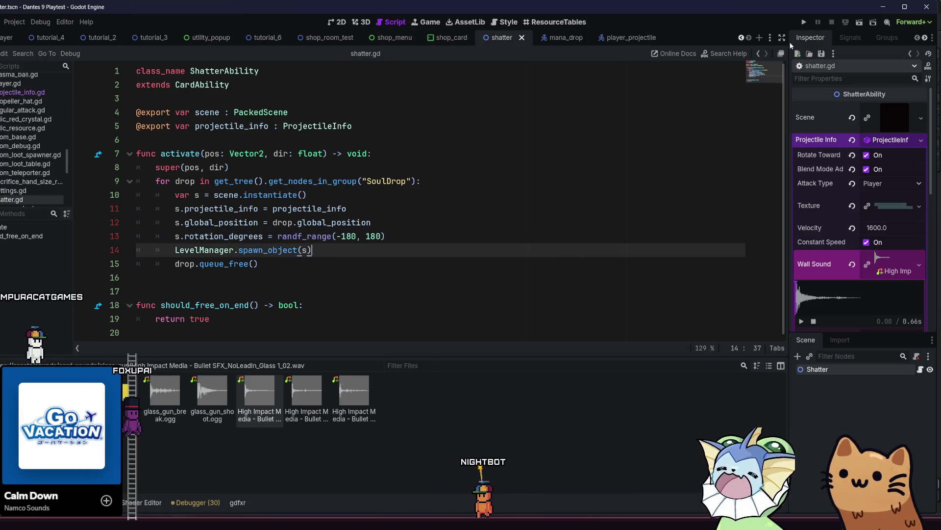
pyautogui.click(805, 22)
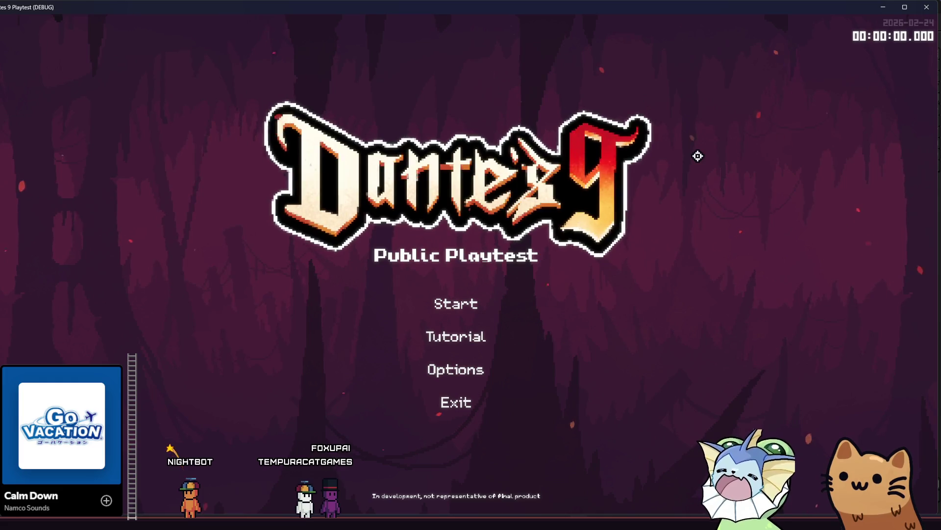
# Step: Start a new run and use the F1 debug menu to replace the hand with Shatter cards
pyautogui.click(454, 307)
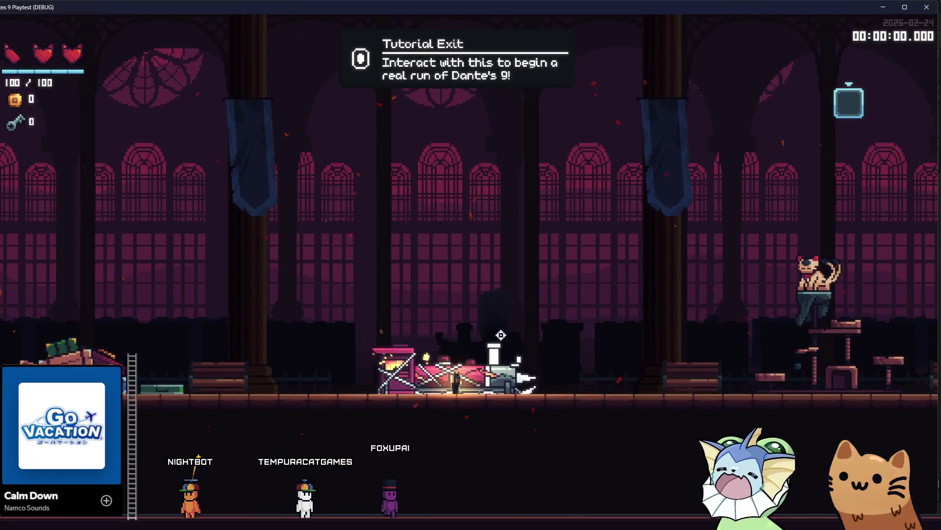
pyautogui.press('e')
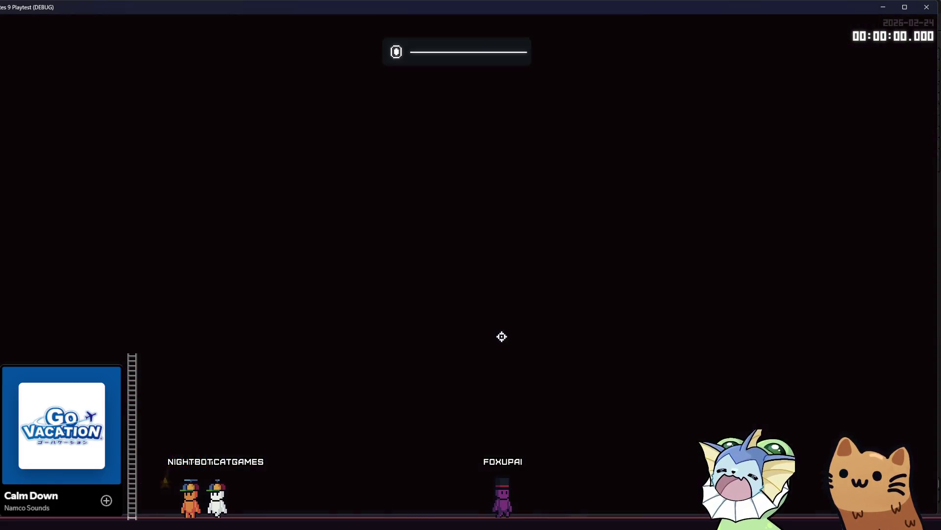
pyautogui.press('F1')
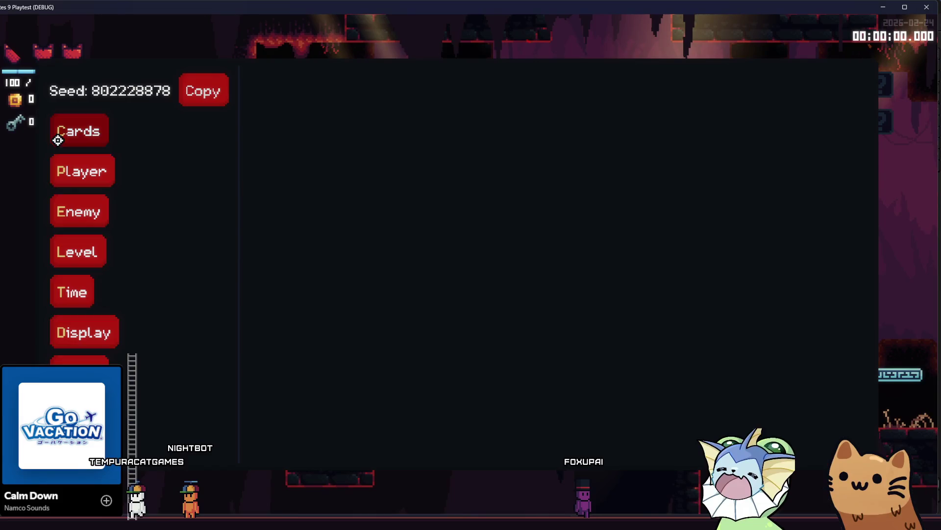
pyautogui.click(54, 132)
pyautogui.click(278, 251)
pyautogui.click(277, 292)
pyautogui.click(293, 90)
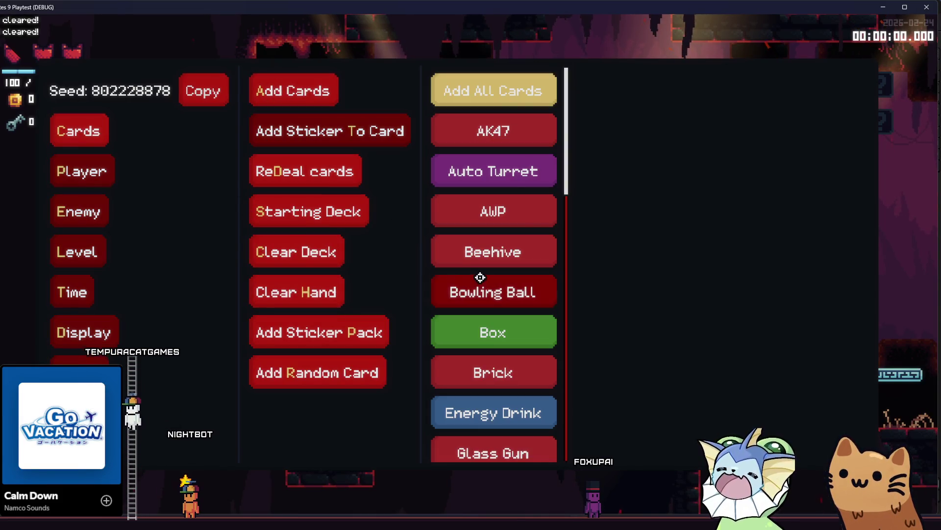
pyautogui.scroll(-5, 480, 277)
pyautogui.scroll(-6, 492, 284)
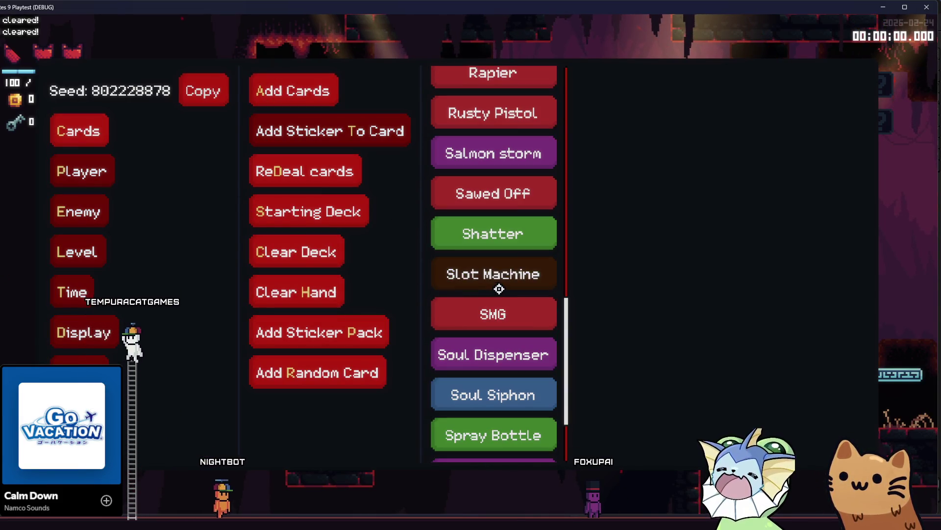
pyautogui.click(501, 241)
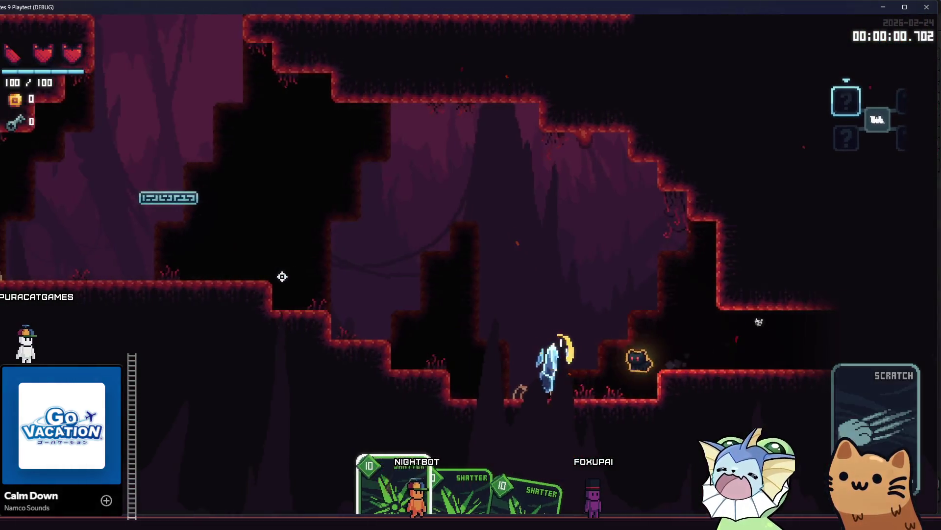
# Step: Fight the cave enemies to generate soul drops for the Shatter cards
pyautogui.click(662, 343)
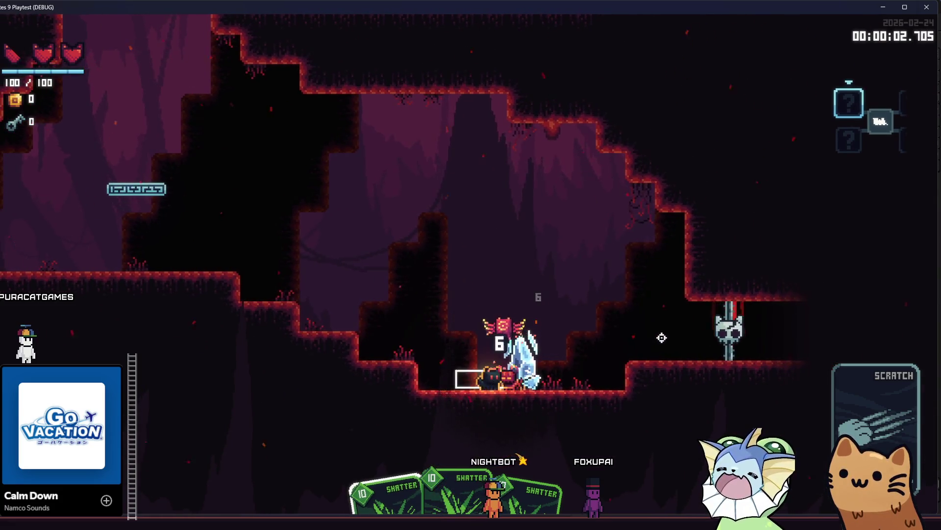
pyautogui.click(626, 378)
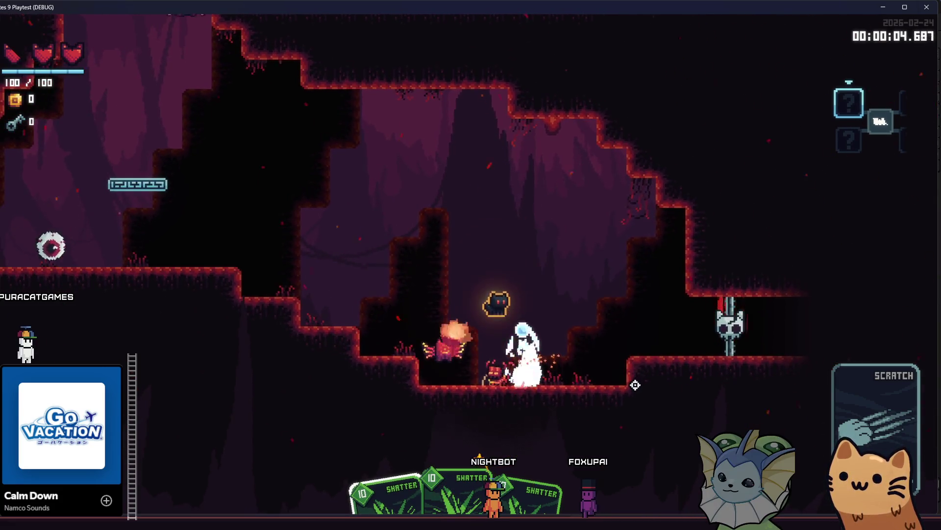
pyautogui.click(635, 385)
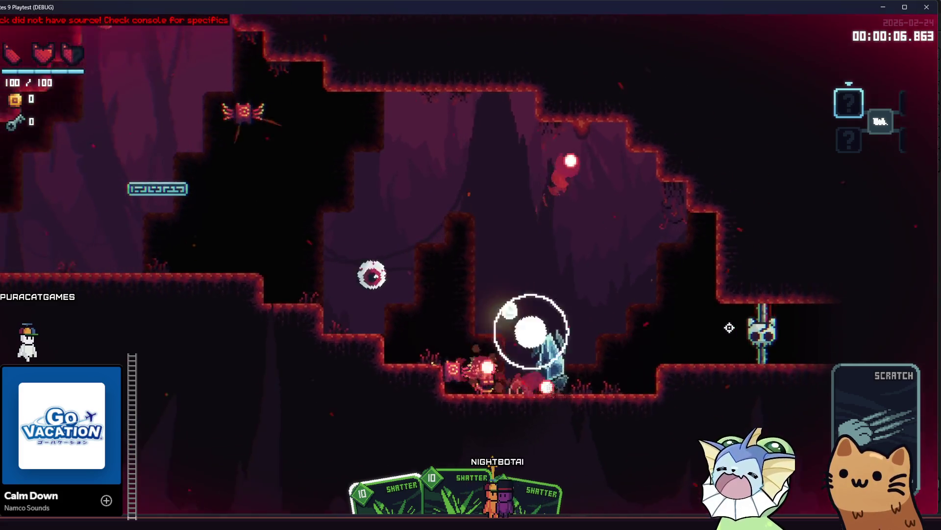
pyautogui.click(755, 321)
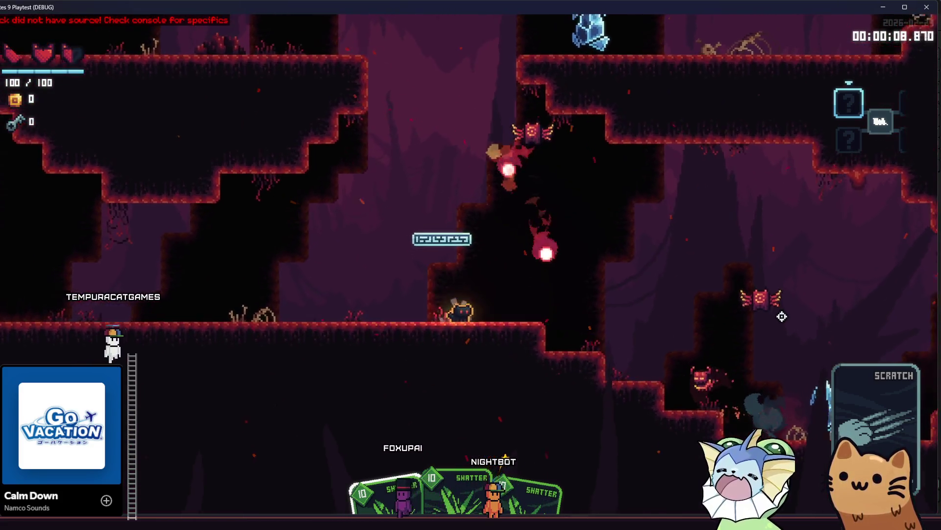
pyautogui.click(708, 305)
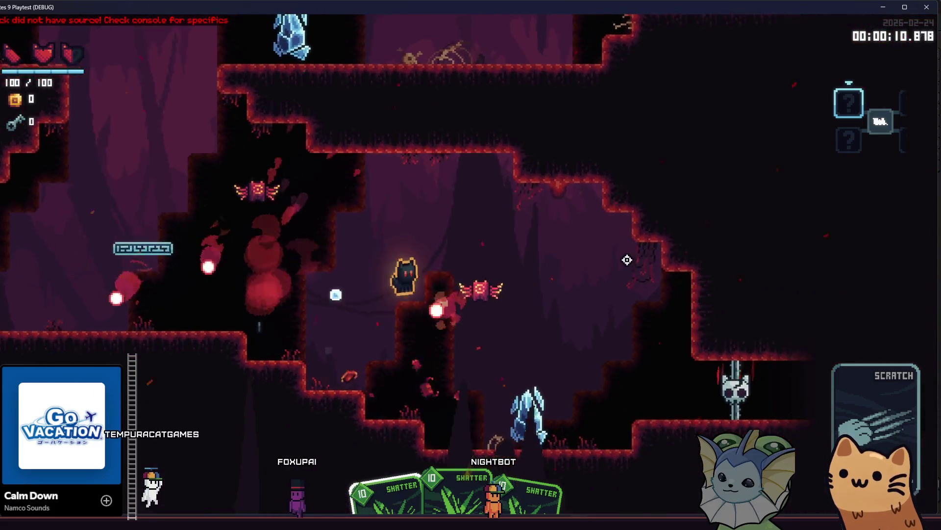
pyautogui.click(623, 263)
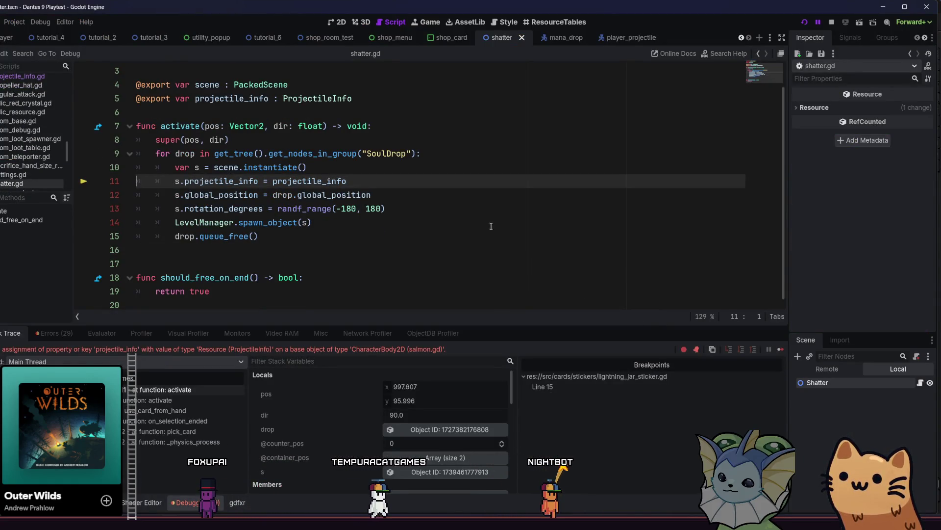
# Step: Set the Shatter ability's Scene to base_projectile.tscn via Quick Load, then resume the paused game
pyautogui.click(836, 388)
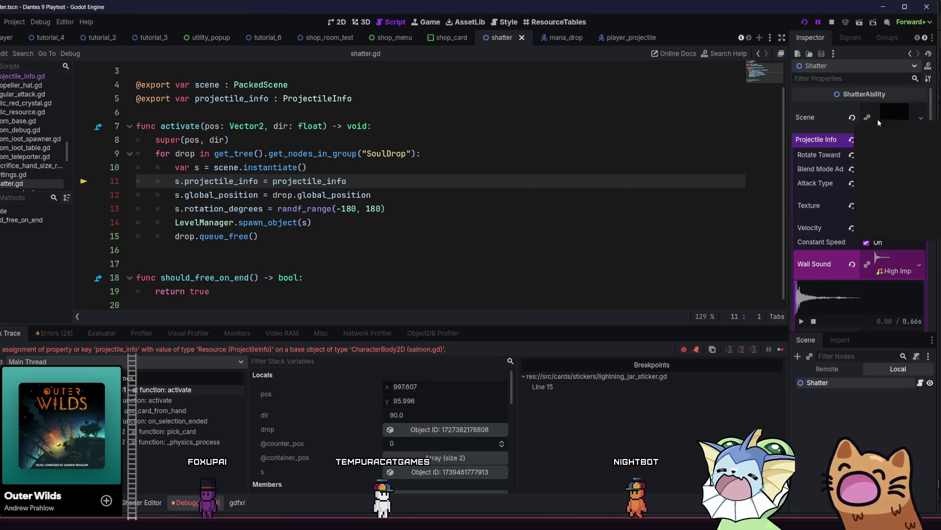
pyautogui.click(872, 150)
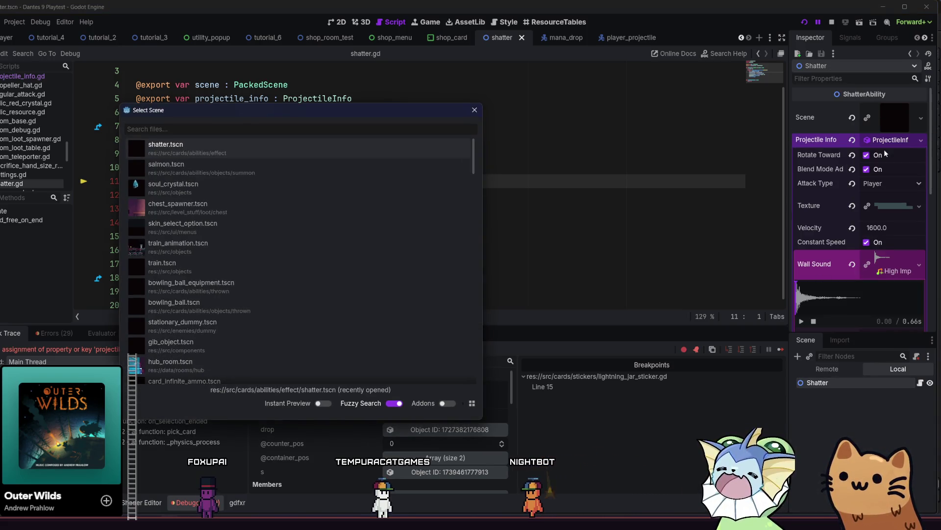
pyautogui.write('projec')
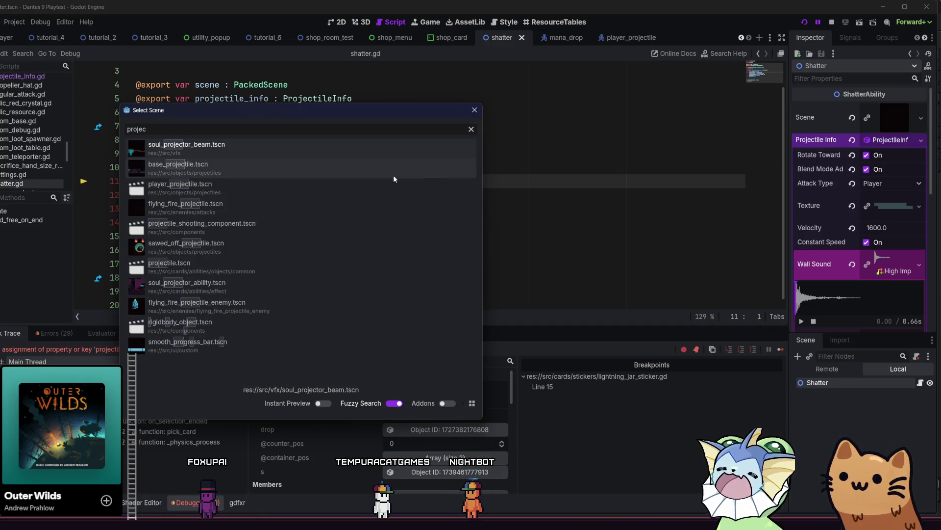
pyautogui.click(383, 187)
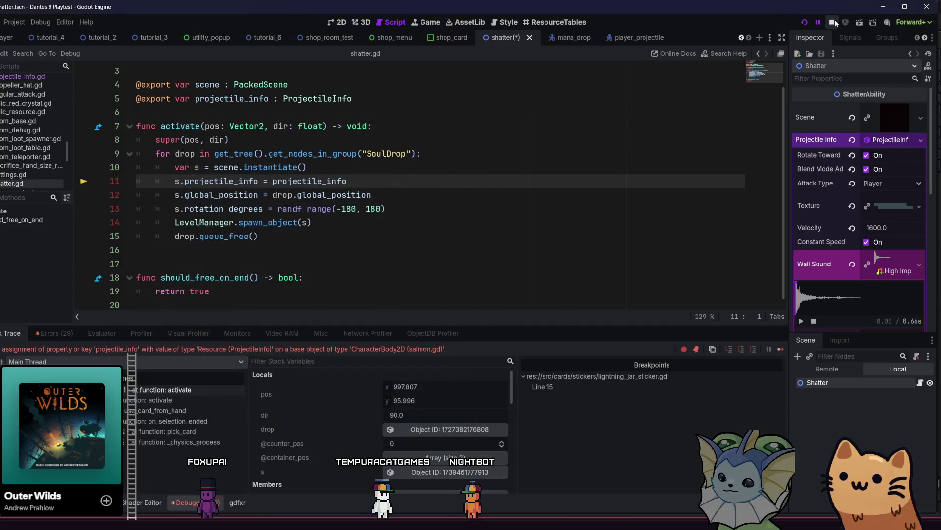
pyautogui.click(813, 22)
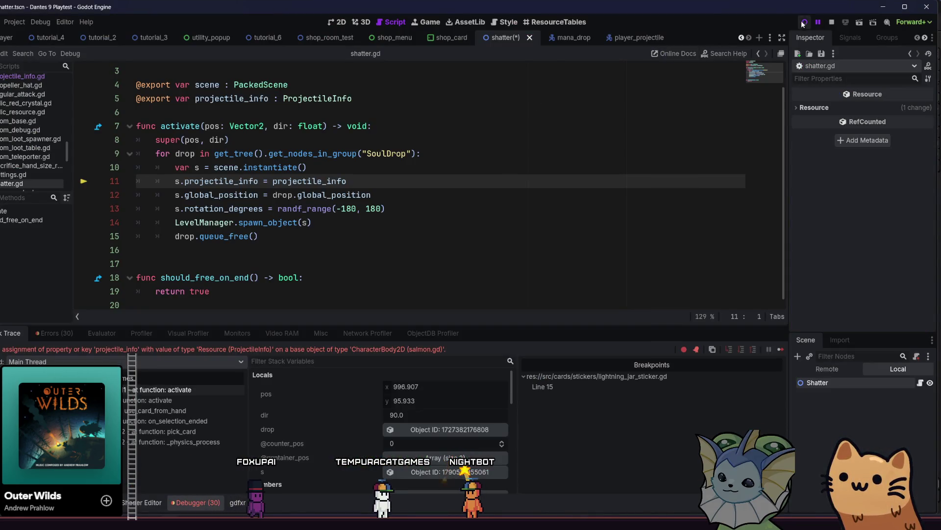
# Step: Stop the running debug session so the Shatter scene gets saved
pyautogui.click(804, 22)
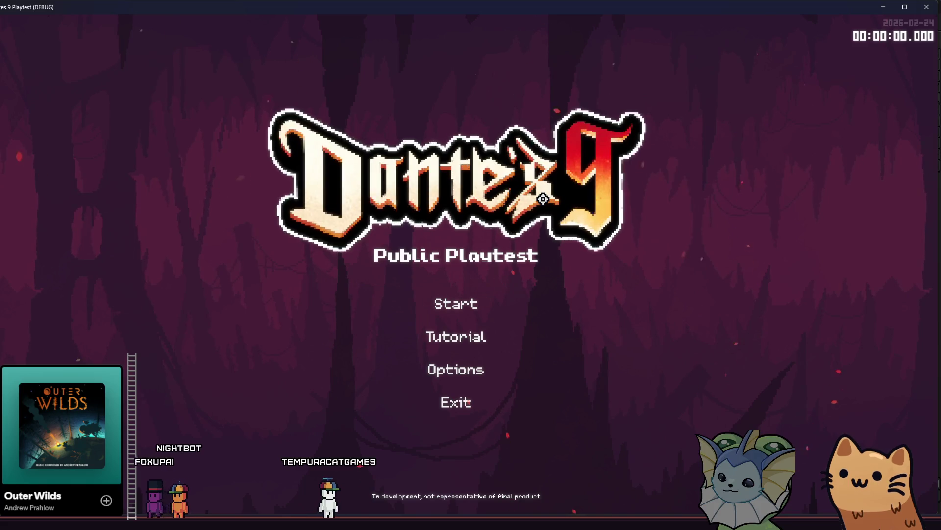
# Step: Start a new game, leave the tutorial hub, and browse then close the debug Cards options
pyautogui.click(459, 301)
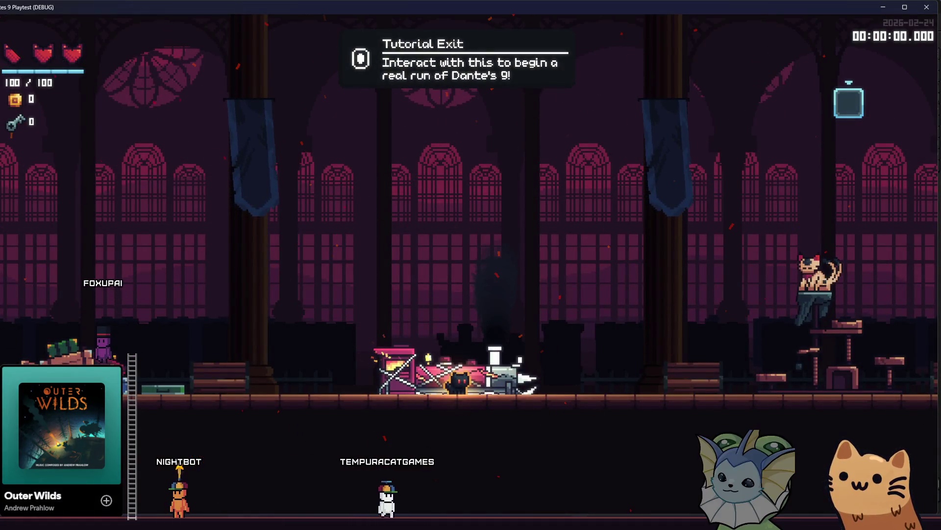
pyautogui.press('e')
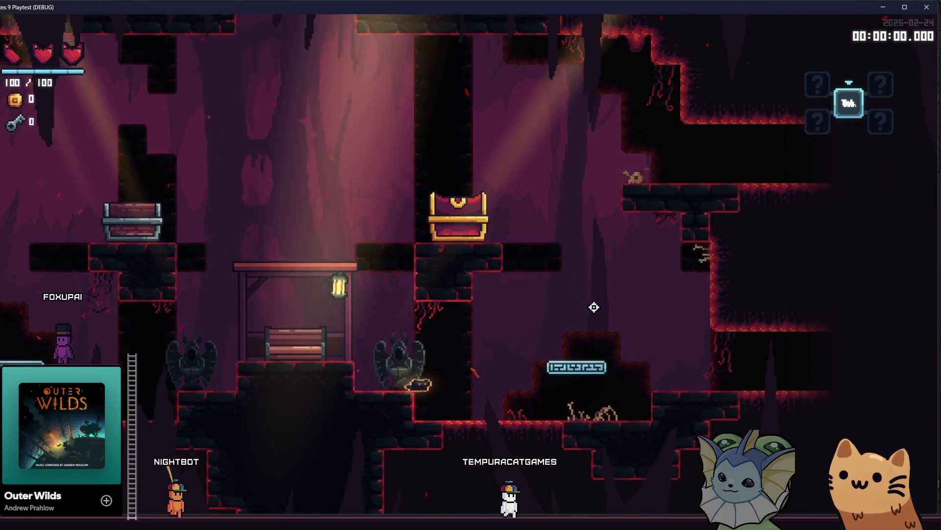
pyautogui.press('F1')
pyautogui.click(94, 144)
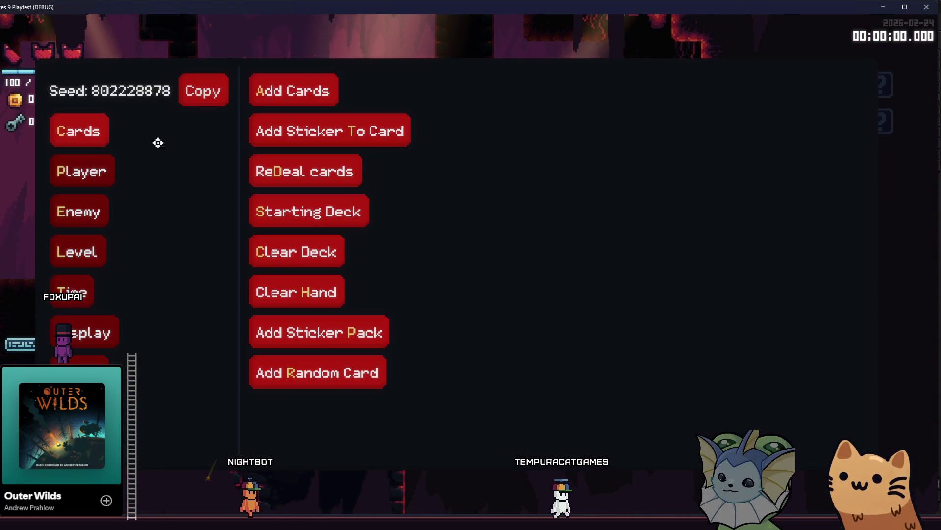
pyautogui.click(305, 118)
pyautogui.scroll(-10, 508, 252)
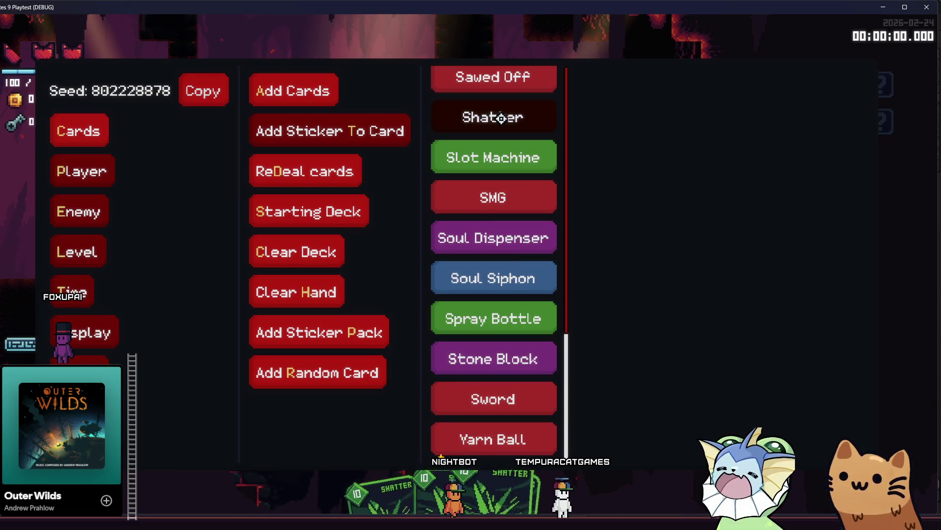
pyautogui.click(94, 122)
pyautogui.press('Escape')
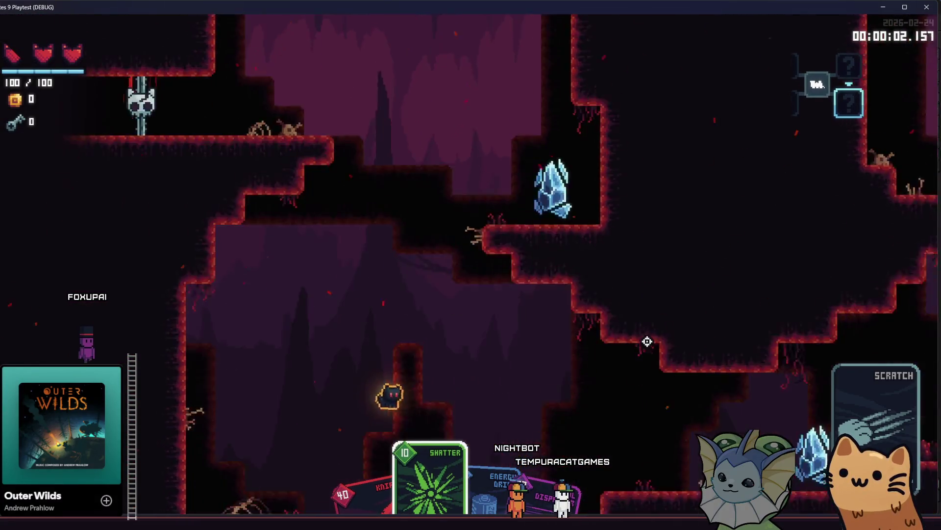
# Step: Play the Shatter card on soul drops and fight enemies while moving through the cave
pyautogui.click(647, 340)
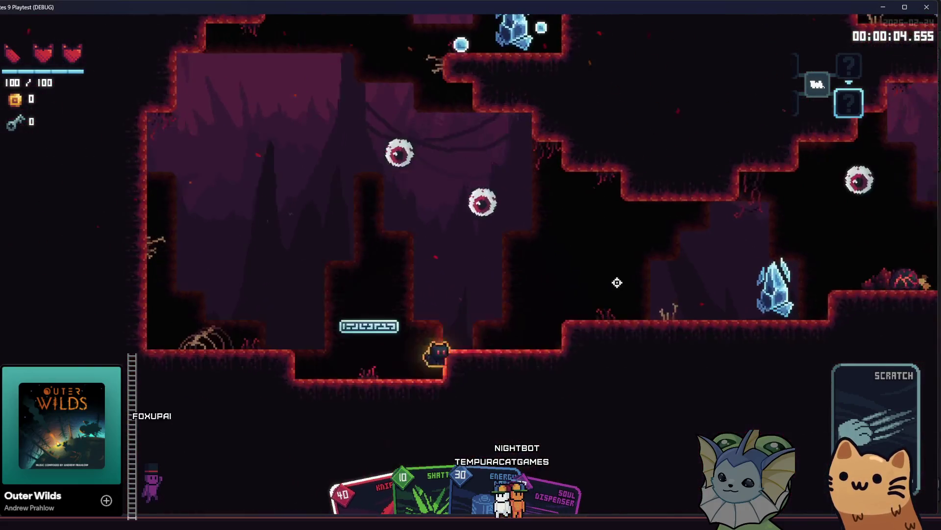
pyautogui.click(591, 279)
pyautogui.press('d')
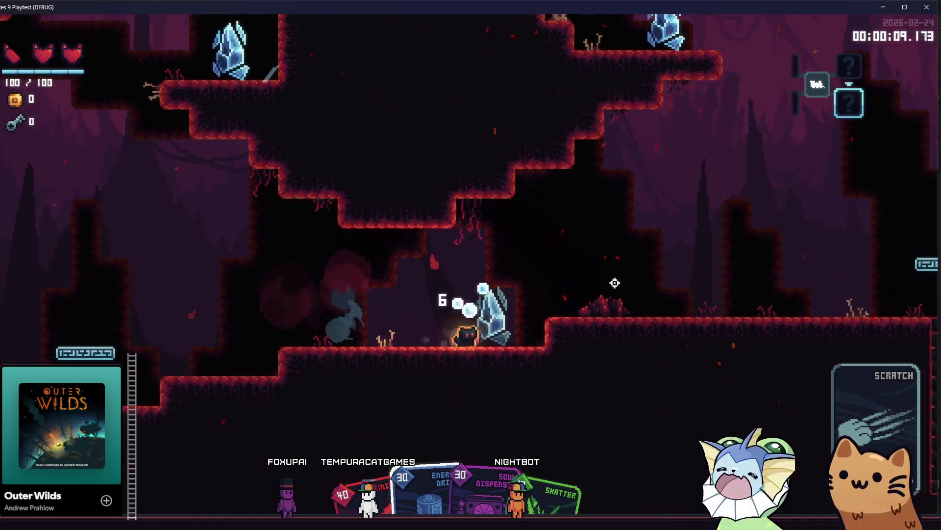
pyautogui.press('space')
pyautogui.click(333, 308)
pyautogui.press('a')
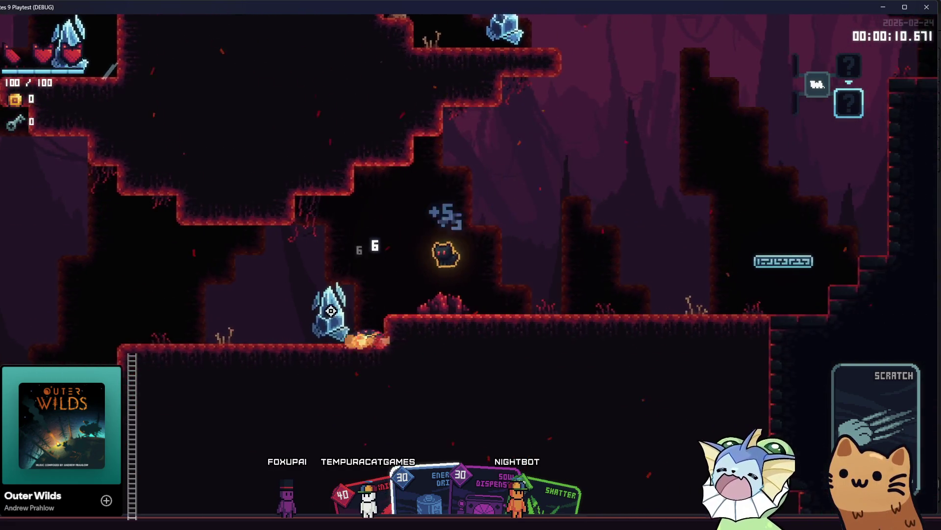
pyautogui.click(381, 322)
pyautogui.press('a')
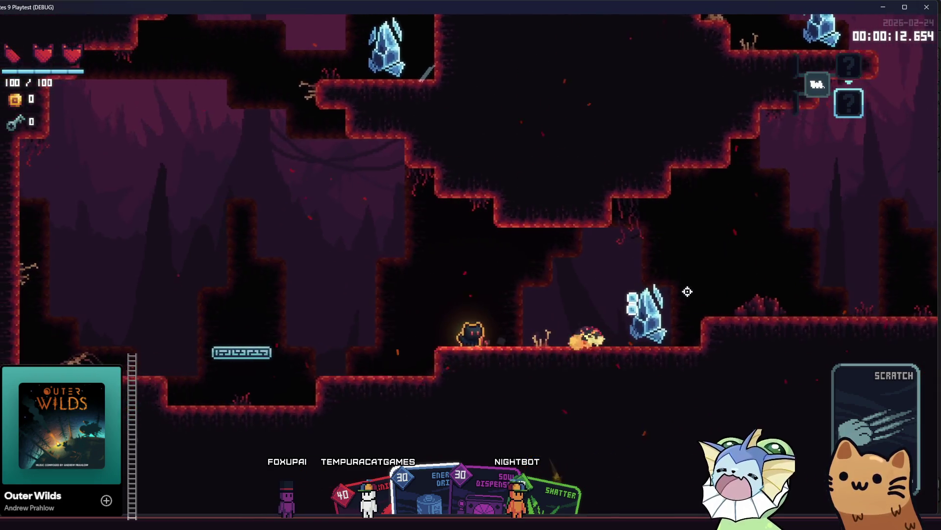
pyautogui.press('space')
pyautogui.press('d')
pyautogui.click(688, 292)
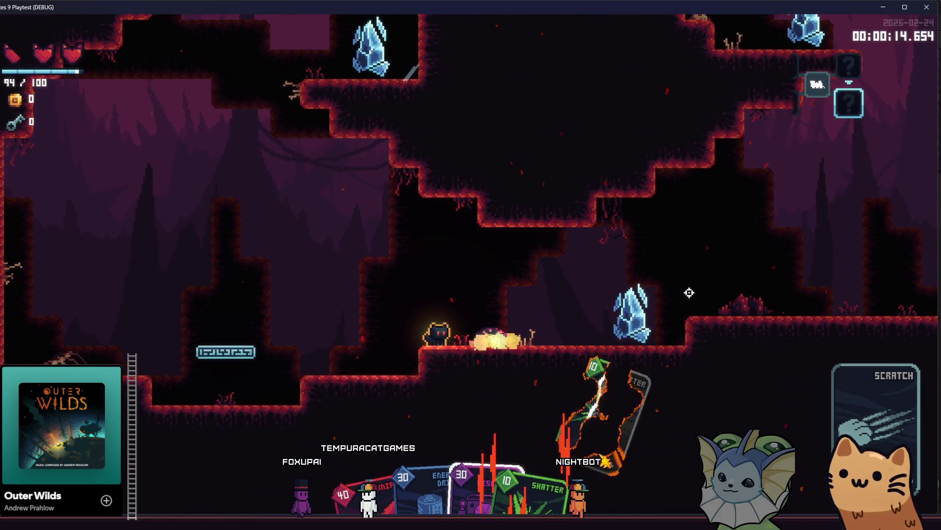
pyautogui.press('space')
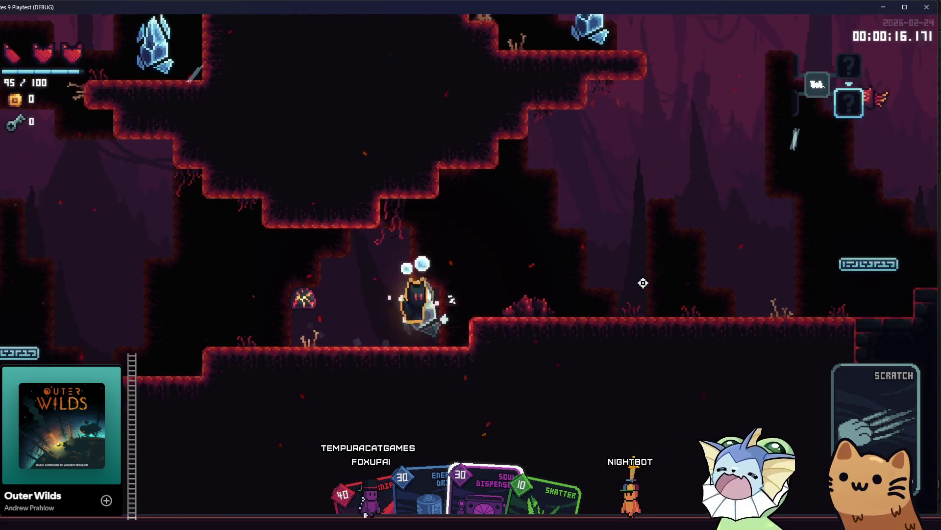
pyautogui.press('d')
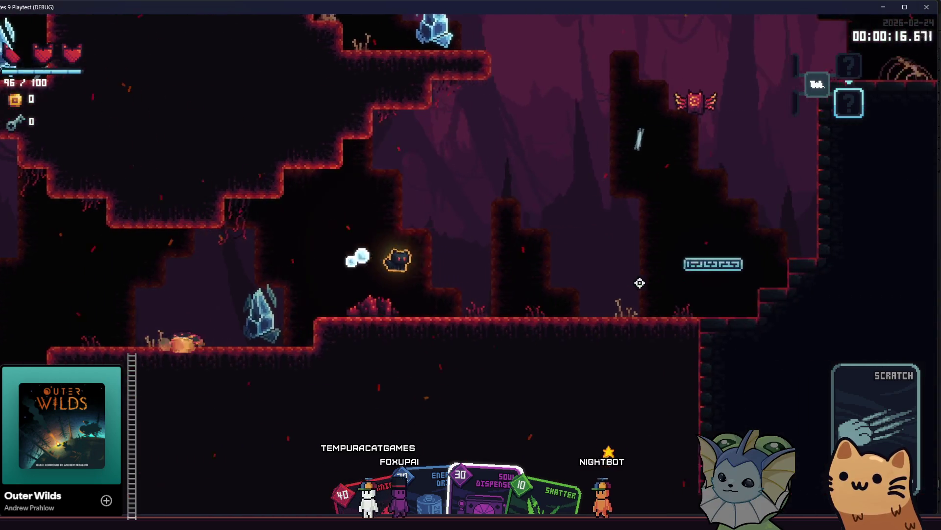
pyautogui.rightClick(475, 372)
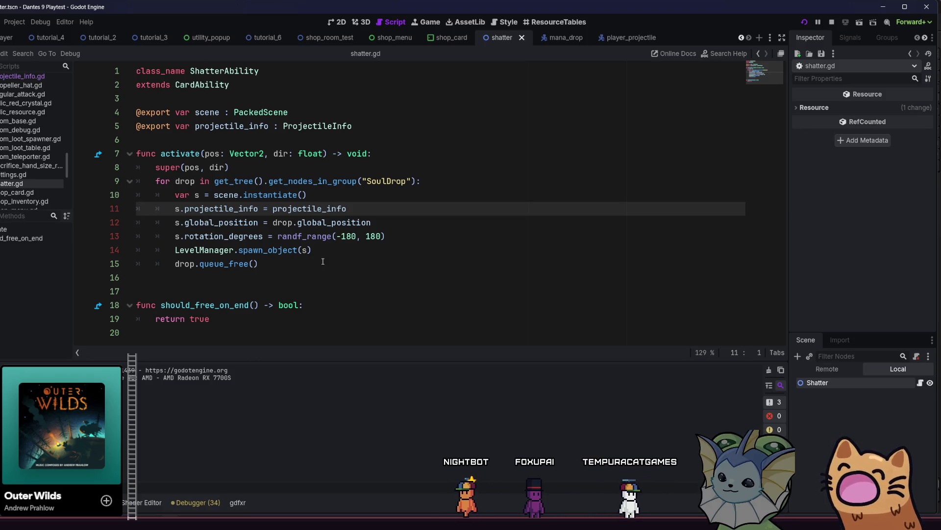
pyautogui.click(369, 245)
pyautogui.click(354, 262)
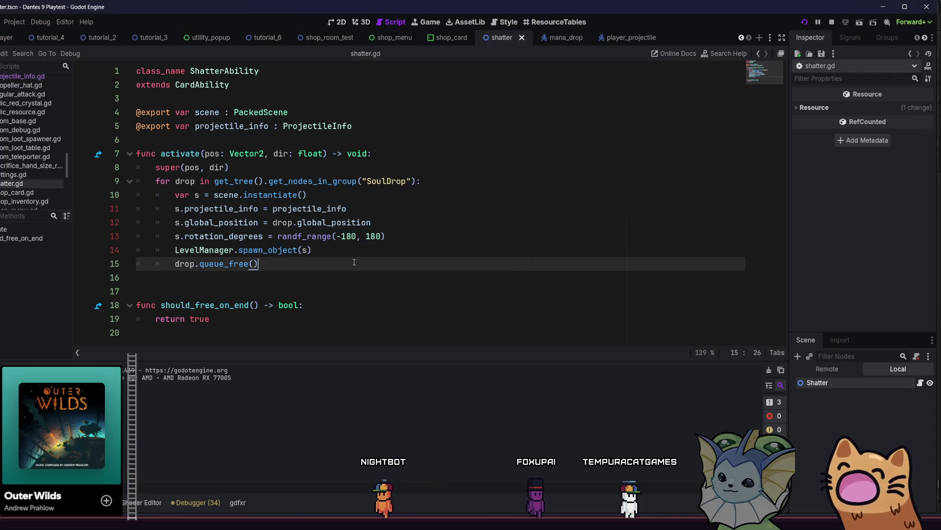
pyautogui.click(368, 252)
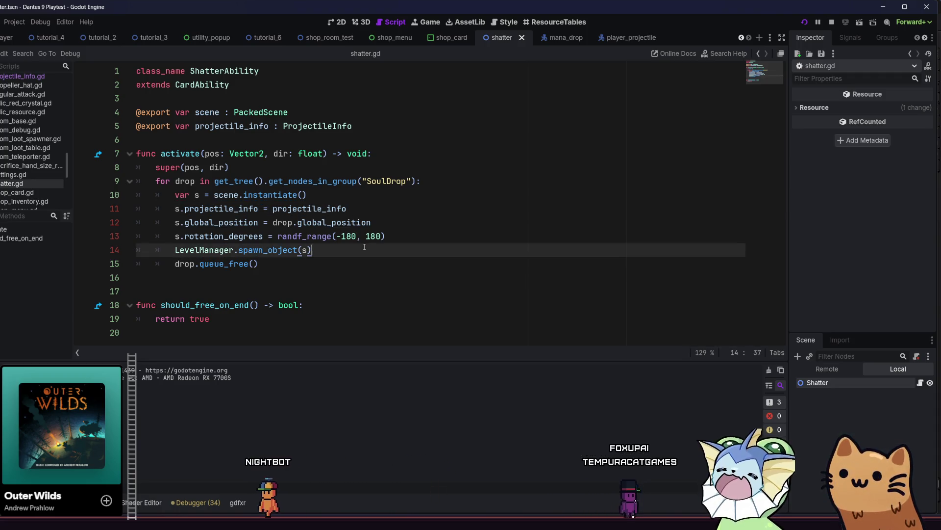
pyautogui.click(343, 271)
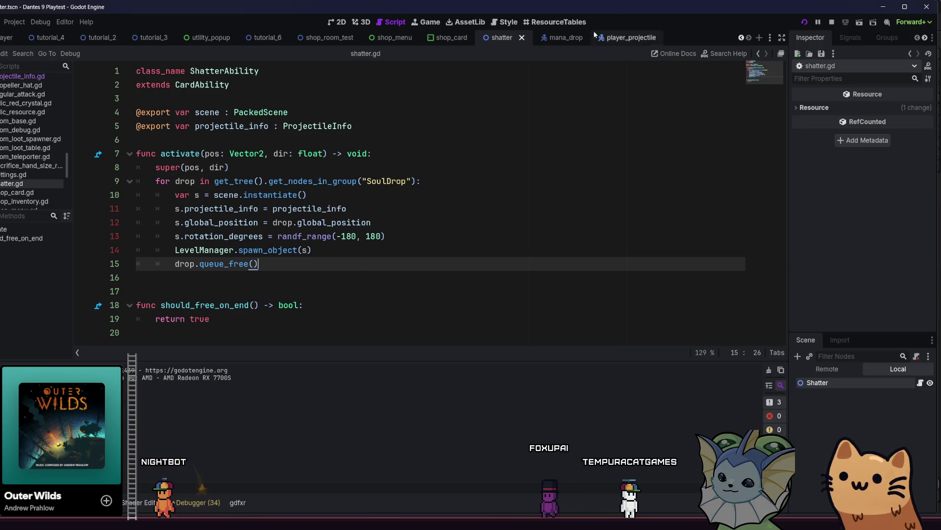
pyautogui.click(622, 37)
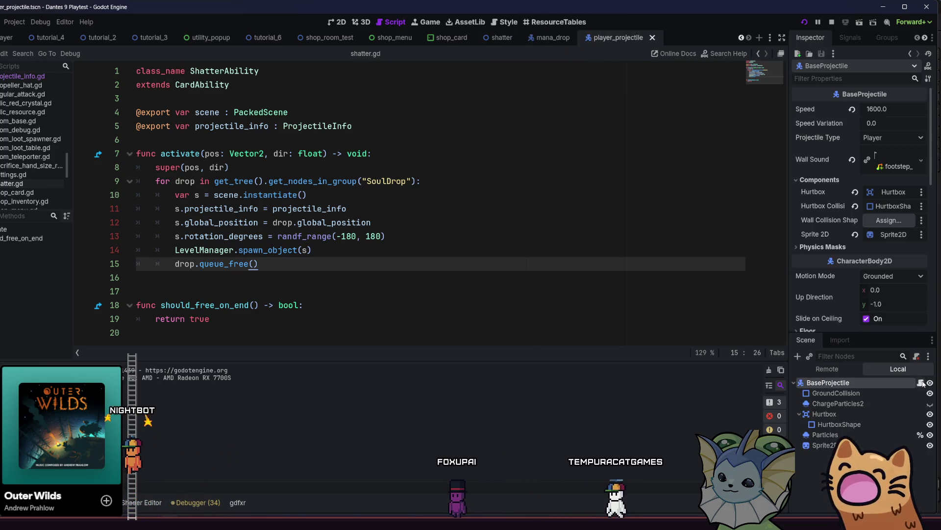
pyautogui.click(920, 382)
pyautogui.scroll(-9, 532, 170)
pyautogui.scroll(-16, 532, 170)
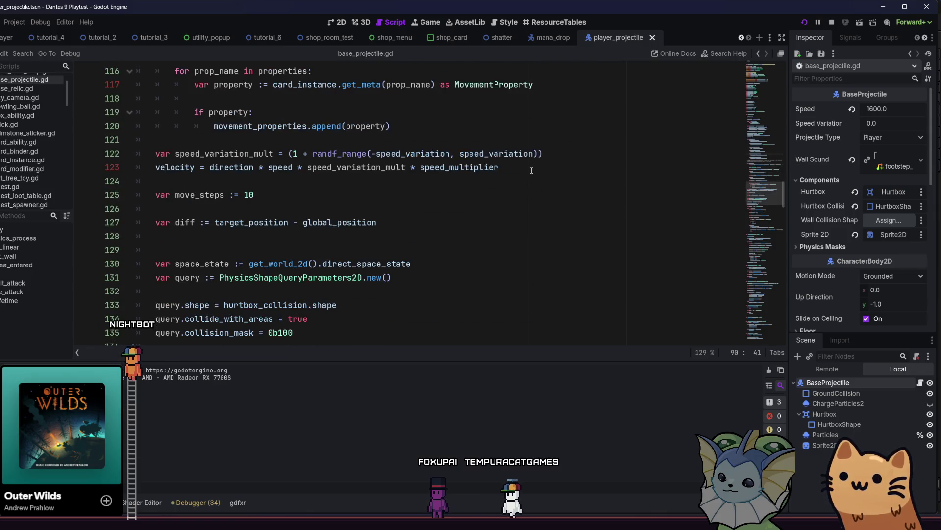
pyautogui.scroll(-14, 520, 178)
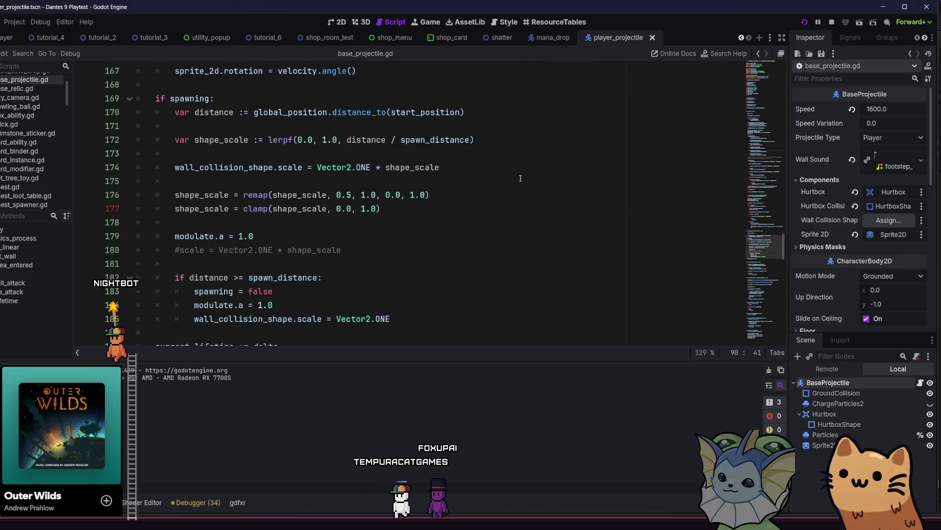
pyautogui.scroll(-12, 521, 178)
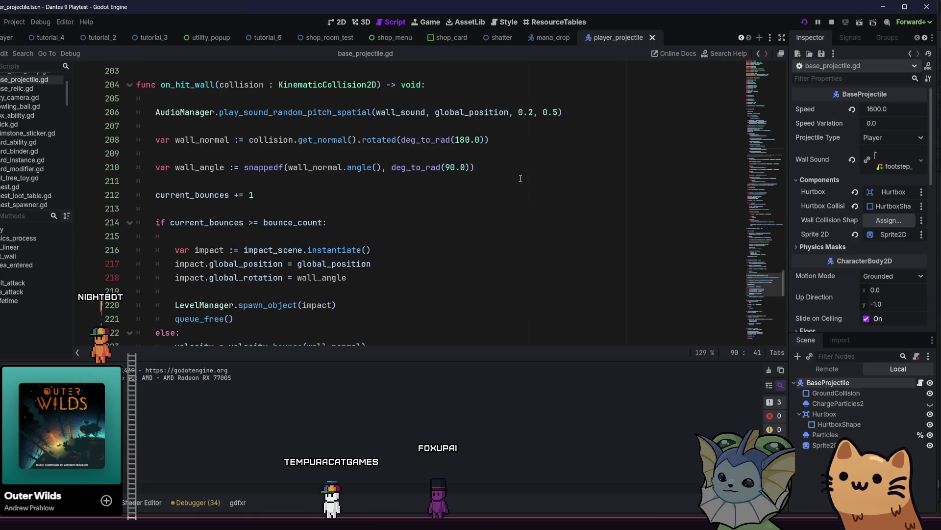
pyautogui.scroll(-6, 520, 178)
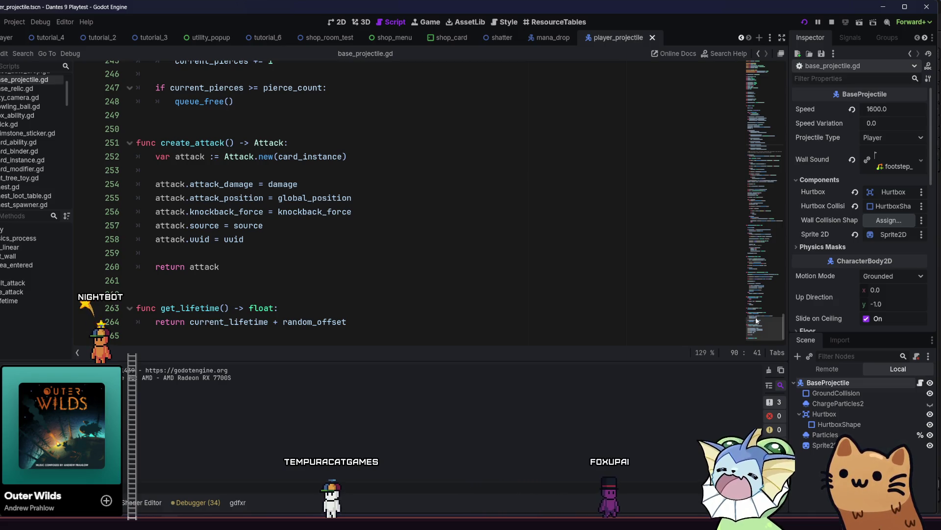
pyautogui.moveTo(781, 320); pyautogui.dragTo(768, 52)
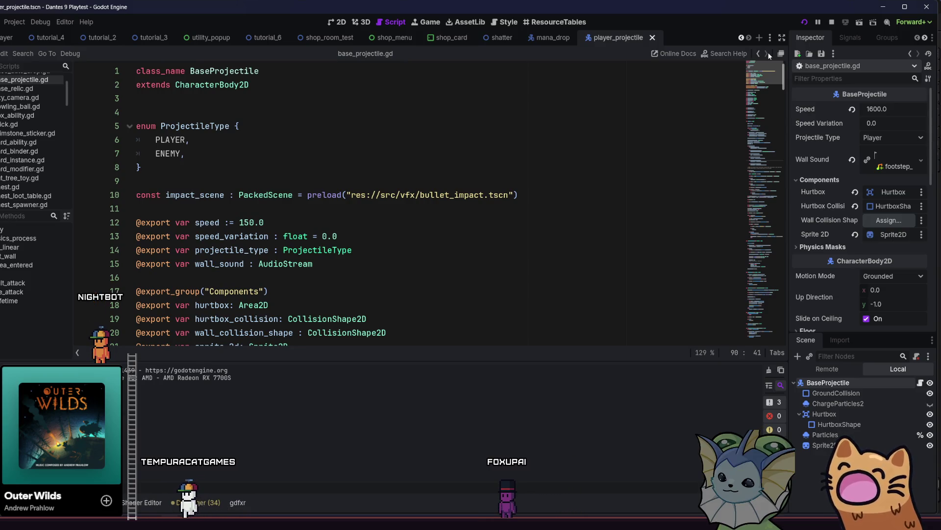
pyautogui.click(760, 81)
pyautogui.scroll(3, 760, 81)
pyautogui.scroll(-6, 755, 89)
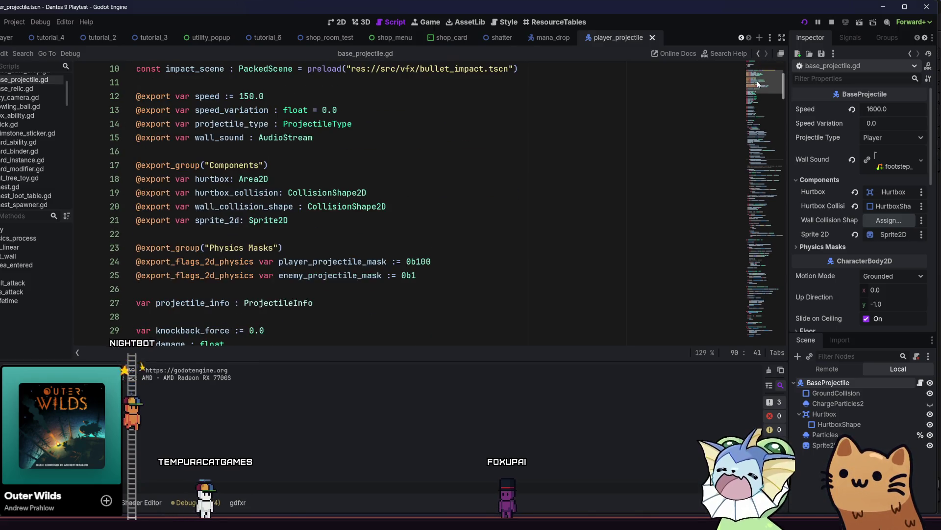
pyautogui.moveTo(755, 89); pyautogui.dragTo(740, 227)
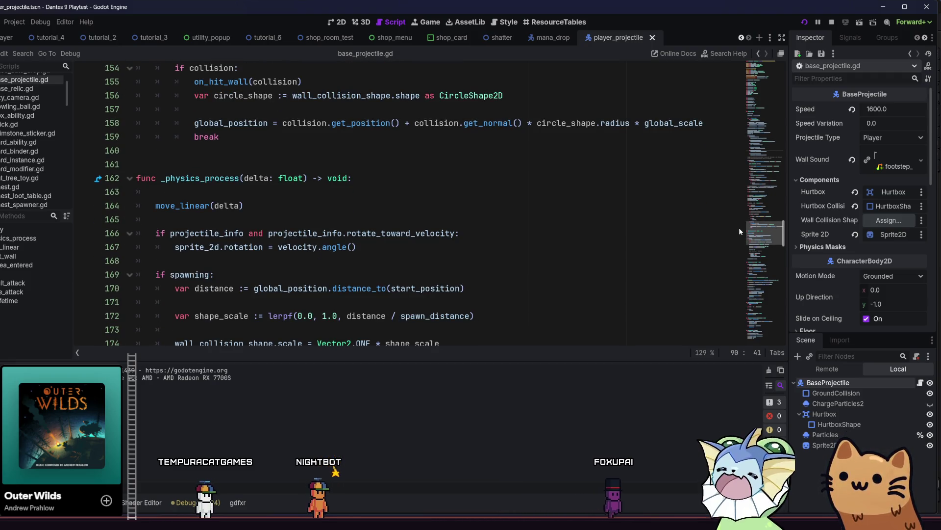
pyautogui.moveTo(740, 227); pyautogui.dragTo(731, 305)
# Step: Relaunch the game and add three Shatter cards through the debug Cards > Add Cards menu
pyautogui.hotkey('alt', 'Tab')
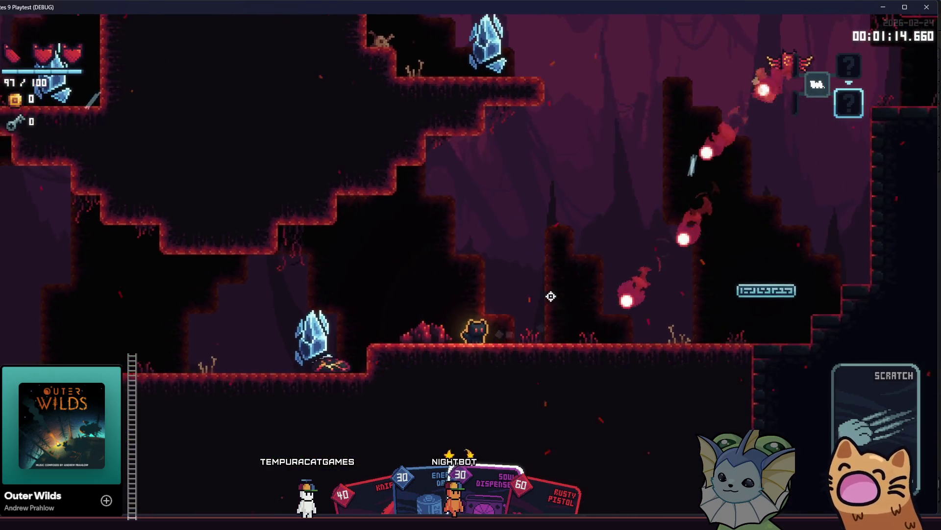
pyautogui.press('d')
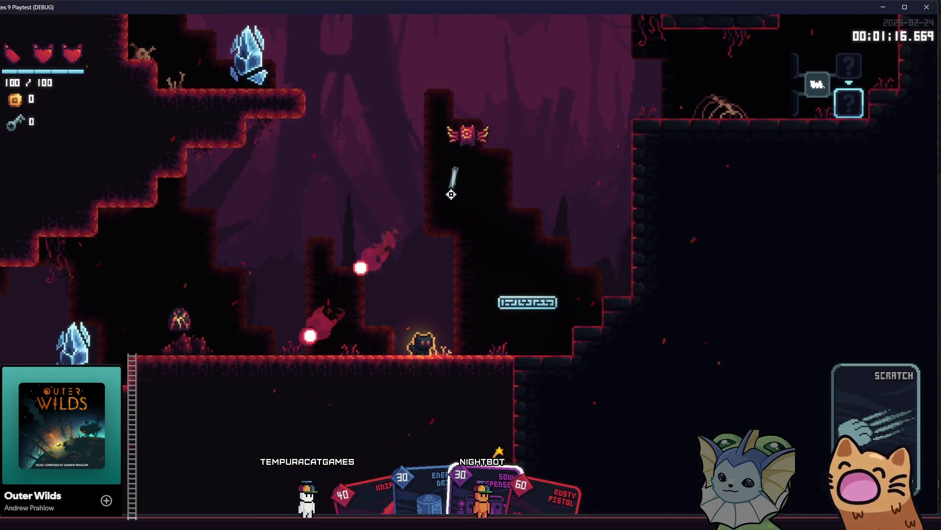
pyautogui.press('space')
pyautogui.press('space')
pyautogui.press('a')
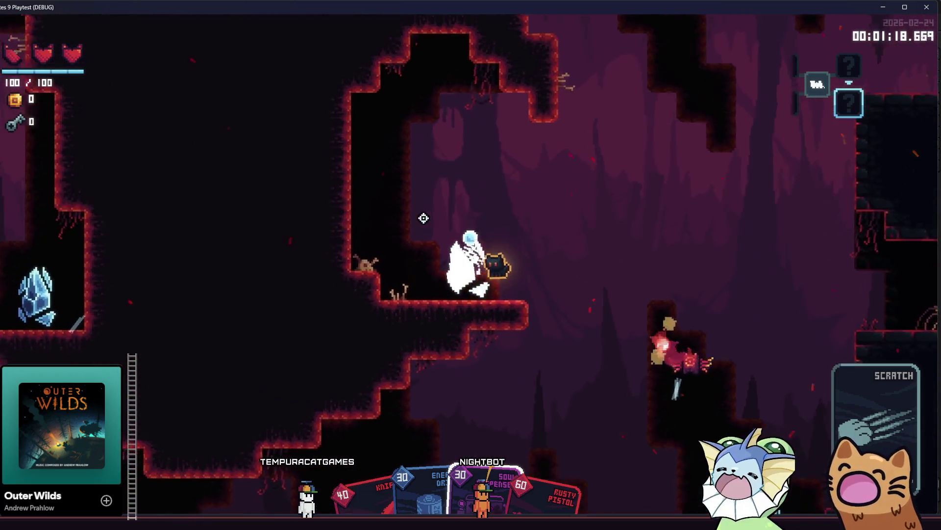
pyautogui.press('`')
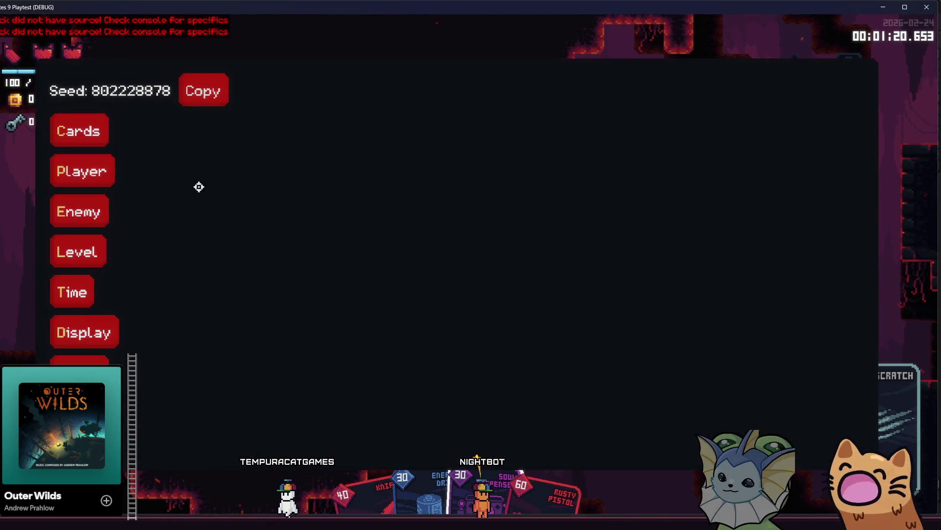
pyautogui.click(81, 171)
pyautogui.click(98, 137)
pyautogui.click(267, 100)
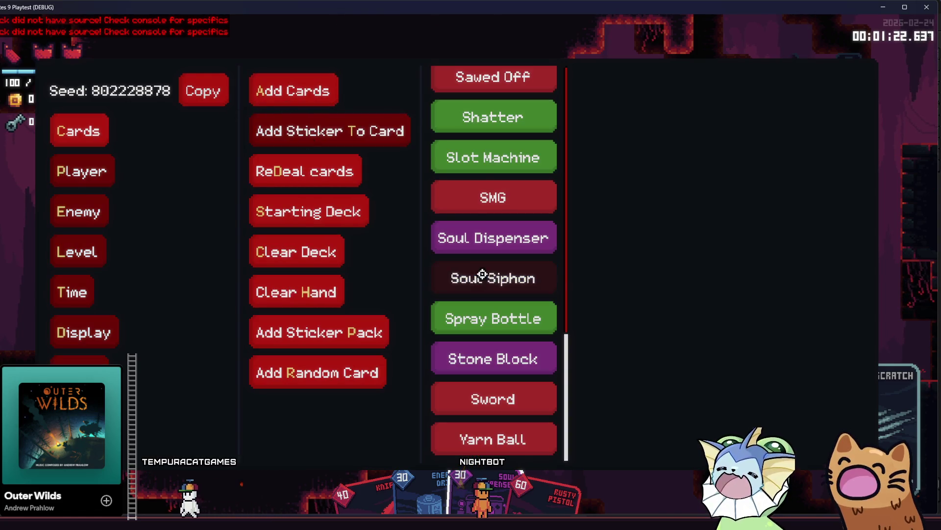
pyautogui.tripleClick(483, 118)
pyautogui.press('`')
# Step: Play a card from the hand and fire the pistol at the flying enemy
pyautogui.press('d')
pyautogui.click(584, 252)
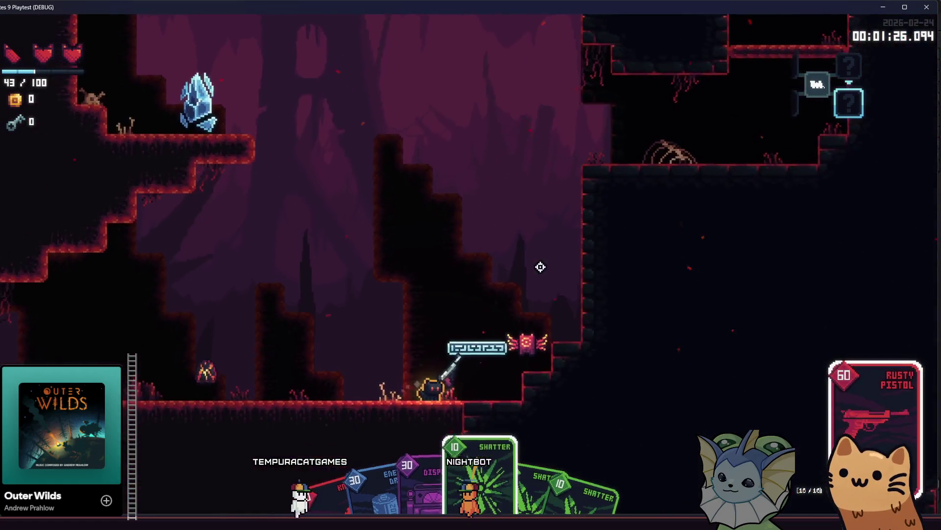
pyautogui.click(564, 299)
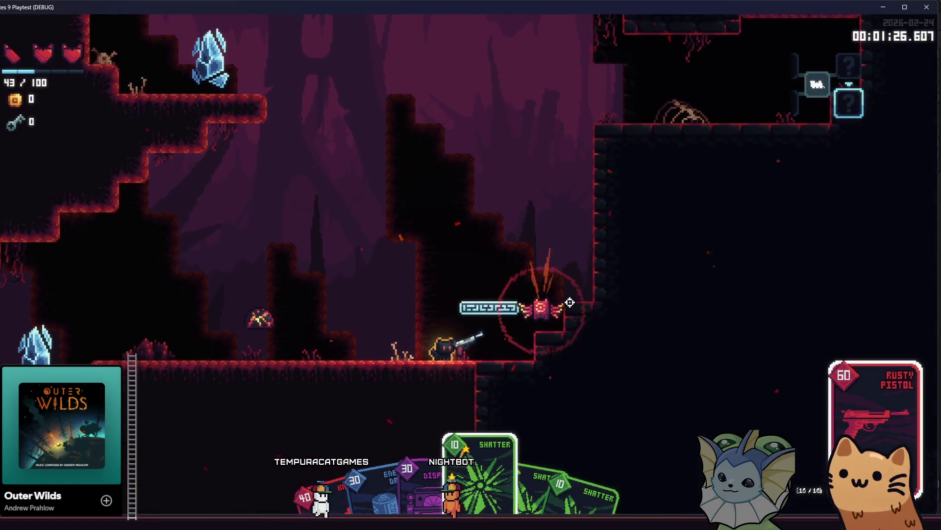
pyautogui.click(559, 280)
pyautogui.click(600, 272)
pyautogui.click(621, 255)
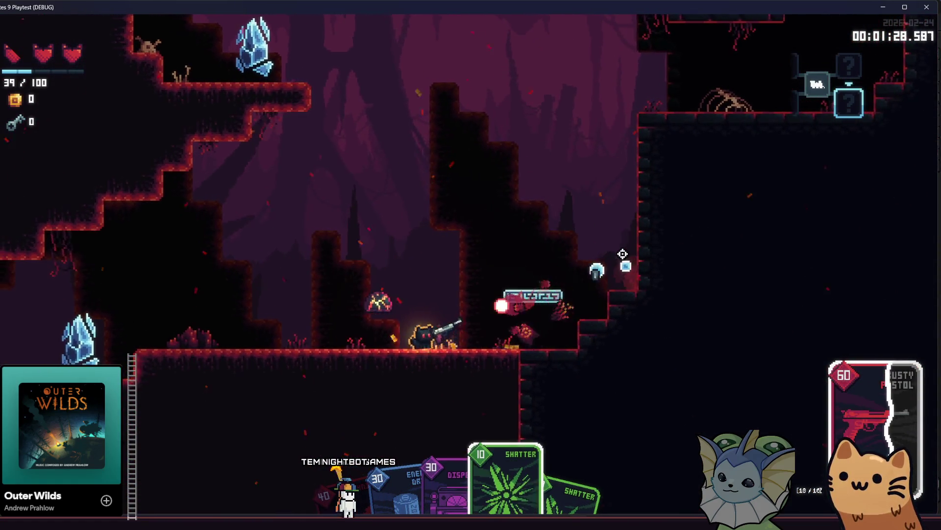
pyautogui.press('a')
pyautogui.click(559, 168)
# Step: Shoot the ground enemy repeatedly, then attack a nearby enemy
pyautogui.press('a')
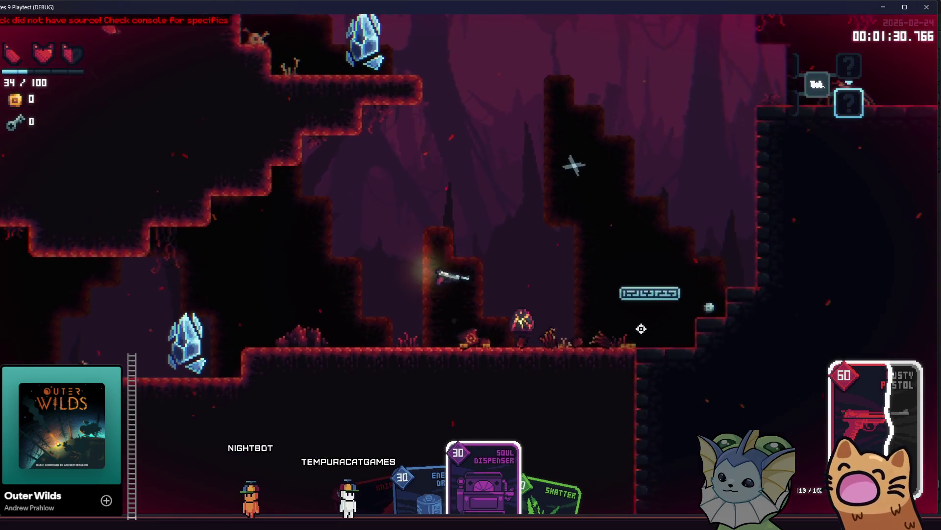
pyautogui.click(658, 270)
pyautogui.click(657, 269)
pyautogui.click(683, 322)
pyautogui.click(683, 321)
pyautogui.click(686, 323)
pyautogui.click(686, 324)
pyautogui.click(686, 323)
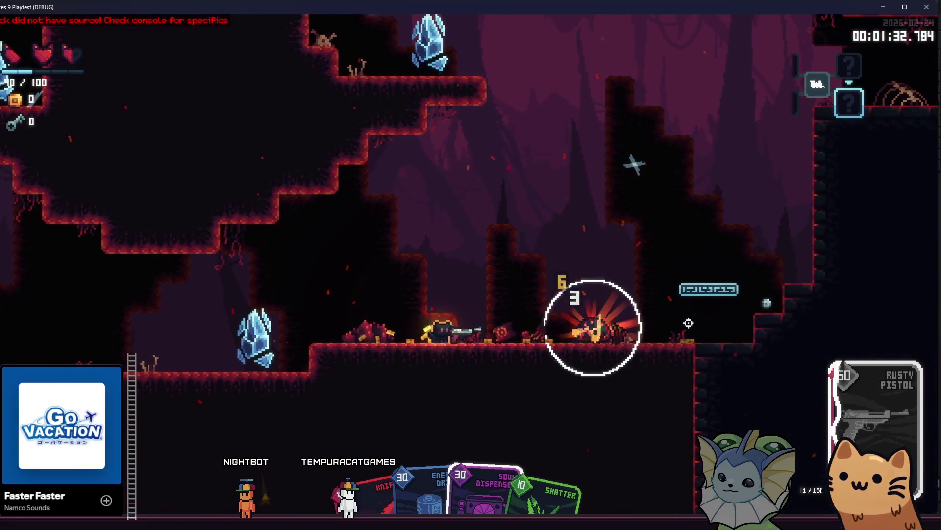
pyautogui.click(689, 324)
pyautogui.click(691, 325)
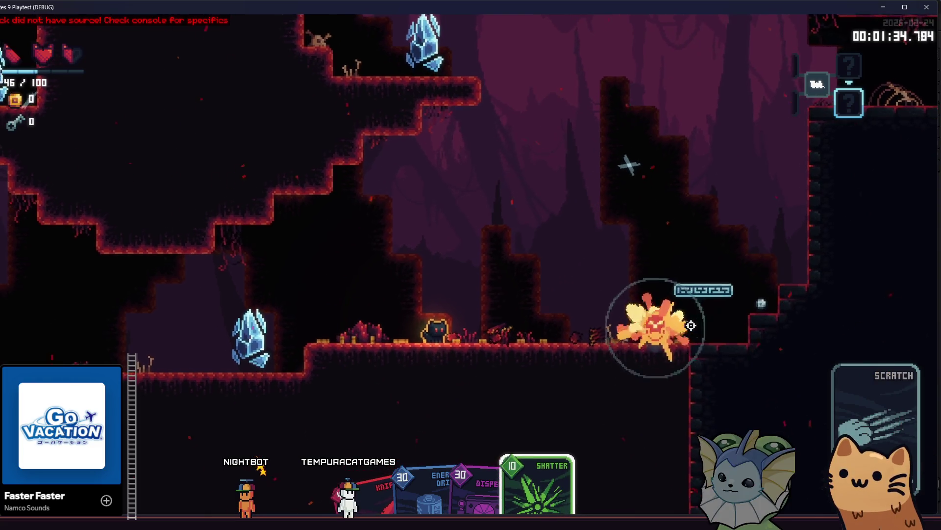
pyautogui.press('d')
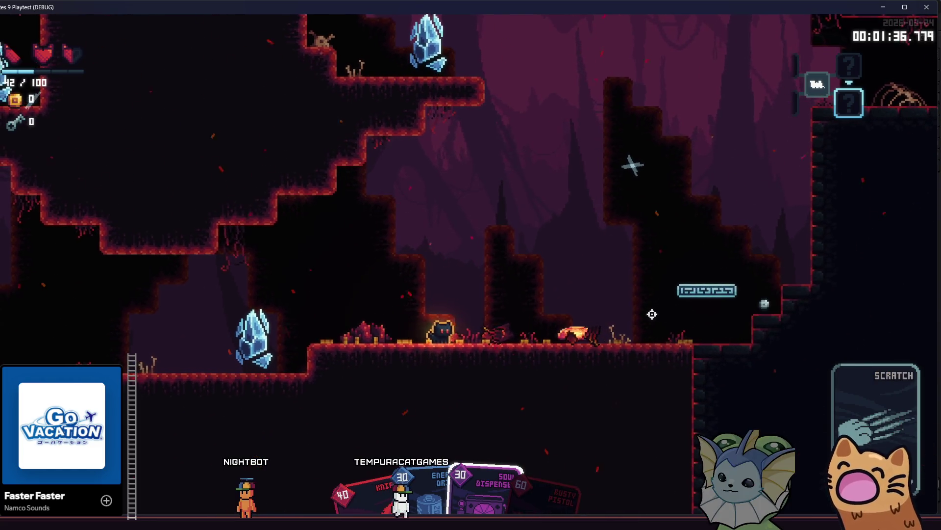
pyautogui.click(567, 258)
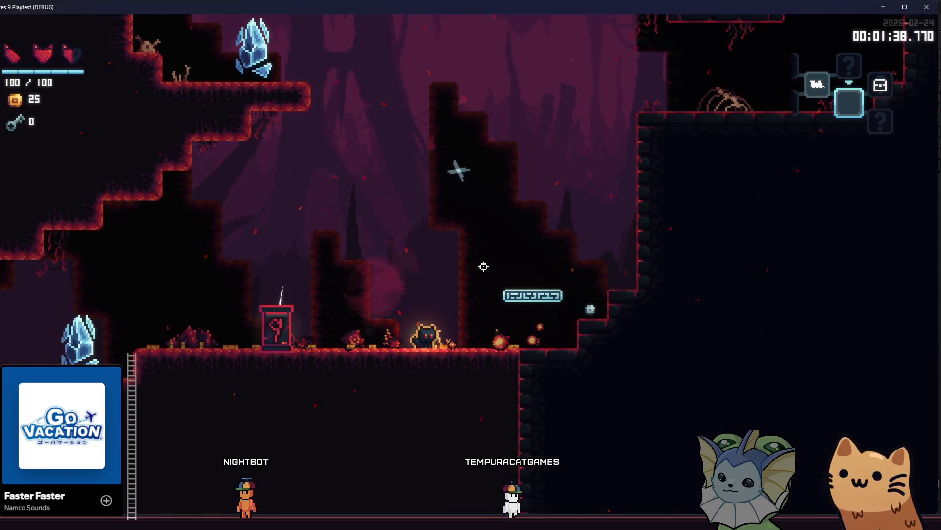
pyautogui.press('a')
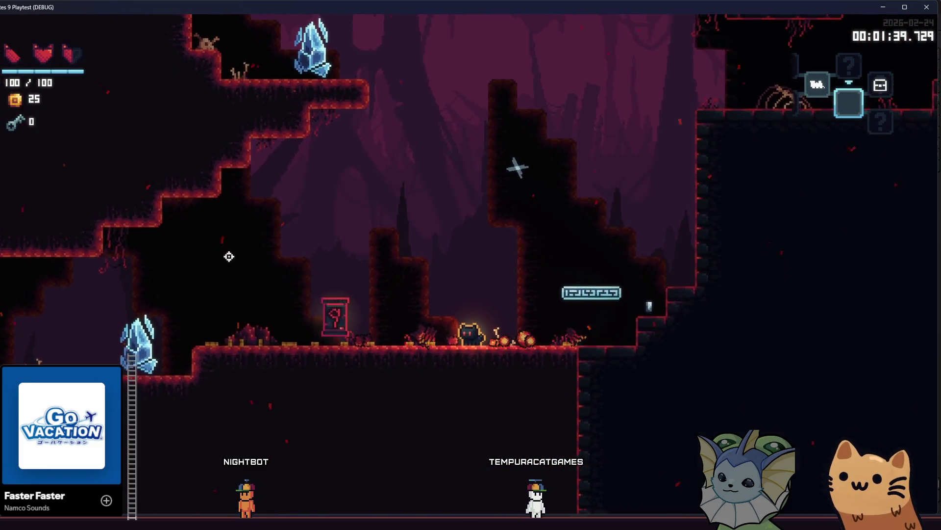
# Step: Add more Shatter cards to the hand from the debug menu
pyautogui.press('F1')
pyautogui.click(293, 91)
pyautogui.scroll(-10, 489, 328)
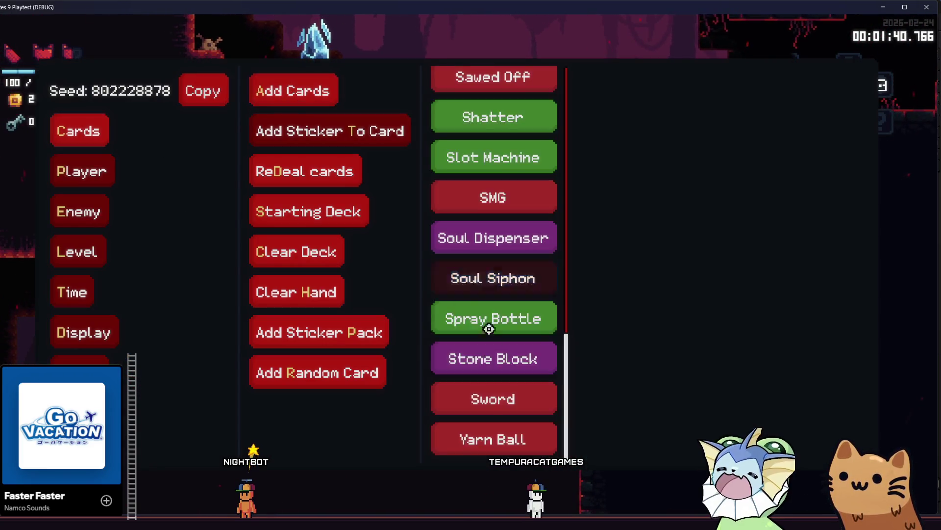
pyautogui.click(503, 124)
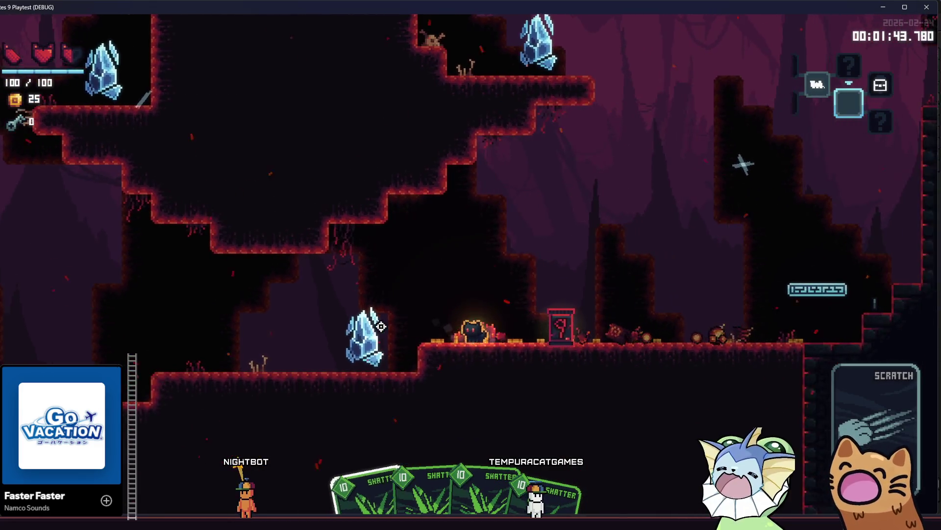
# Step: Play the Shatter cards at the crystal while jumping up the cavern
pyautogui.click(381, 326)
pyautogui.press('d')
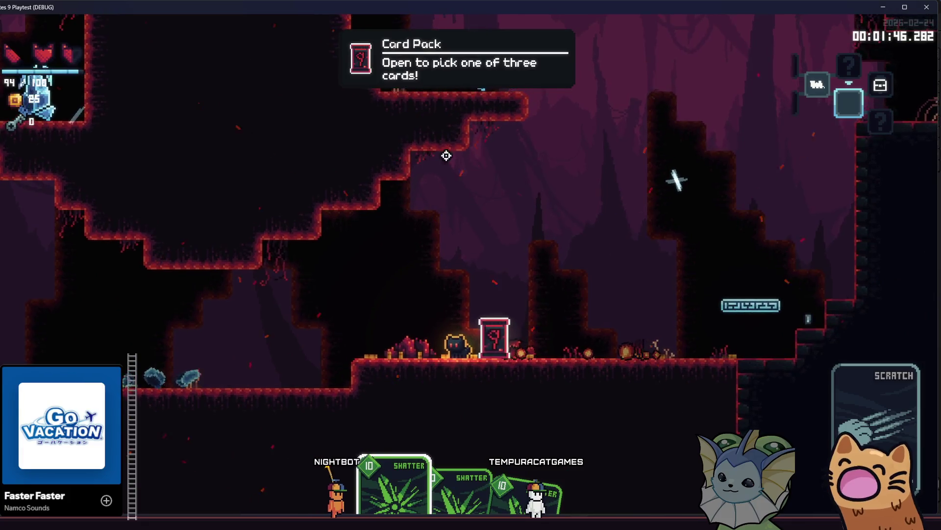
pyautogui.press('d')
pyautogui.press('space')
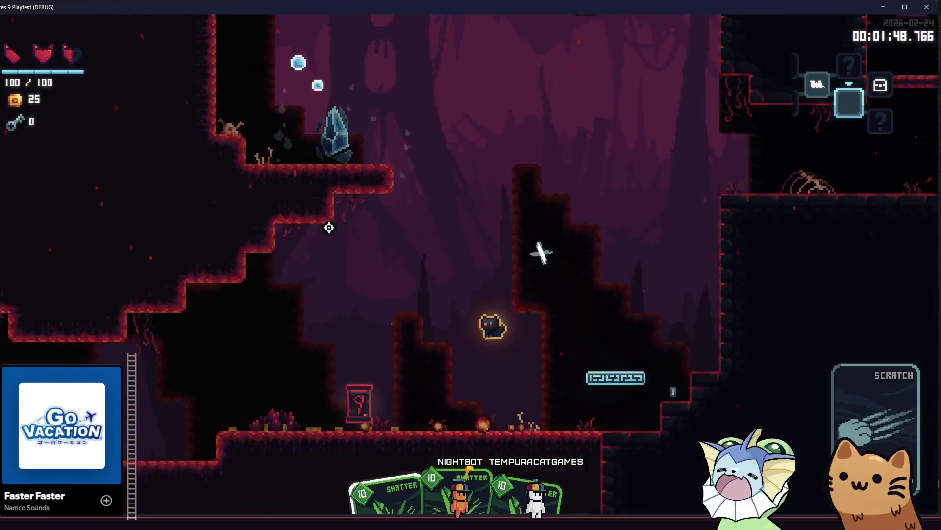
pyautogui.click(330, 226)
pyautogui.press('d')
pyautogui.press('space')
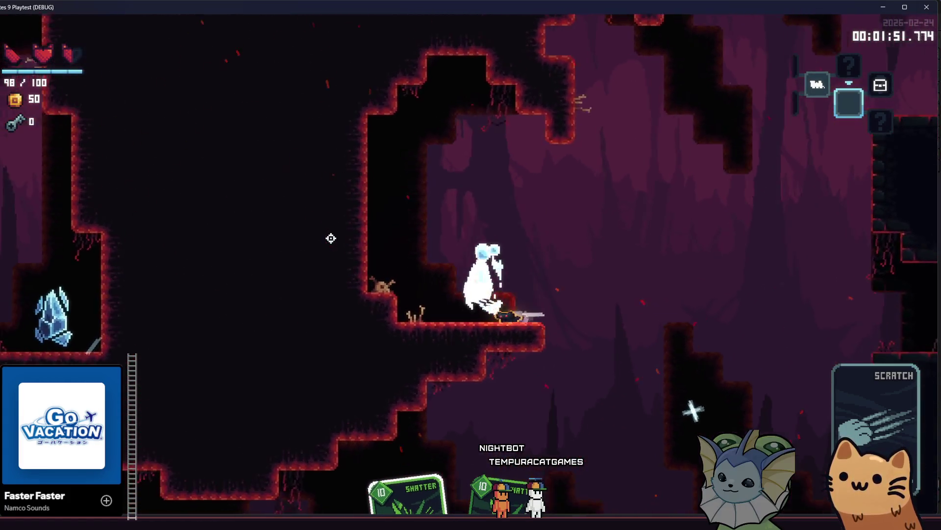
pyautogui.press('a')
pyautogui.click(331, 238)
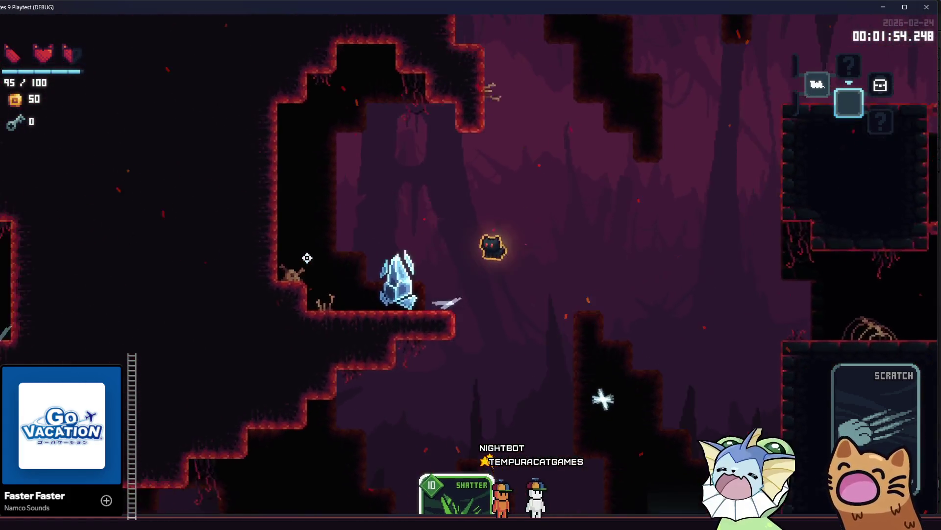
pyautogui.click(308, 256)
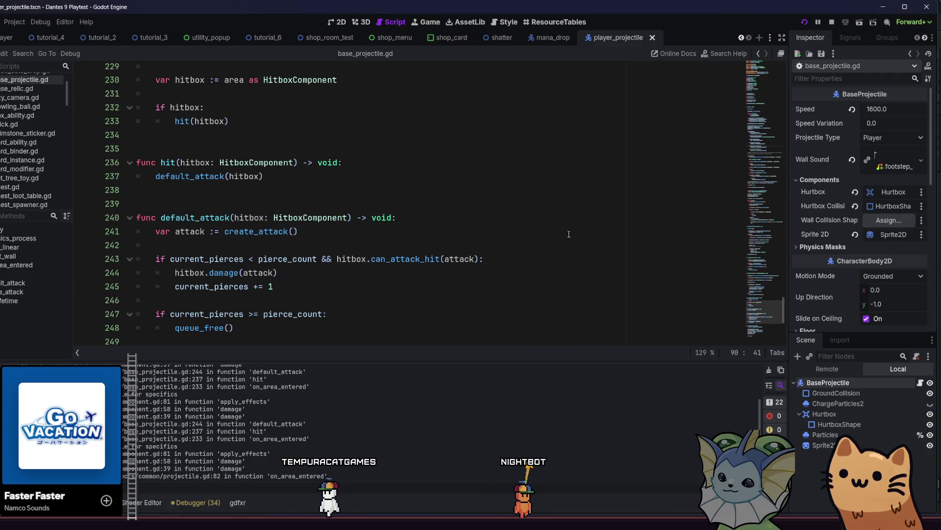
# Step: Jump to the create_attack call in default_attack and review the surrounding code
pyautogui.click(567, 229)
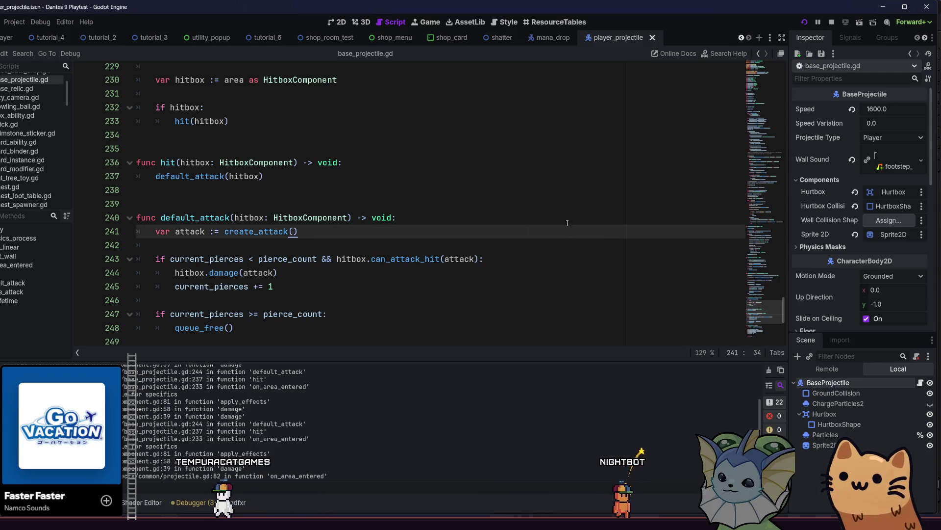
pyautogui.scroll(-2, 568, 223)
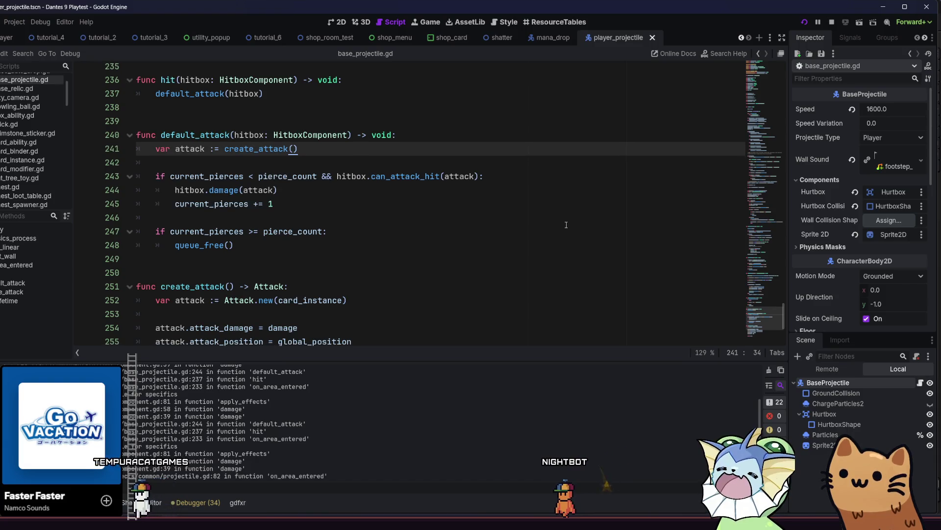
pyautogui.scroll(-3, 566, 224)
pyautogui.scroll(4, 580, 250)
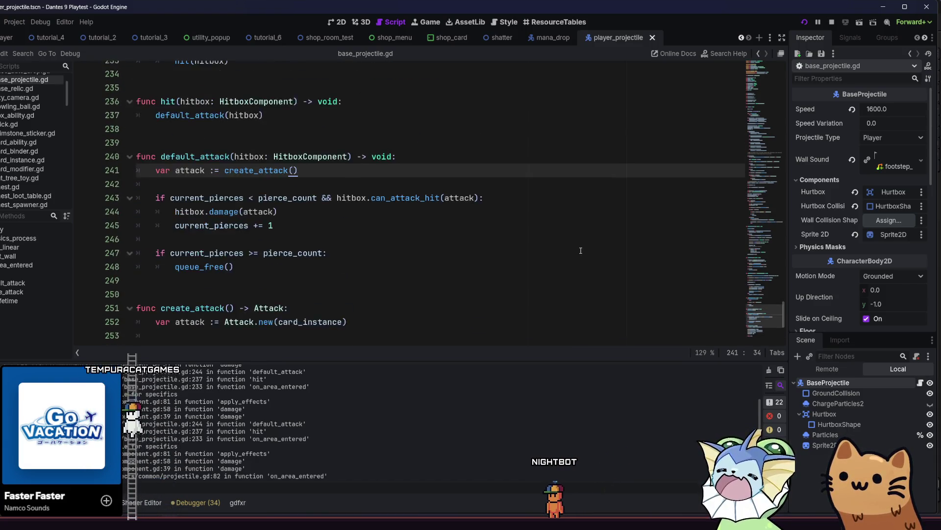
pyautogui.scroll(8, 580, 251)
pyautogui.scroll(6, 581, 251)
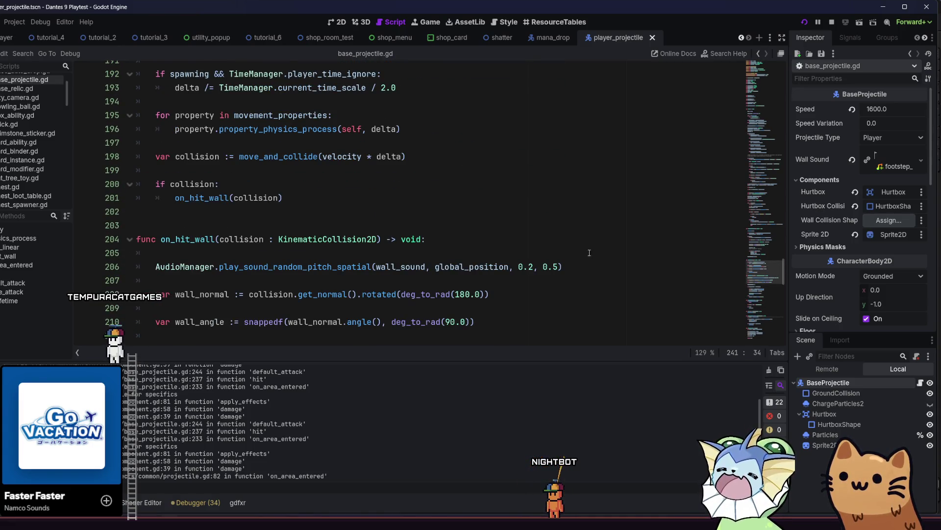
pyautogui.moveTo(776, 269)
pyautogui.mouseDown()
pyautogui.moveTo(767, 69)
pyautogui.moveTo(764, 107)
pyautogui.mouseUp()
# Step: Read through base_projectile.gd to see how card_instance is used
pyautogui.scroll(-5, 764, 107)
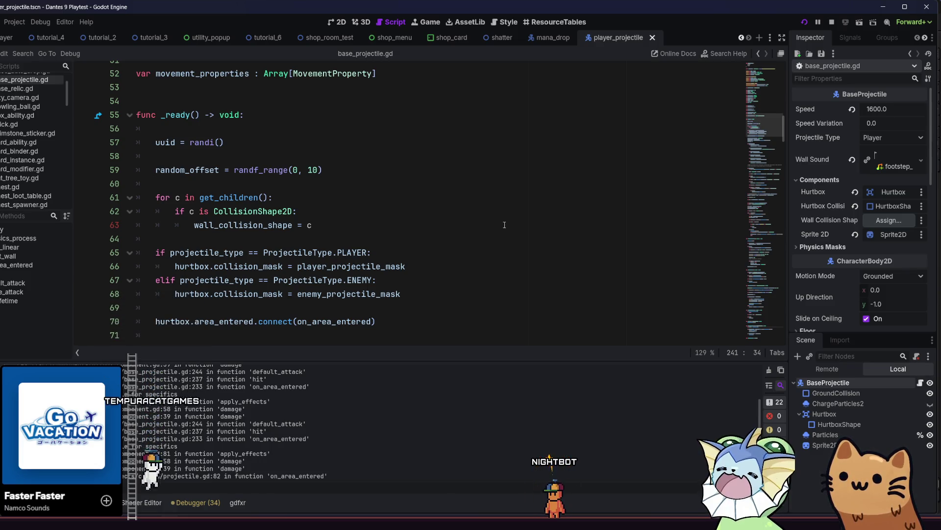
pyautogui.scroll(-2, 505, 224)
pyautogui.scroll(-1, 503, 224)
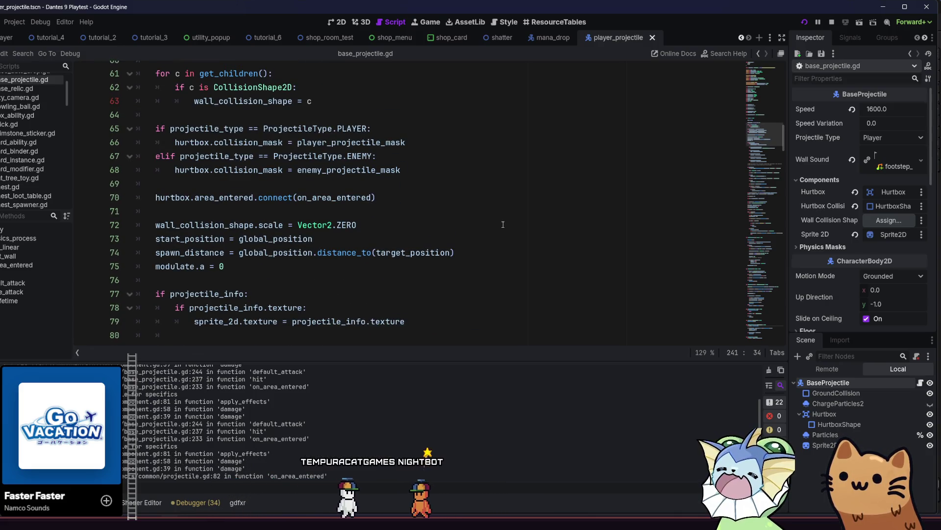
pyautogui.scroll(-5, 503, 224)
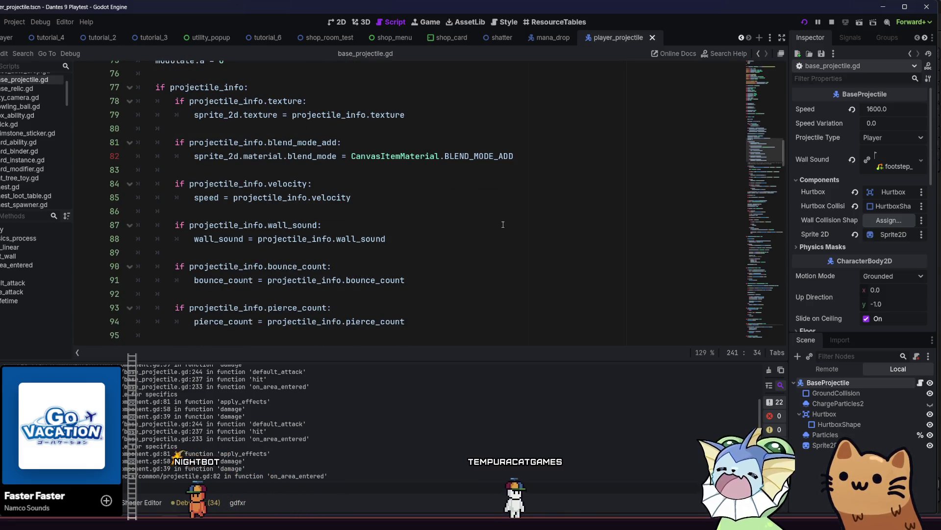
pyautogui.scroll(-3, 503, 224)
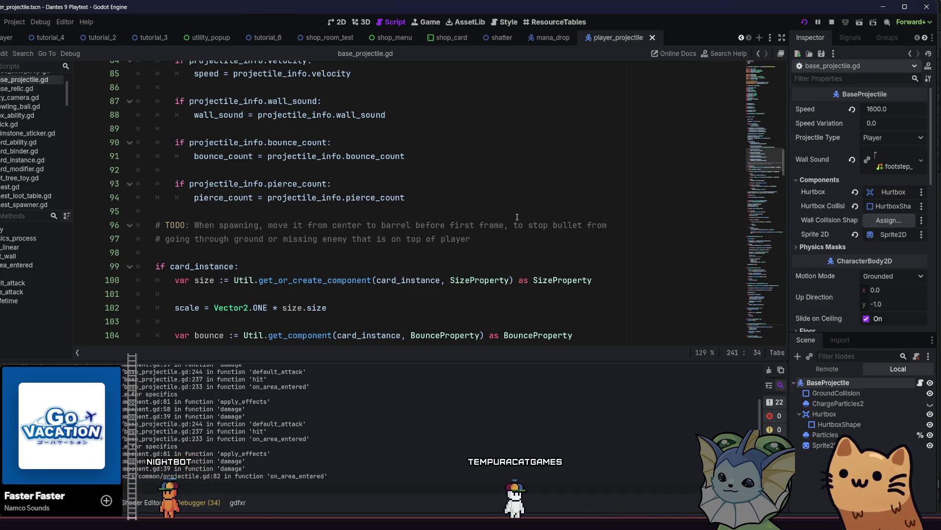
pyautogui.scroll(-2, 516, 216)
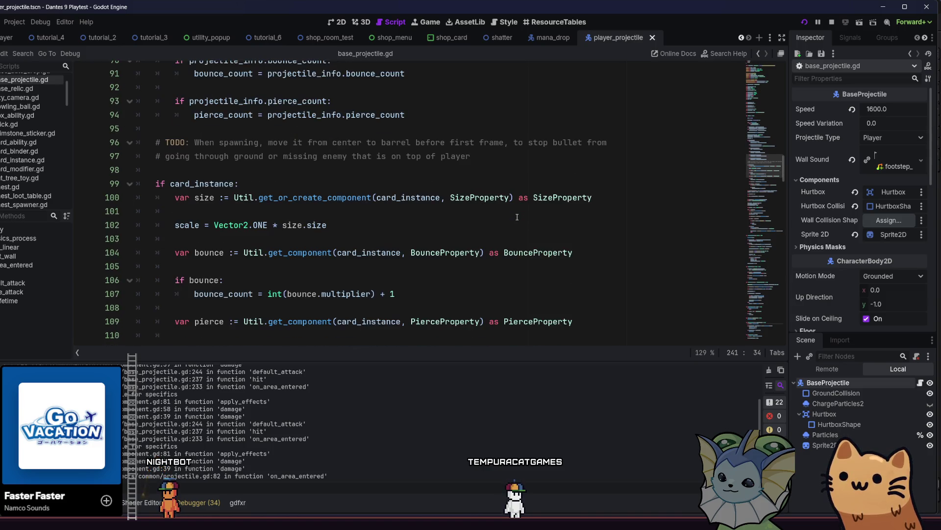
pyautogui.scroll(-1, 517, 216)
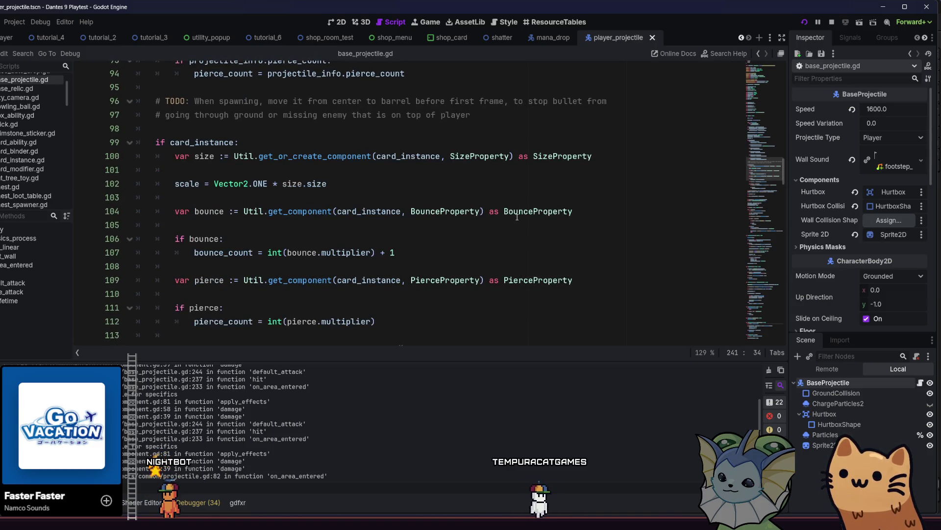
pyautogui.scroll(-4, 516, 217)
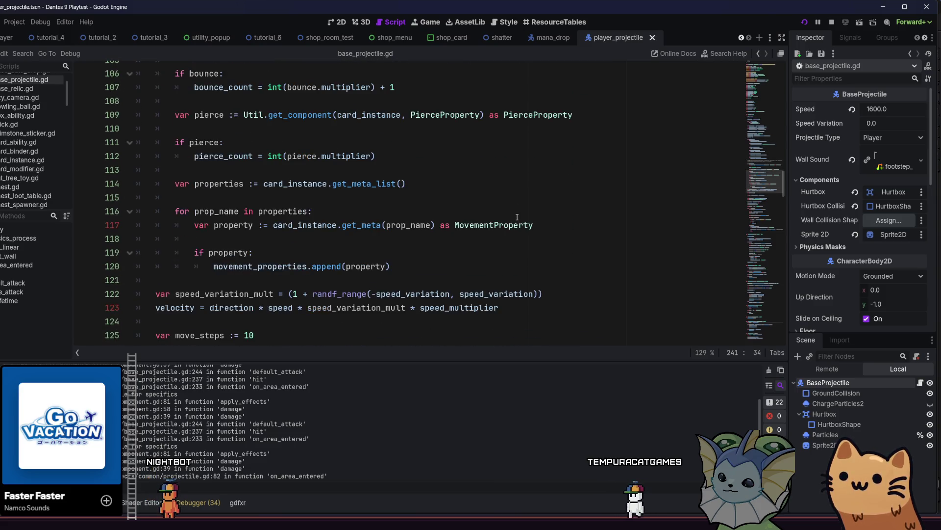
pyautogui.scroll(-2, 516, 216)
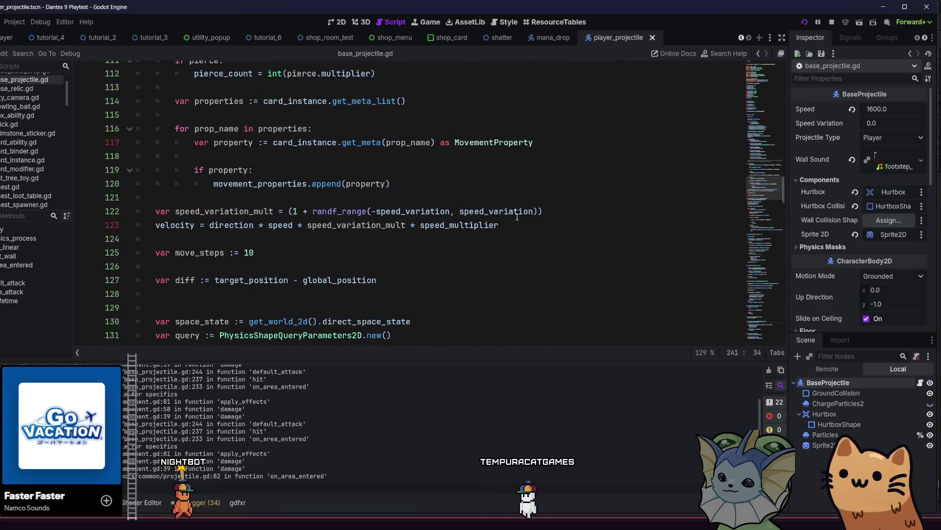
pyautogui.scroll(-1, 517, 217)
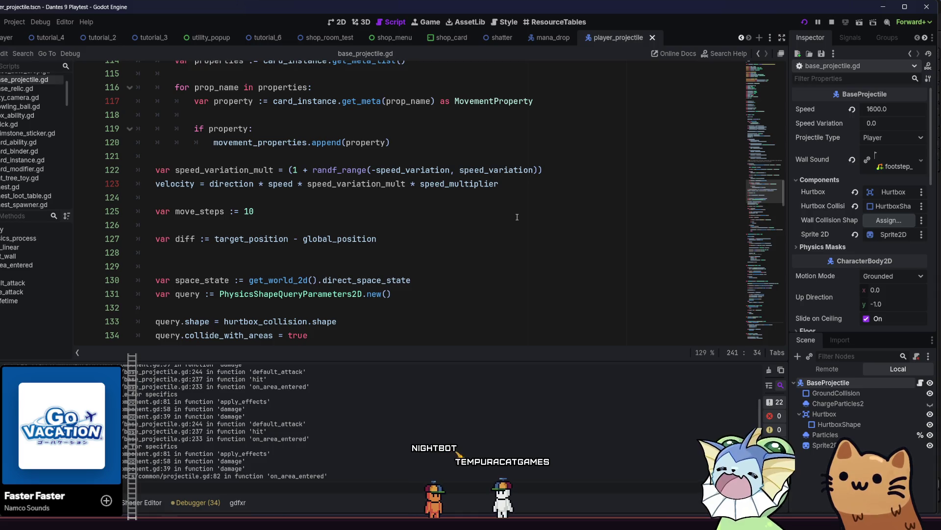
pyautogui.scroll(-2, 517, 217)
pyautogui.scroll(-5, 515, 213)
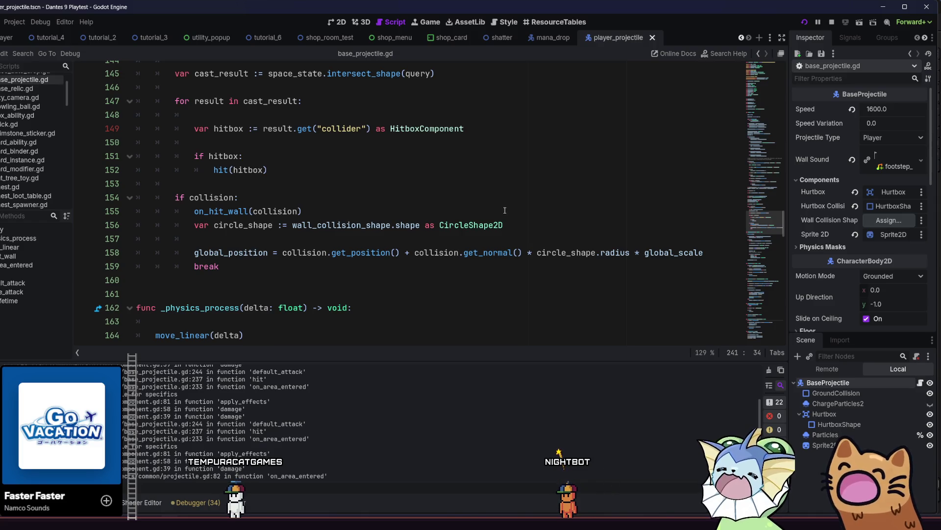
pyautogui.scroll(5, 505, 210)
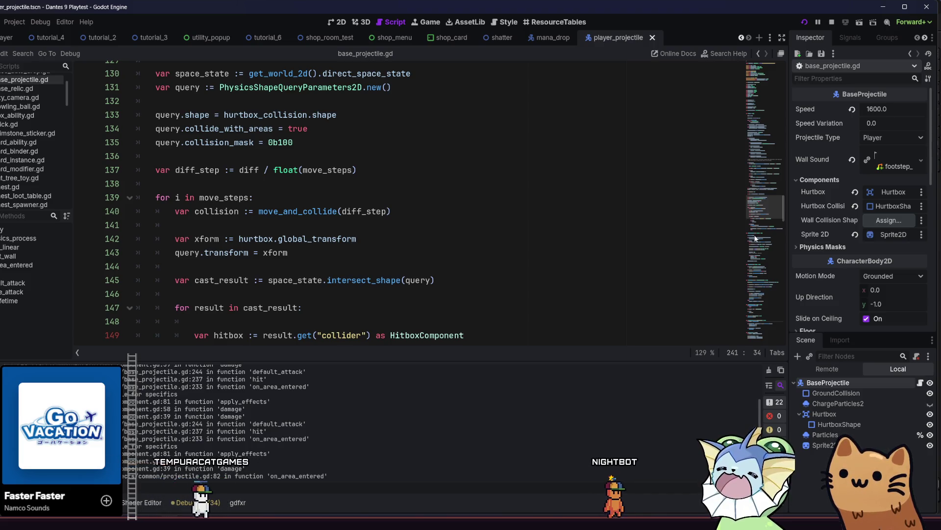
pyautogui.moveTo(782, 217); pyautogui.dragTo(753, 95)
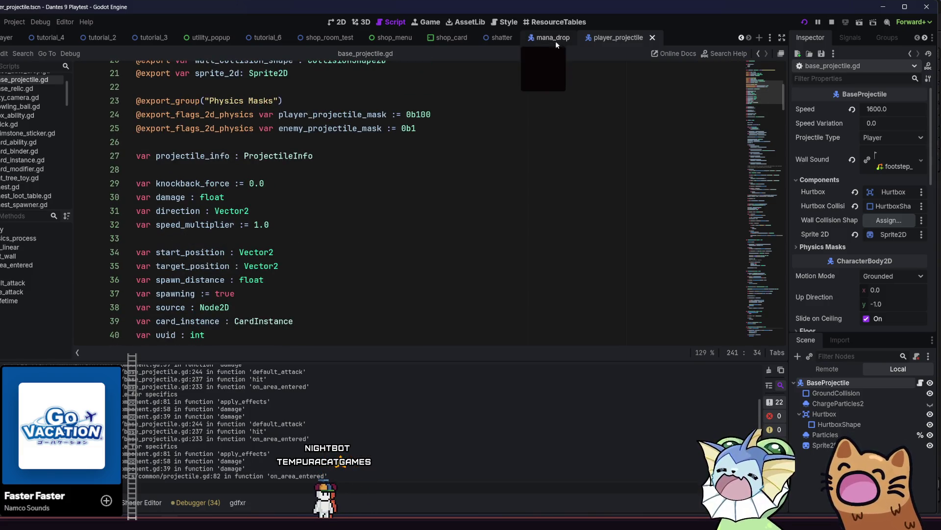
pyautogui.scroll(-1, 538, 215)
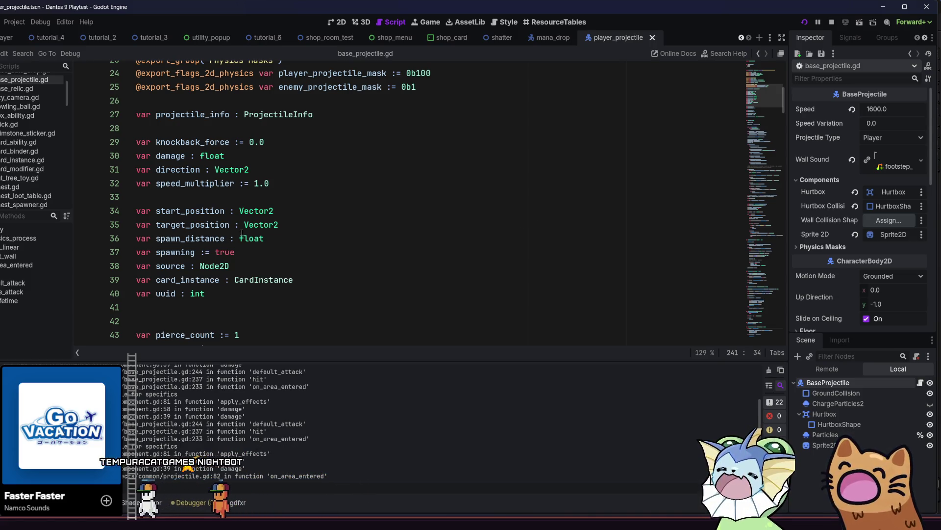
# Step: Inspect the start_position and target_position declarations, then open the mana_drop scene
pyautogui.doubleClick(203, 211)
pyautogui.doubleClick(192, 225)
pyautogui.click(259, 224)
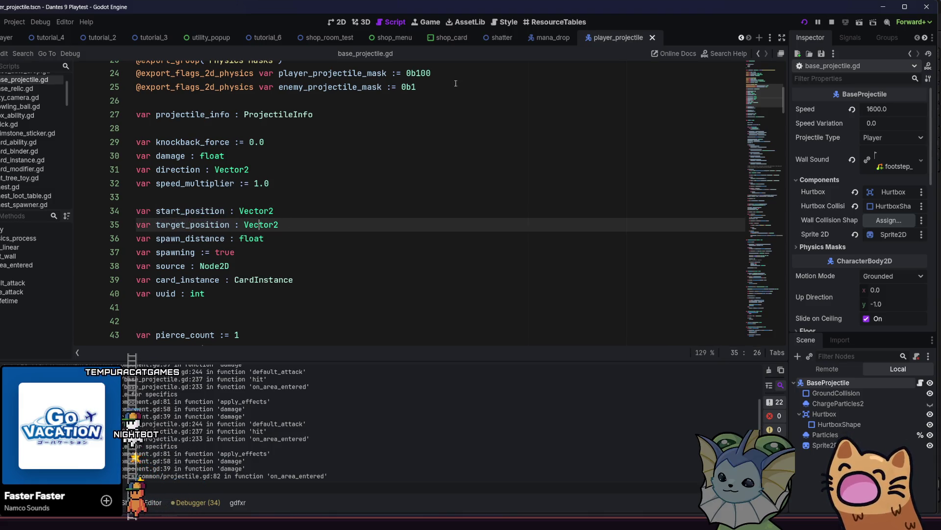
pyautogui.click(534, 43)
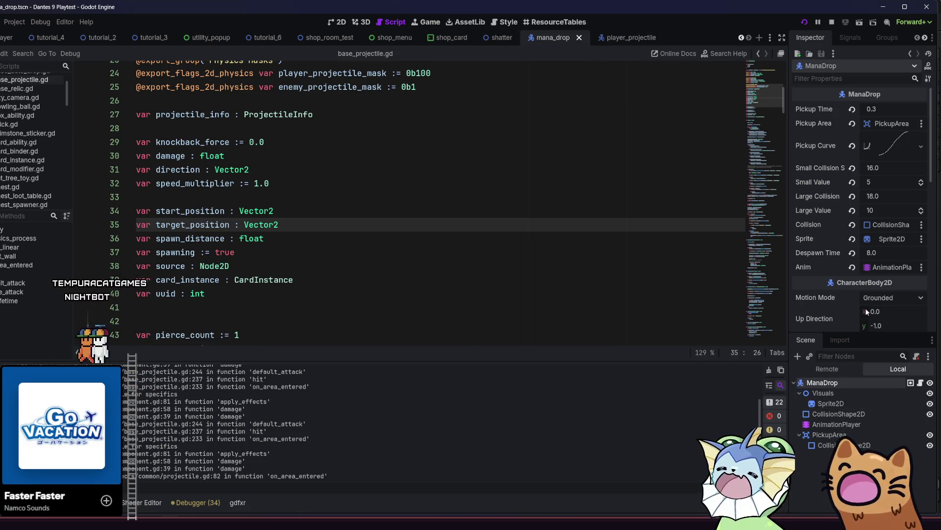
# Step: In shatter.gd line 13, replace rotation_degrees with direction and save
pyautogui.click(501, 43)
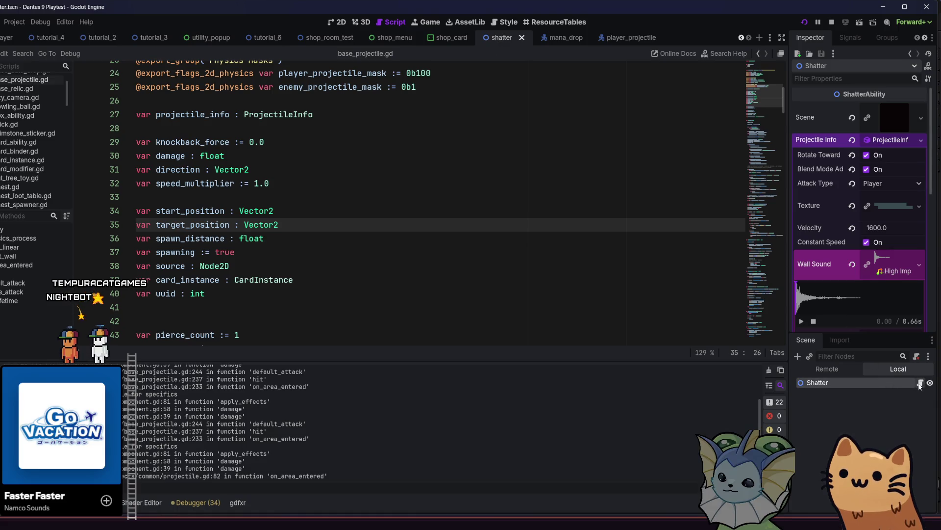
pyautogui.click(920, 384)
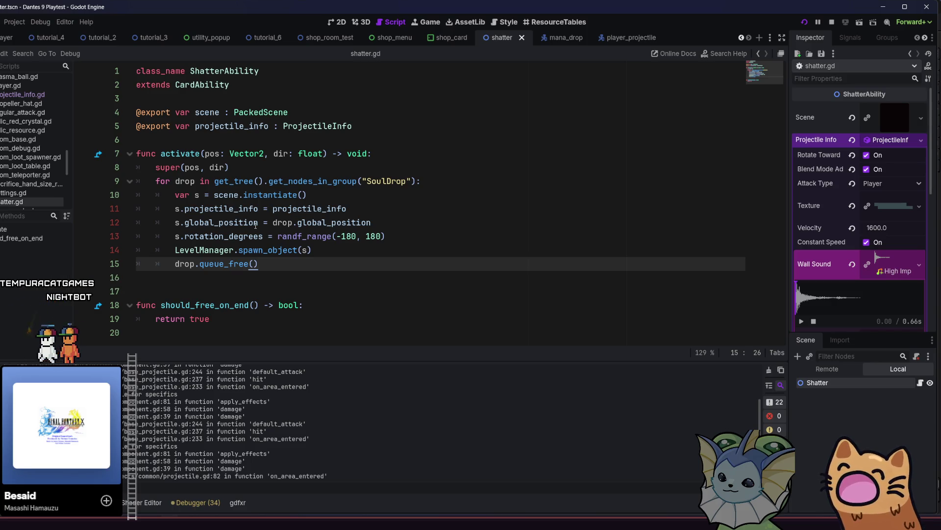
pyautogui.moveTo(247, 184)
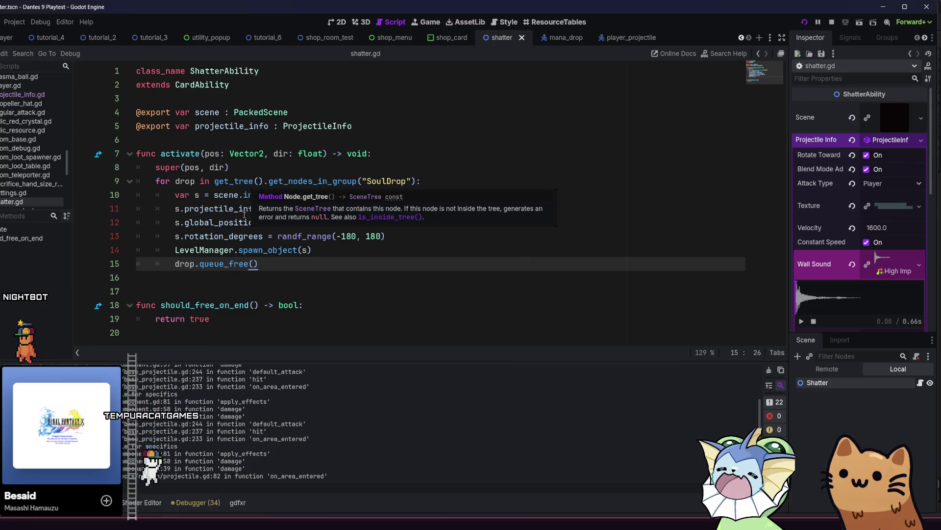
pyautogui.doubleClick(226, 237)
pyautogui.write('direction')
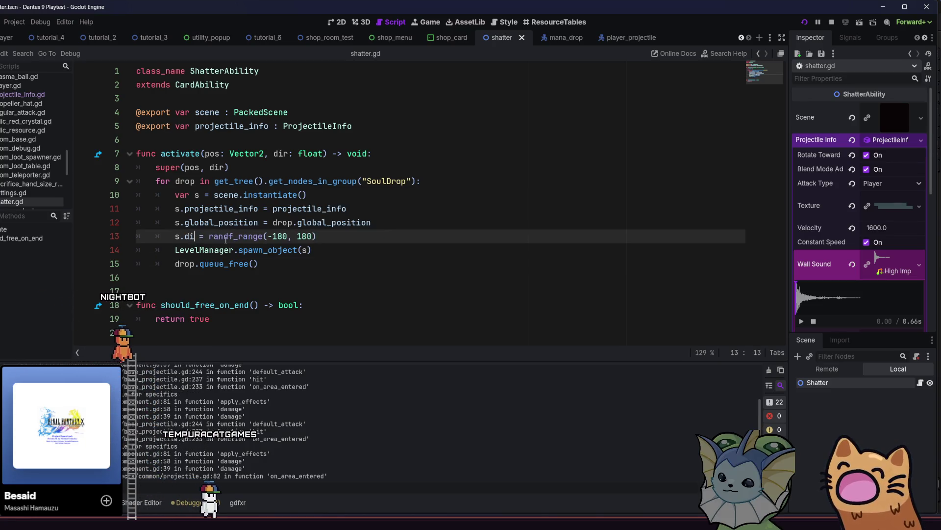
pyautogui.press('End')
pyautogui.hotkey('ctrl', 's')
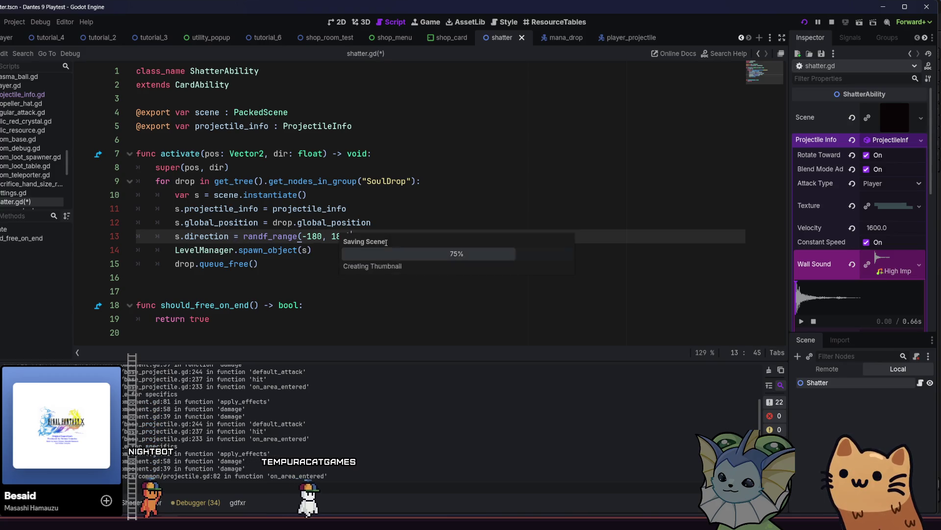
# Step: Close the deck view and add two Shatter cards through the debug Cards menu
pyautogui.press('F5')
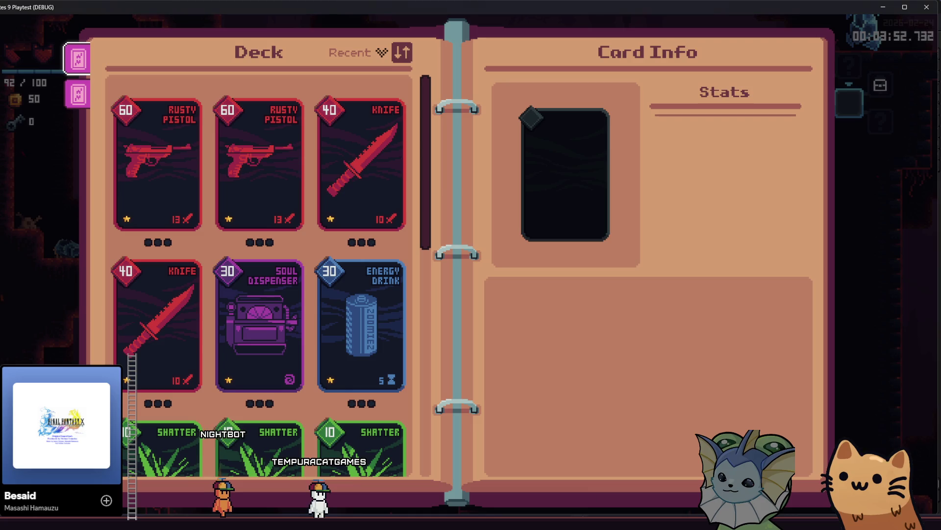
pyautogui.press('Escape')
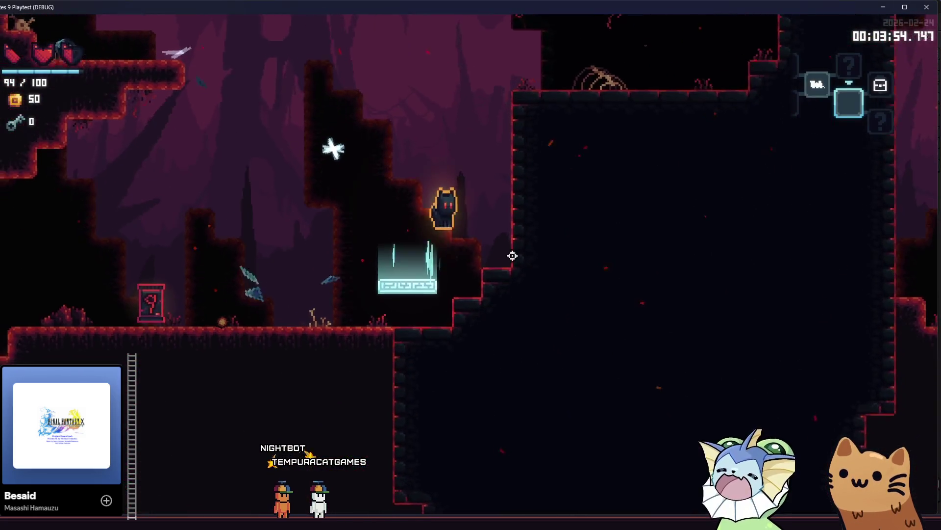
pyautogui.press('F1')
pyautogui.click(116, 124)
pyautogui.click(265, 92)
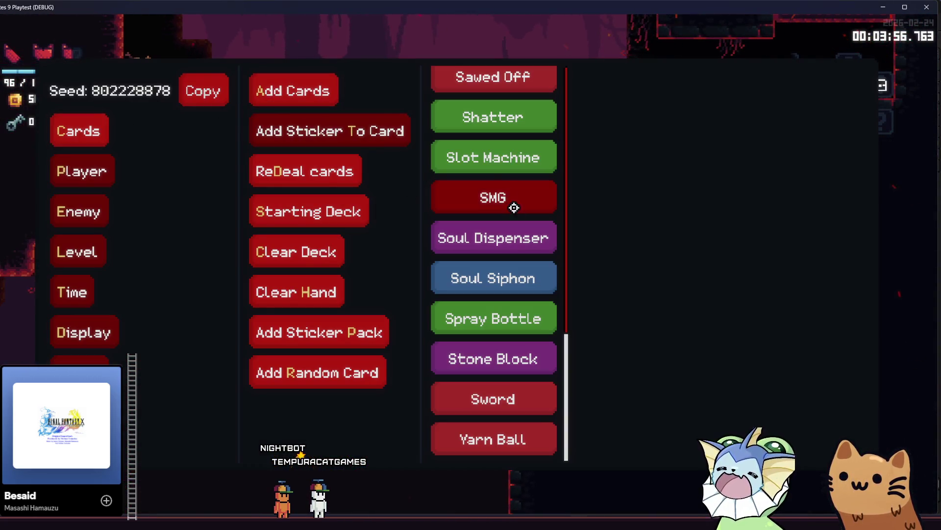
pyautogui.click(501, 128)
pyautogui.click(502, 128)
pyautogui.press('F1')
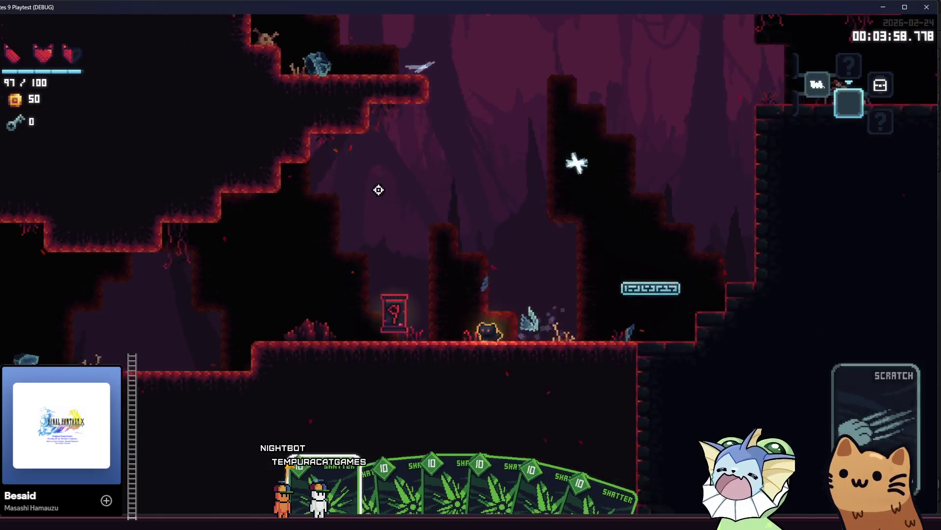
# Step: Move through the cave and play a Shatter card to spawn shards
pyautogui.press('Left')
pyautogui.press('space')
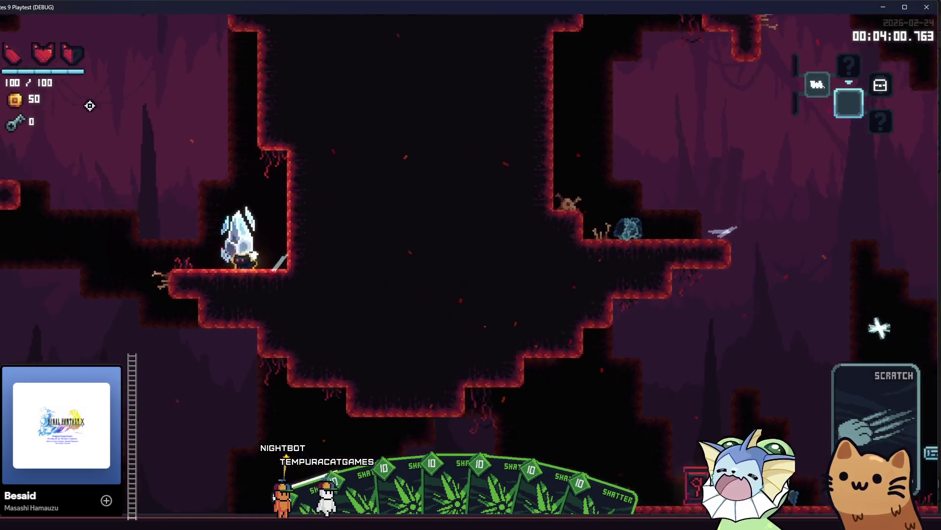
pyautogui.click(654, 247)
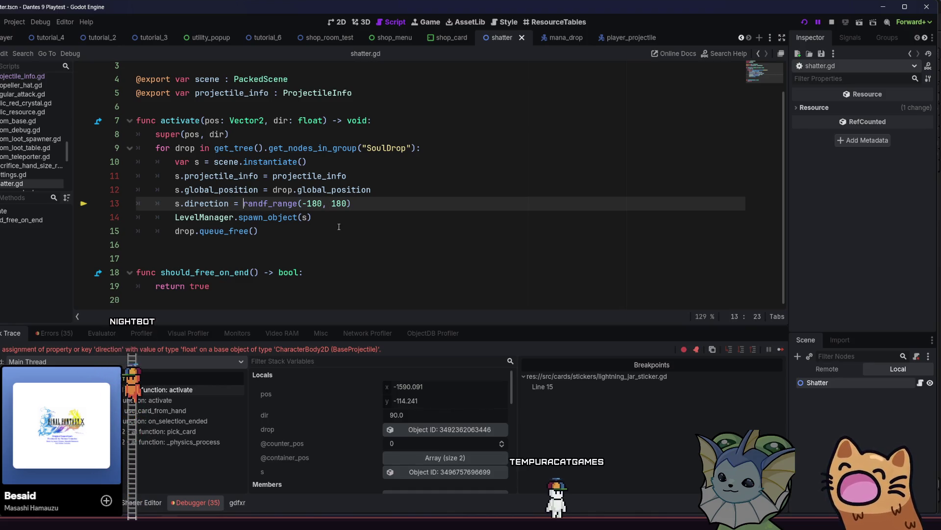
# Step: Rewrite line 13 as Vector2() with the randf_range call moved into an angle call
pyautogui.write('Vector(')
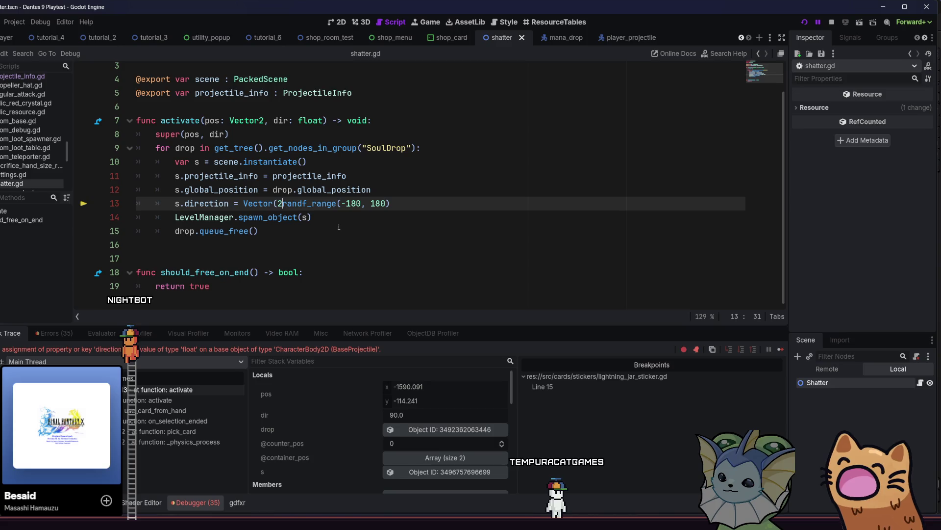
pyautogui.press('BackSpace')
pyautogui.write('2(')
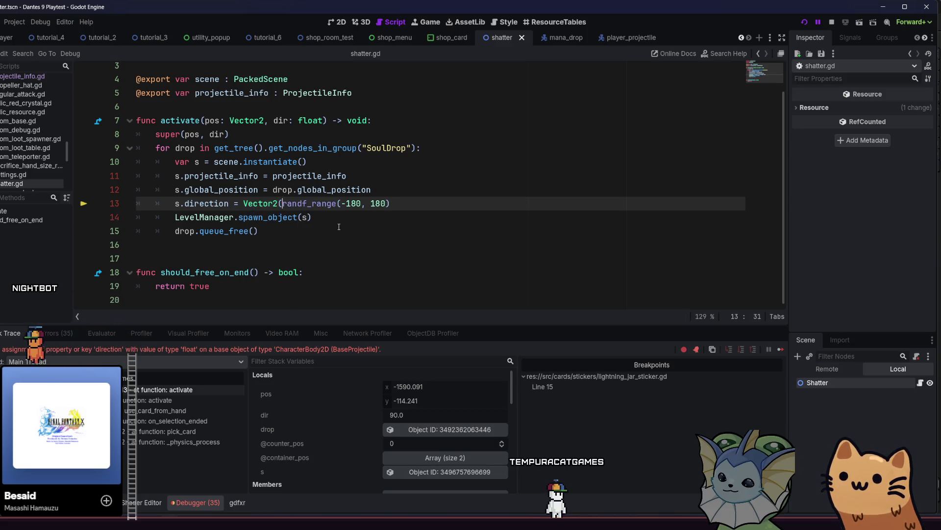
pyautogui.click(421, 216)
pyautogui.moveTo(431, 205); pyautogui.dragTo(282, 206)
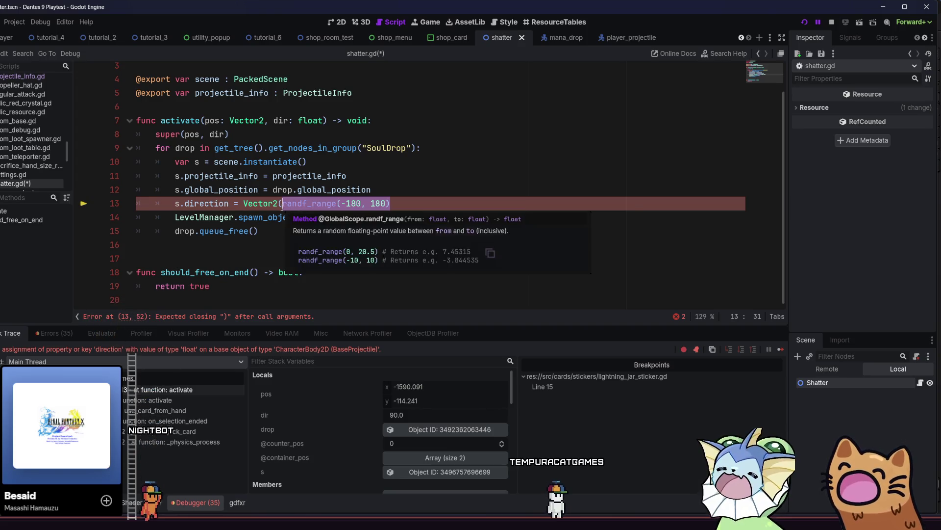
pyautogui.hotkey('ctrl', 'x')
pyautogui.write('(')
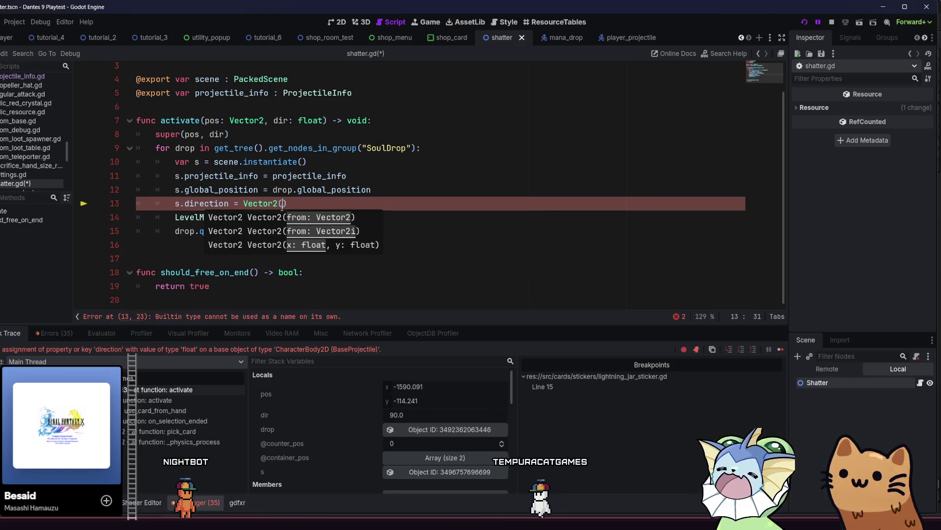
pyautogui.write(').an')
pyautogui.press('Return')
pyautogui.hotkey('ctrl', 'v')
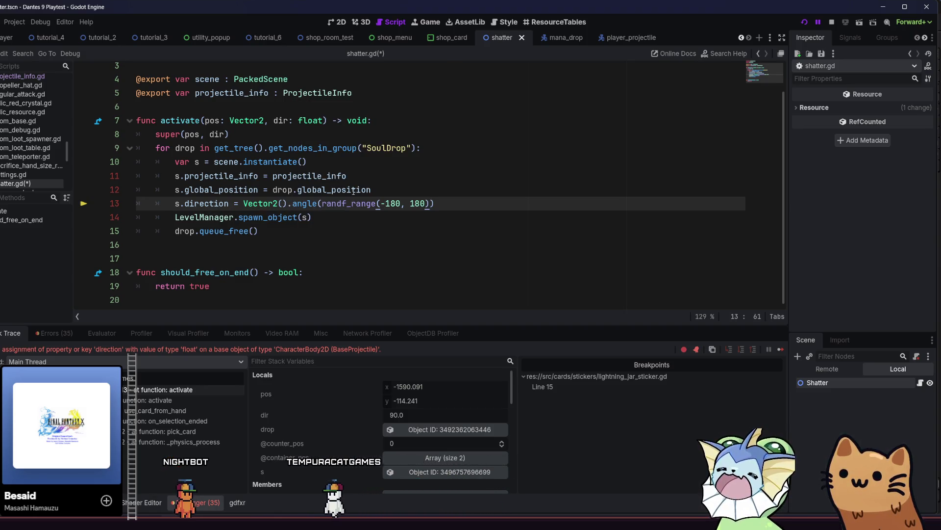
# Step: Finish as Vector2().from_angle(deg_to_rad(randf_range(-180, 180))), save, and resume the game
pyautogui.click(506, 182)
pyautogui.click(483, 202)
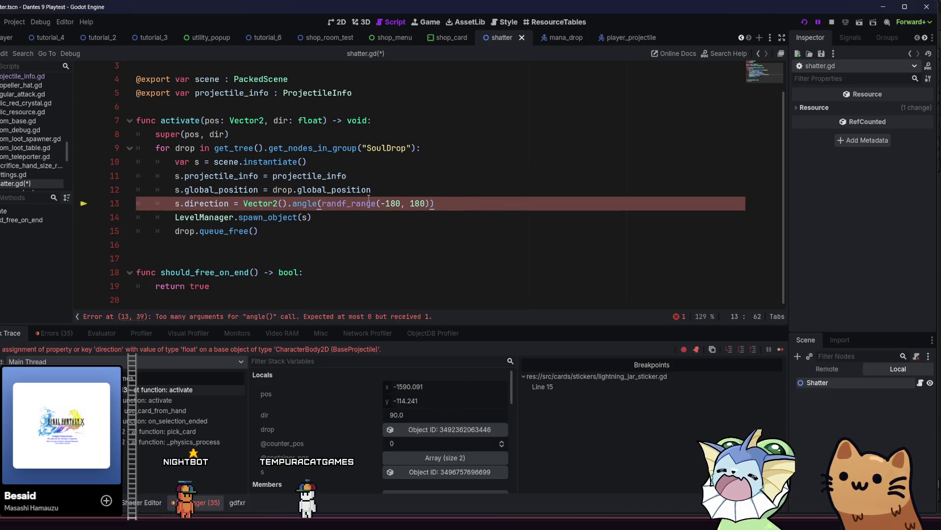
pyautogui.moveTo(434, 203); pyautogui.dragTo(278, 203)
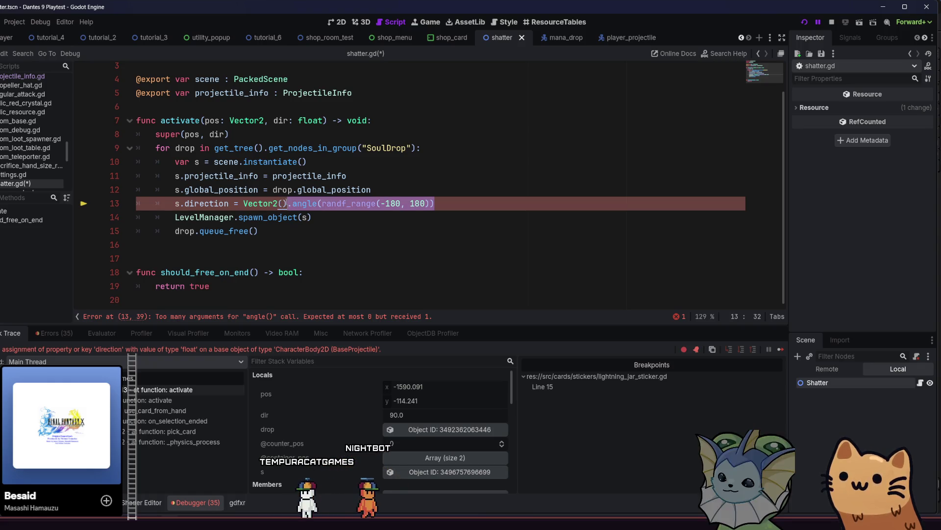
pyautogui.write('.fr')
pyautogui.press('Return')
pyautogui.hotkey('ctrl', 'v')
pyautogui.press('End')
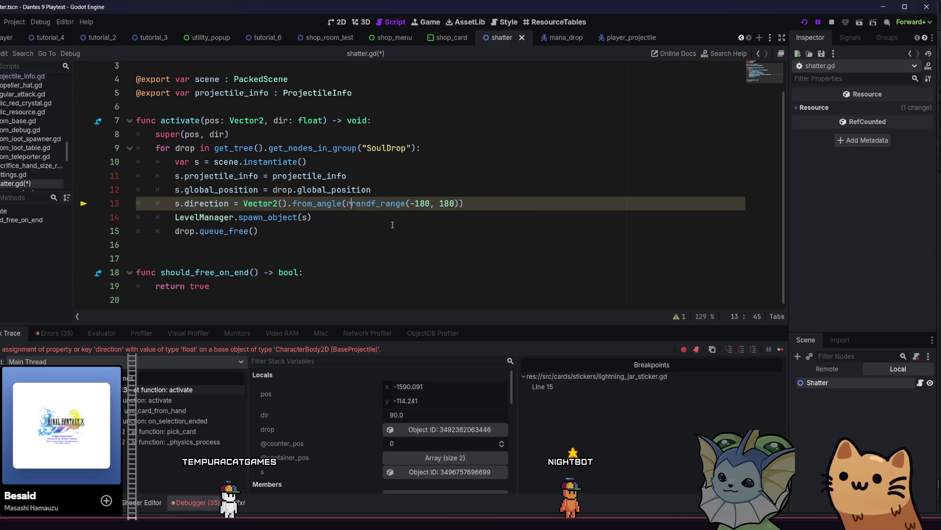
pyautogui.write('g')
pyautogui.press('Tab')
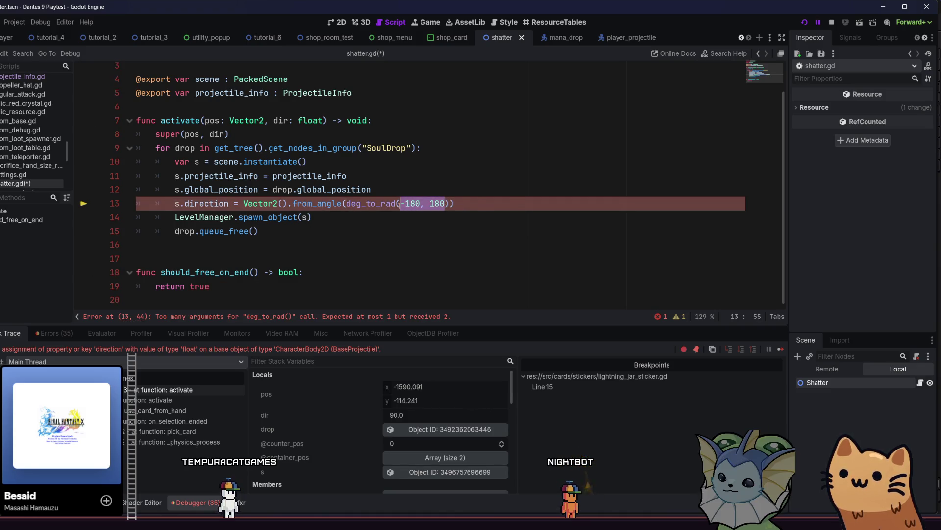
pyautogui.hotkey('ctrl', 's')
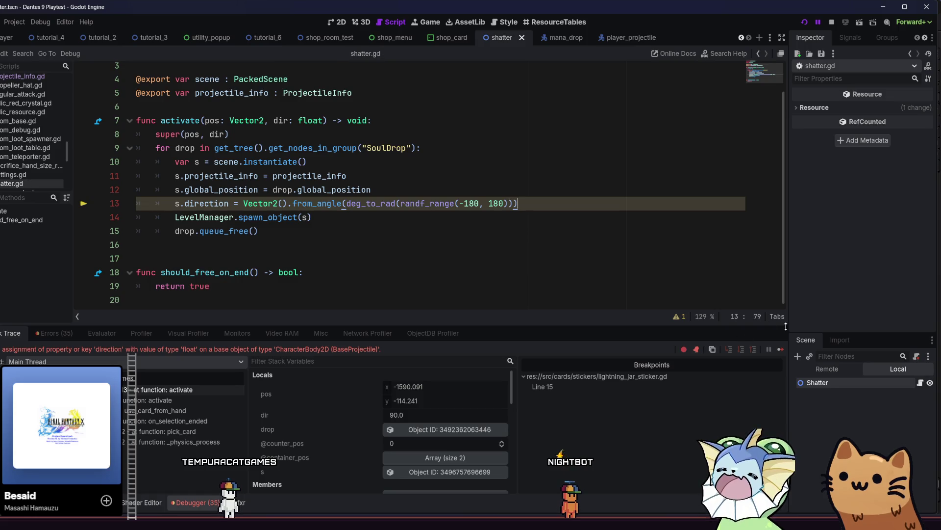
pyautogui.click(785, 348)
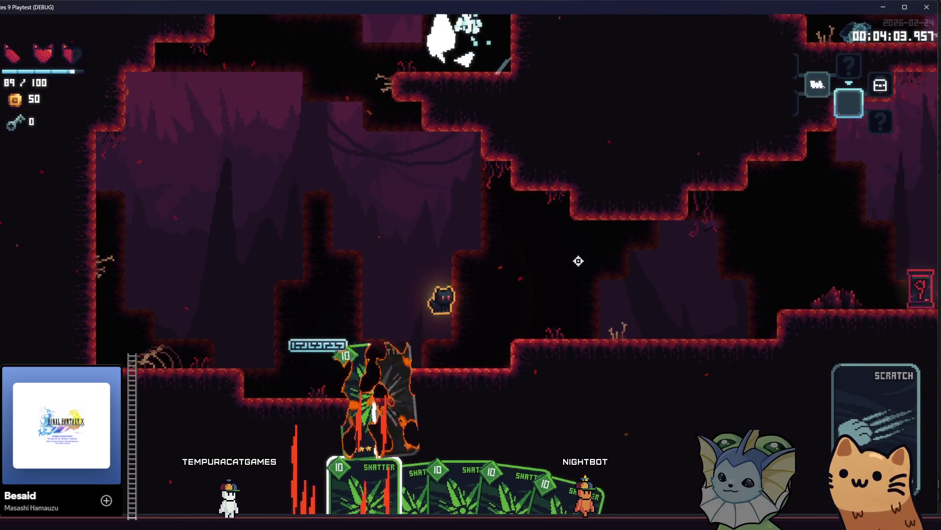
# Step: Climb the shaft, play two Shatter cards at the blue crystal, and open the debug menu
pyautogui.press('space')
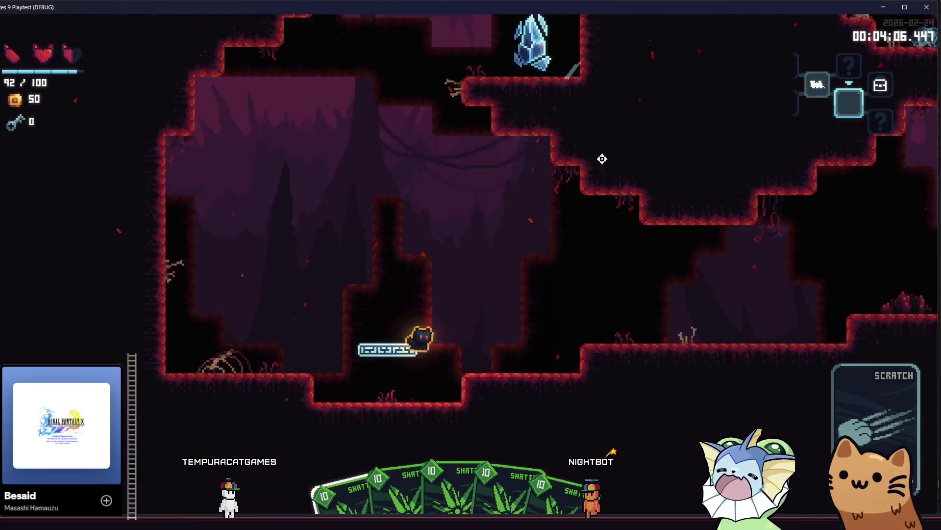
pyautogui.press('space')
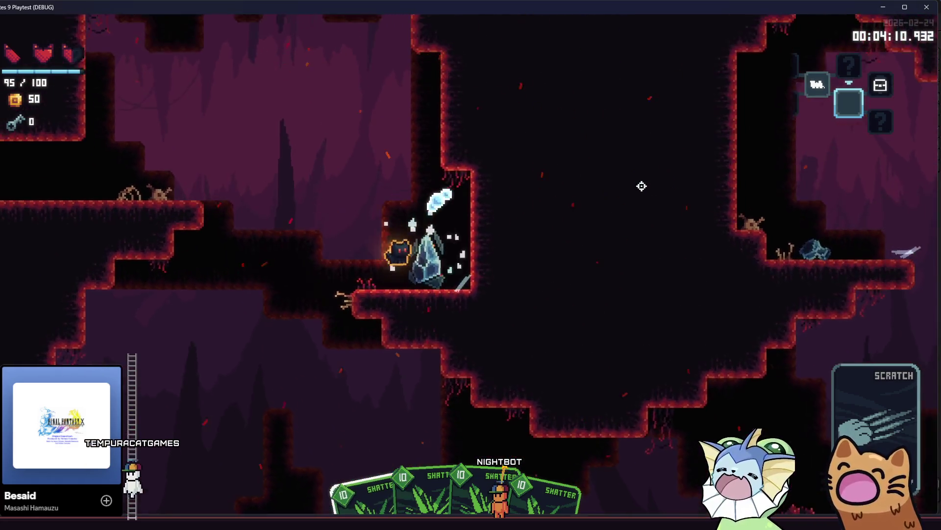
pyautogui.click(642, 187)
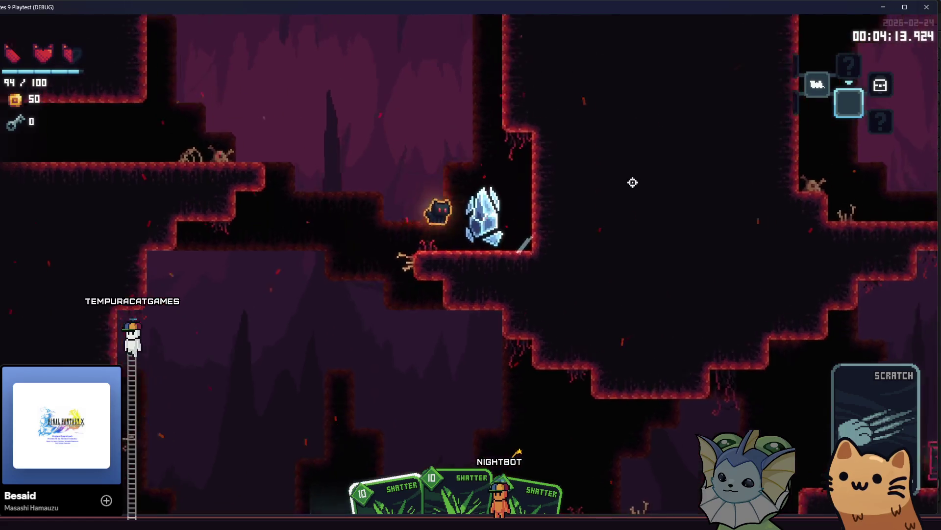
pyautogui.click(629, 183)
pyautogui.click(628, 183)
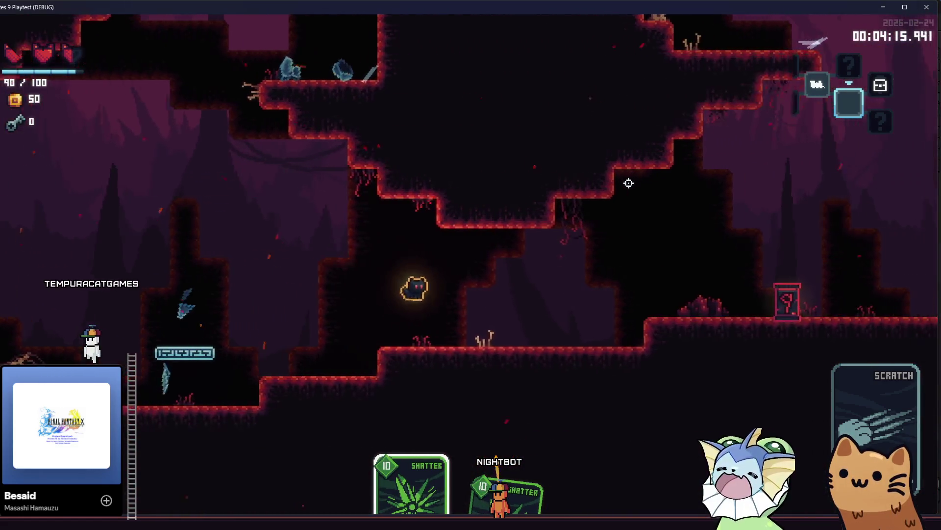
pyautogui.press('`')
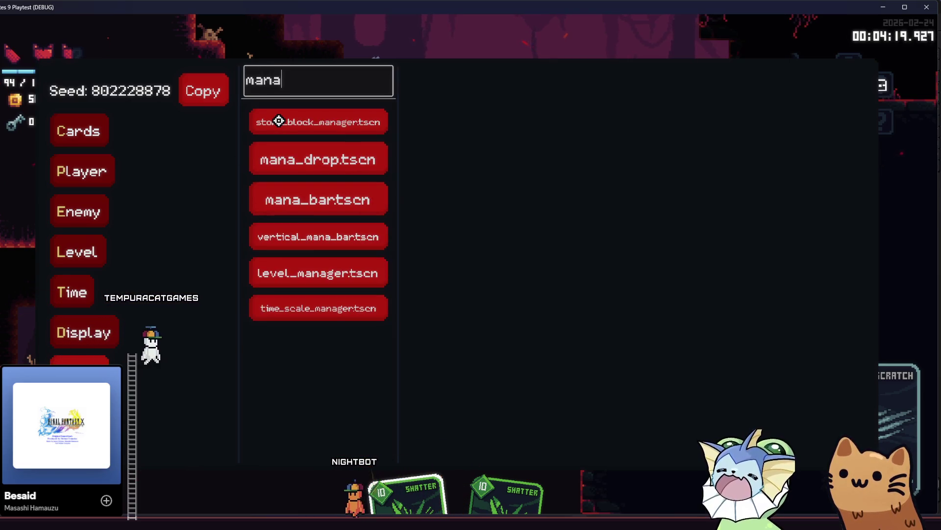
# Step: Bind mana_drop.tscn to the first debug slot and close the debug menu
pyautogui.click(373, 160)
pyautogui.click(463, 120)
pyautogui.press('`')
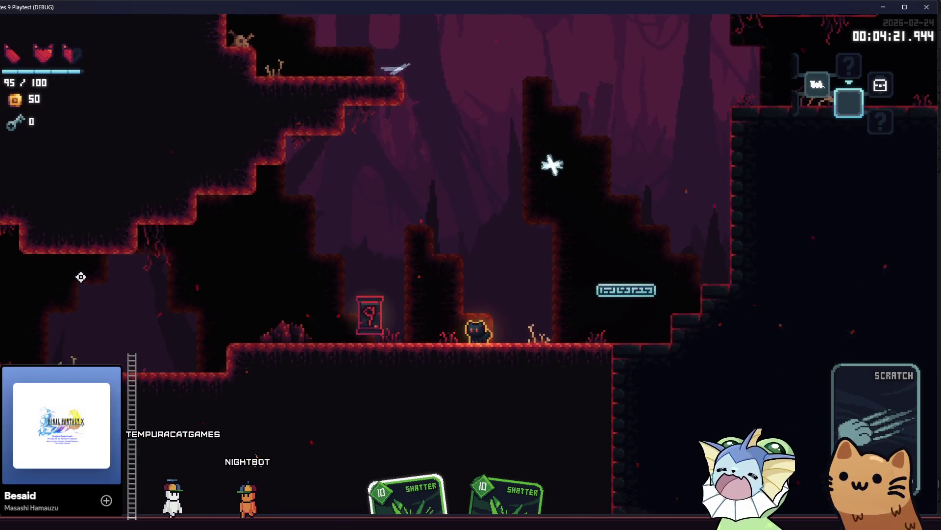
# Step: Play the last Shatter cards and spawn mana drops along the aim path
pyautogui.click(206, 274)
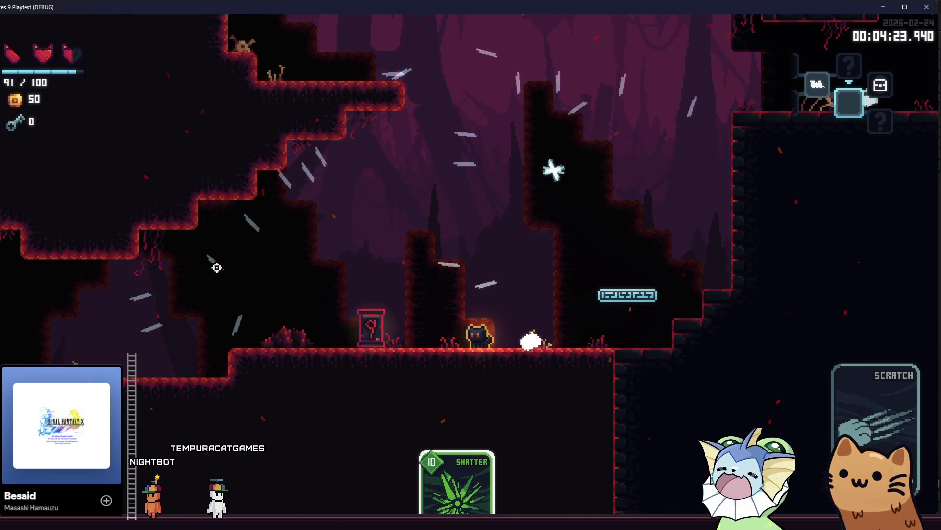
pyautogui.click(353, 247)
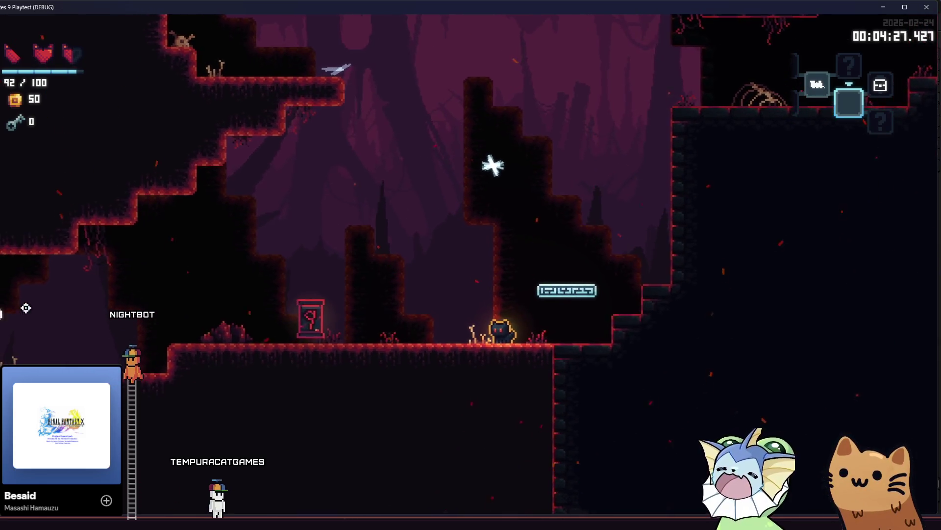
pyautogui.press('q')
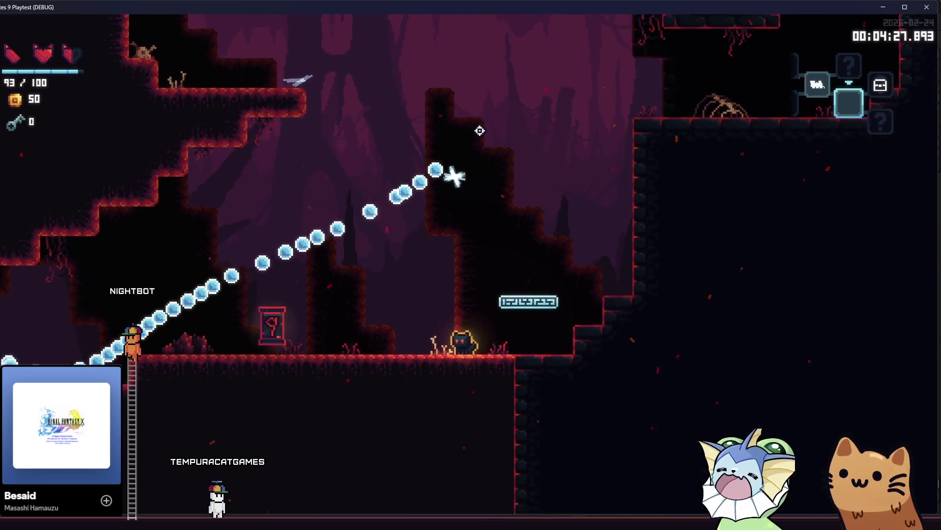
# Step: Apply the Soul Siphon sticker to the cards from the debug menu's Cards options
pyautogui.press('F1')
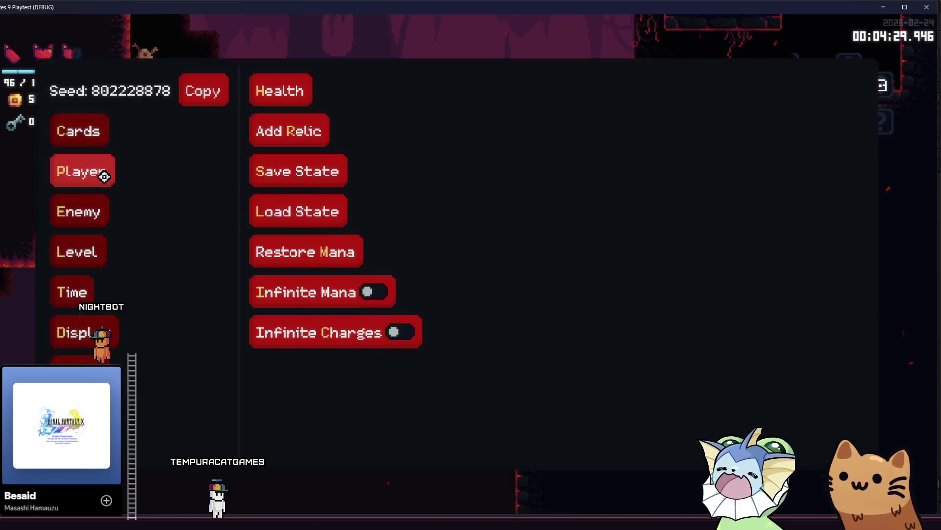
pyautogui.click(78, 130)
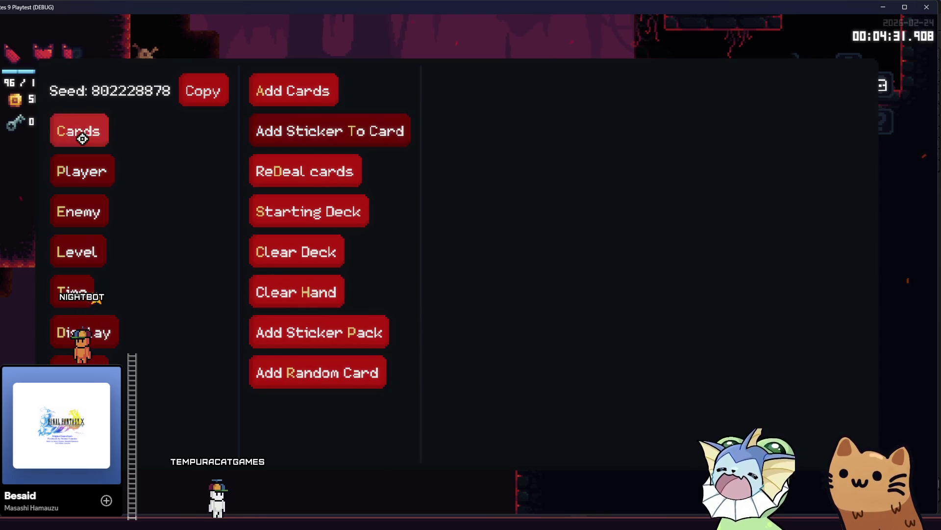
pyautogui.click(262, 137)
pyautogui.click(480, 275)
pyautogui.press('F1')
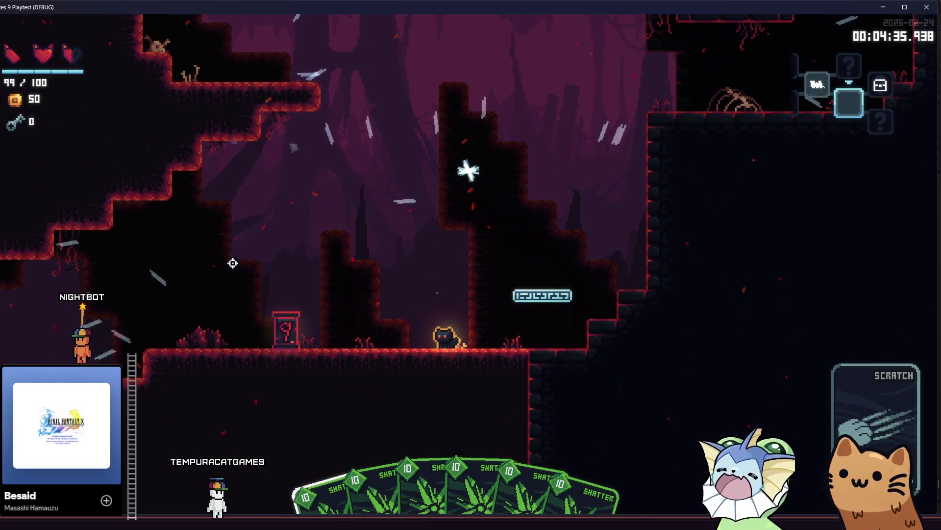
# Step: Fire orb streams up, left and right while running across onto the blue platform
pyautogui.moveTo(160, 267); pyautogui.dragTo(675, 64)
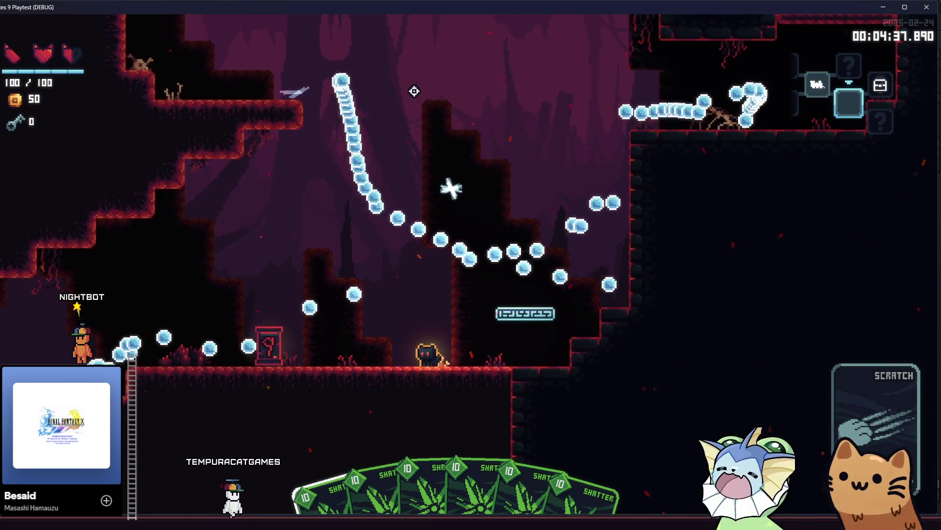
pyautogui.click(443, 101)
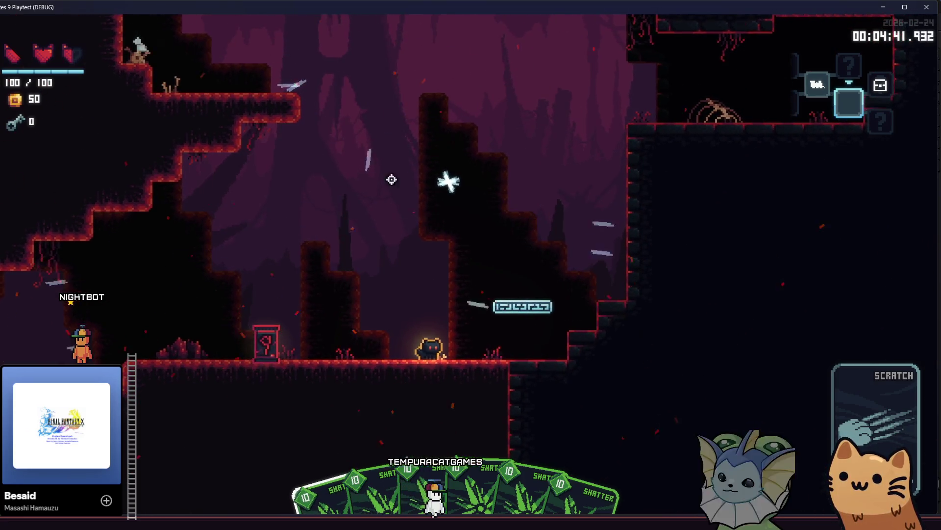
pyautogui.moveTo(10, 358)
pyautogui.mouseDown()
pyautogui.moveTo(206, 260)
pyautogui.moveTo(572, 112)
pyautogui.mouseUp()
pyautogui.press('d')
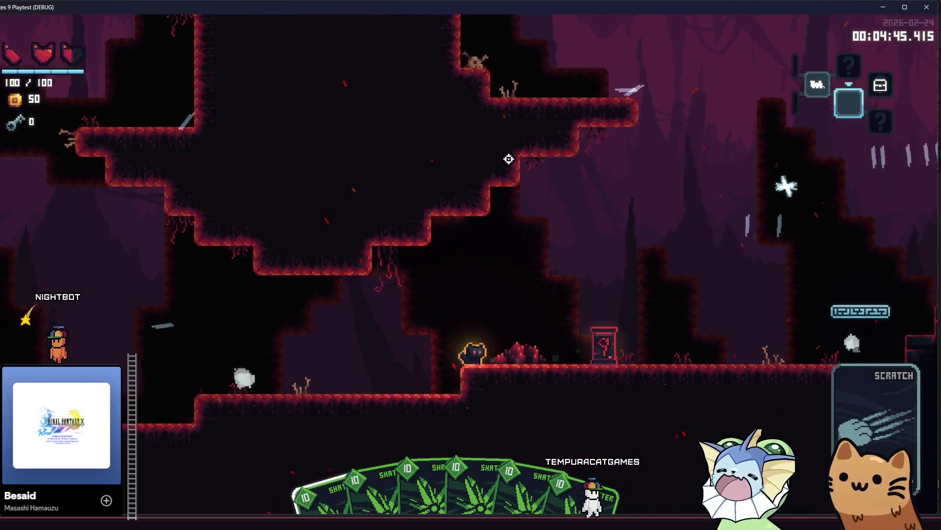
pyautogui.press('a')
pyautogui.click(200, 230)
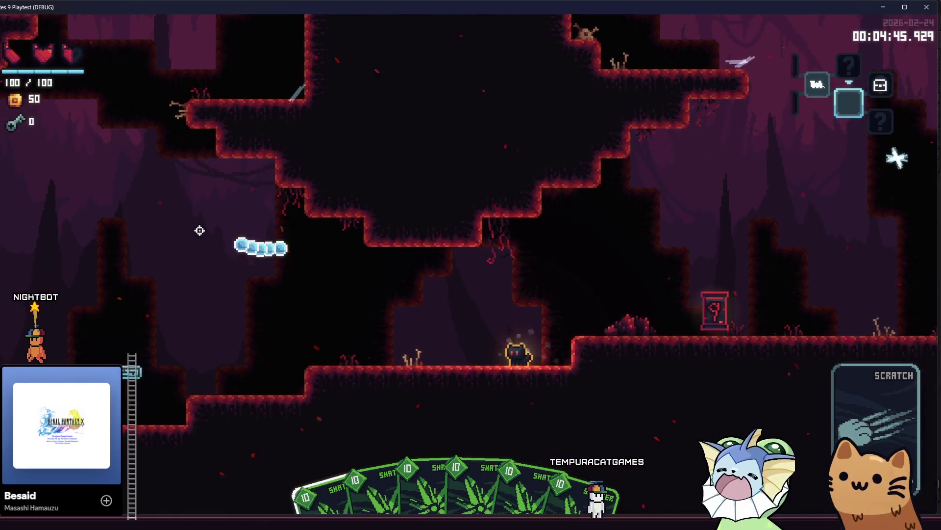
pyautogui.press('d')
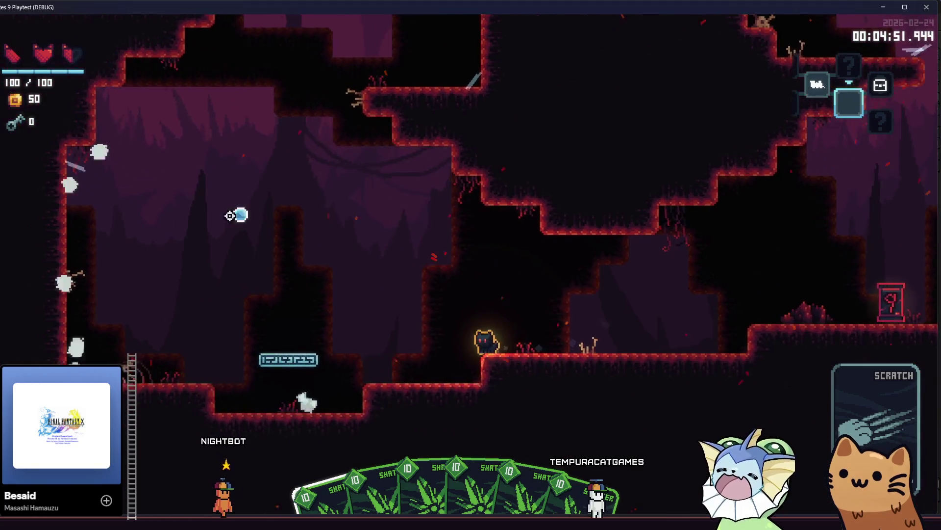
pyautogui.moveTo(229, 216)
pyautogui.mouseDown()
pyautogui.moveTo(311, 57)
pyautogui.moveTo(252, 75)
pyautogui.moveTo(529, 309)
pyautogui.mouseUp()
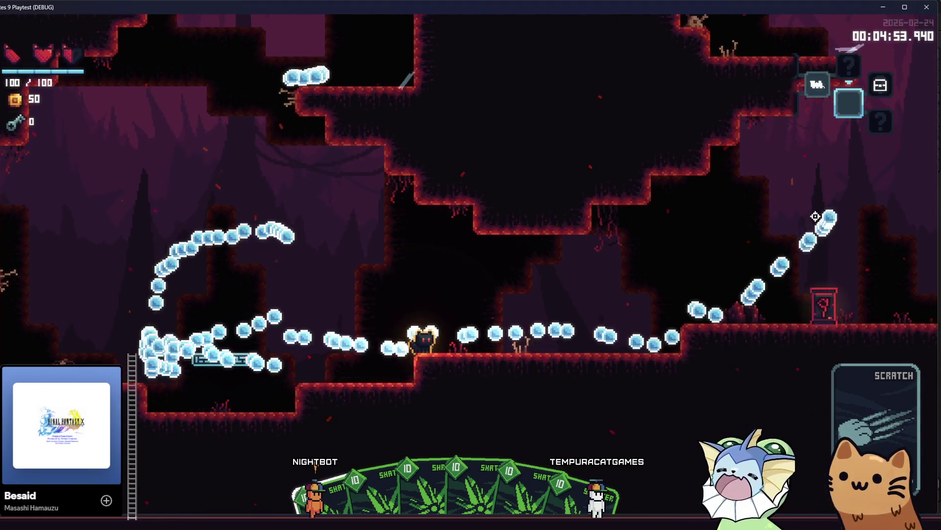
pyautogui.moveTo(815, 216); pyautogui.dragTo(733, 230)
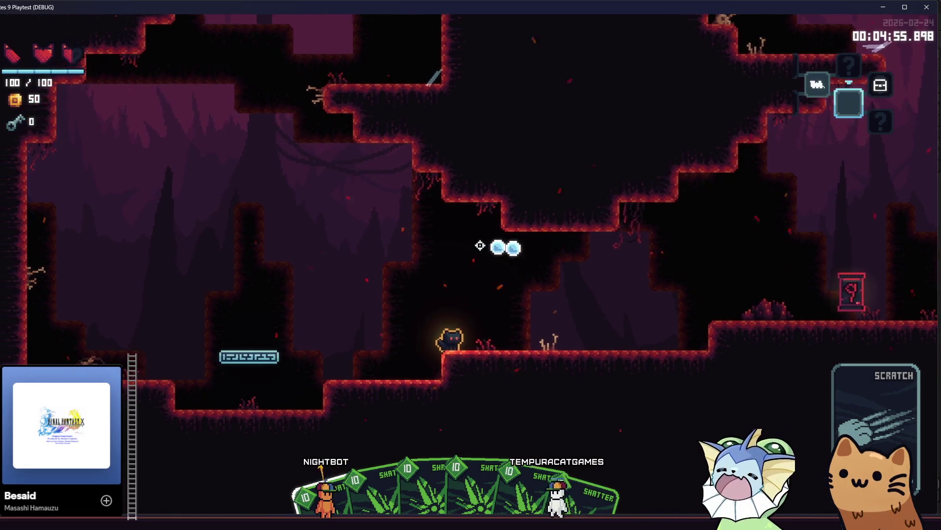
pyautogui.moveTo(335, 174)
pyautogui.mouseDown()
pyautogui.moveTo(345, 65)
pyautogui.moveTo(367, 97)
pyautogui.mouseUp()
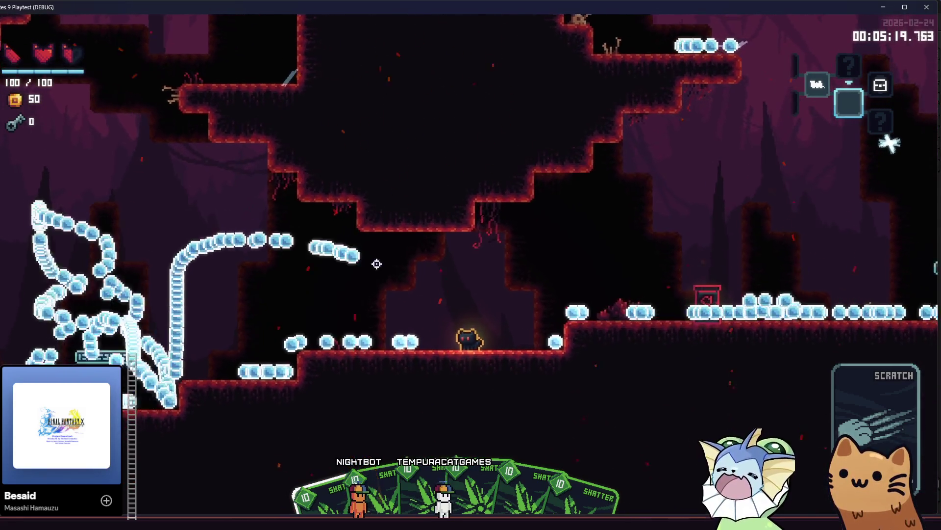
# Step: Shatter the orb trails into shards and fire several bubble-chain shots
pyautogui.click(748, 197)
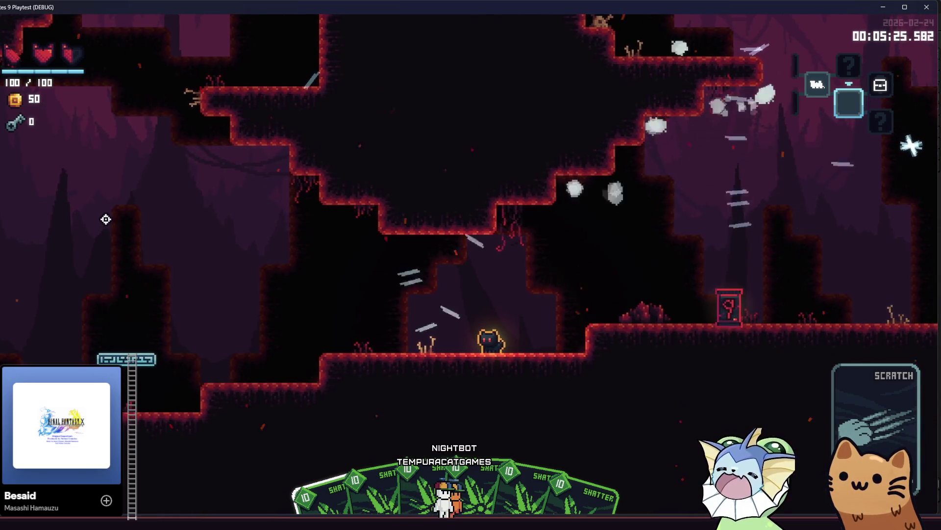
pyautogui.click(762, 204)
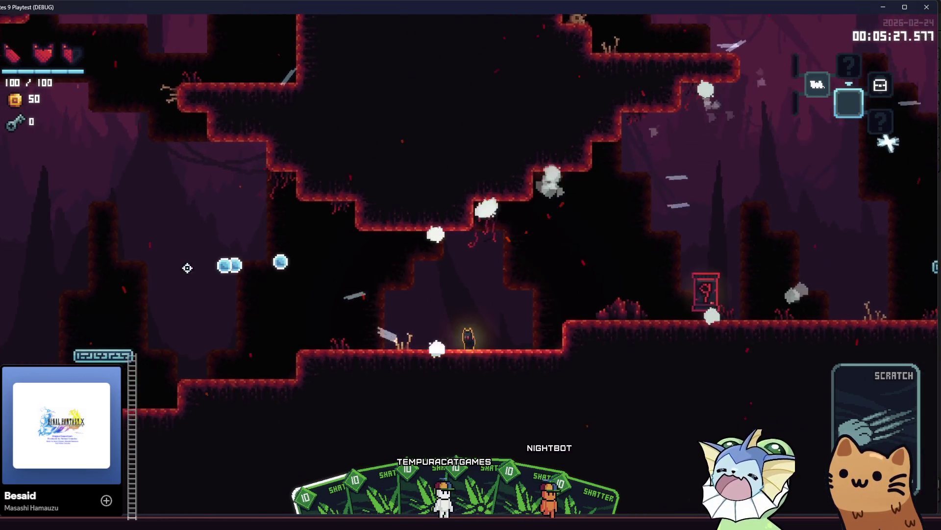
pyautogui.click(68, 163)
pyautogui.click(74, 147)
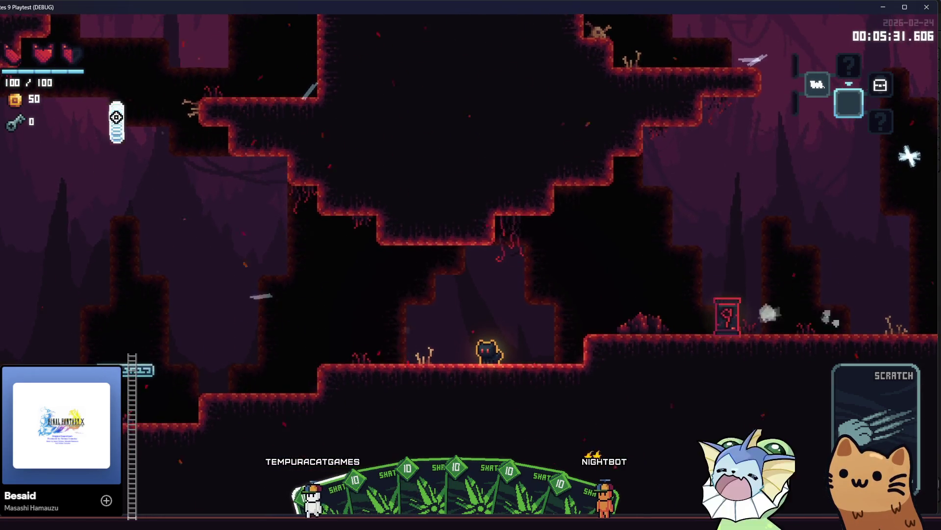
pyautogui.click(117, 169)
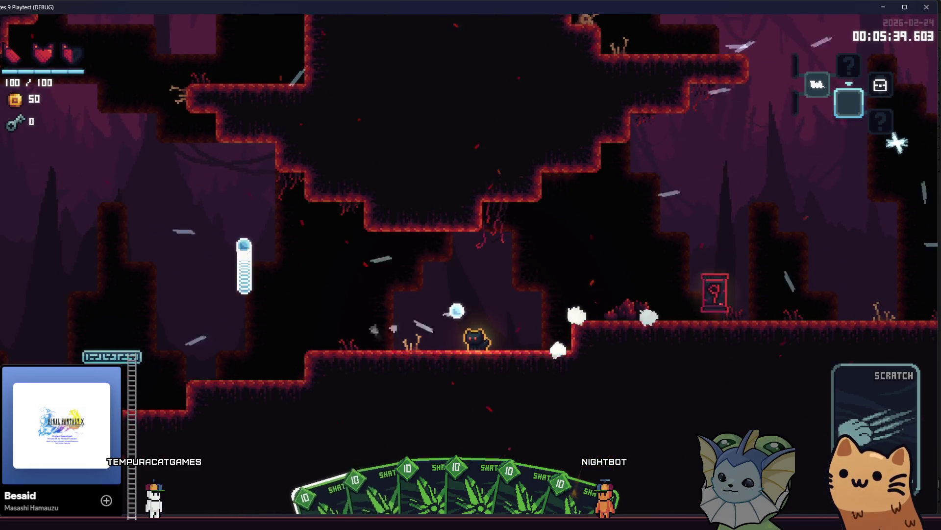
# Step: Travel through the next chambers and sweep a bubble beam to the left
pyautogui.press('space')
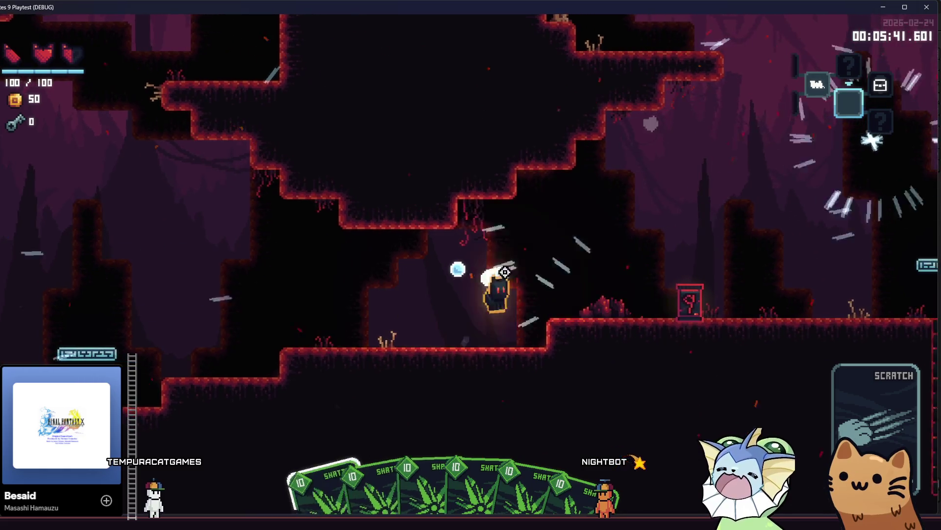
pyautogui.press('a')
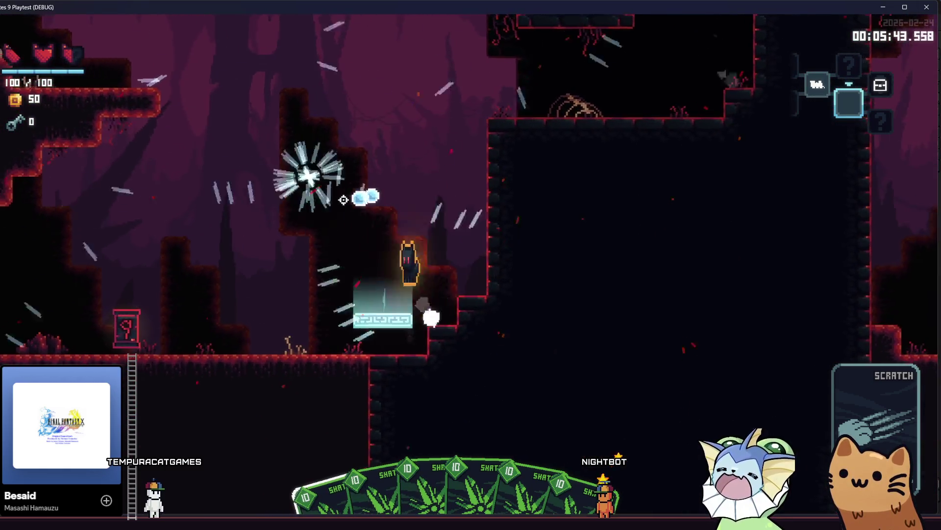
pyautogui.press('d')
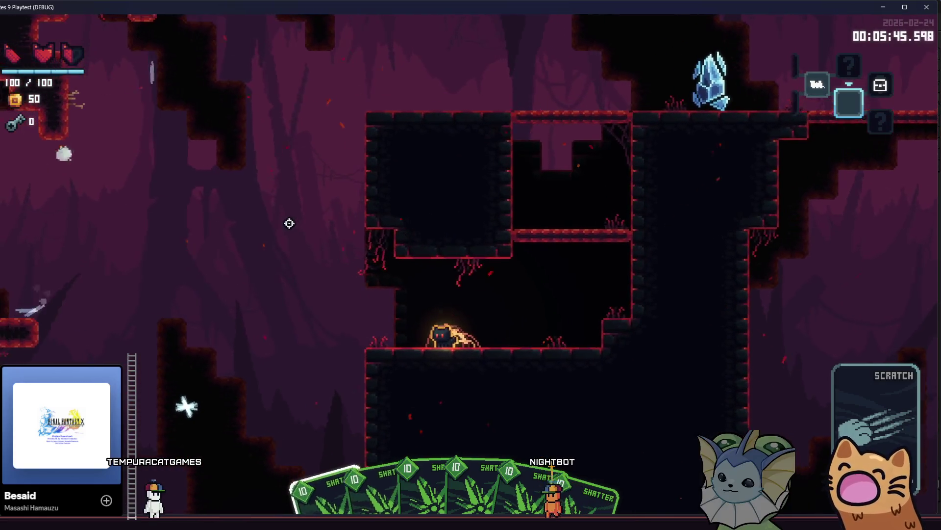
pyautogui.press('a')
pyautogui.click(309, 249)
pyautogui.moveTo(308, 249)
pyautogui.mouseDown()
pyautogui.moveTo(221, 248)
pyautogui.moveTo(226, 235)
pyautogui.mouseUp()
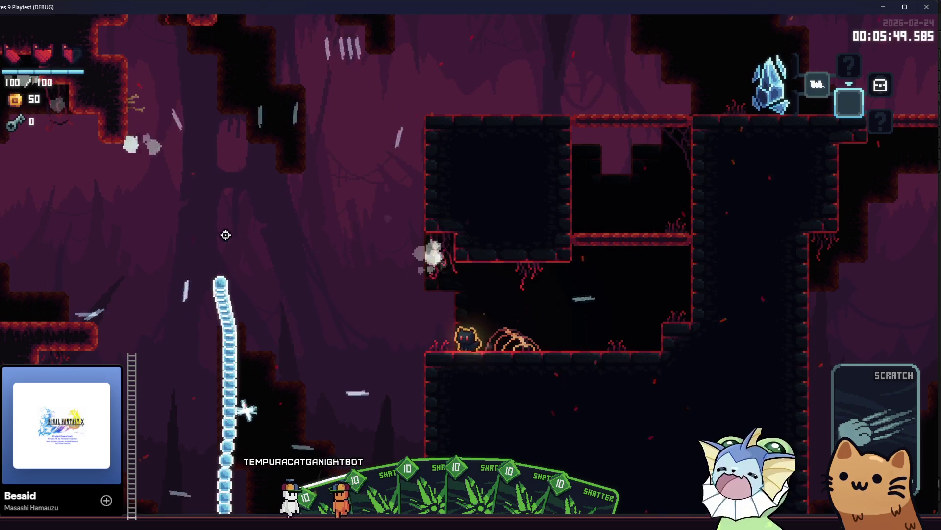
pyautogui.press('a')
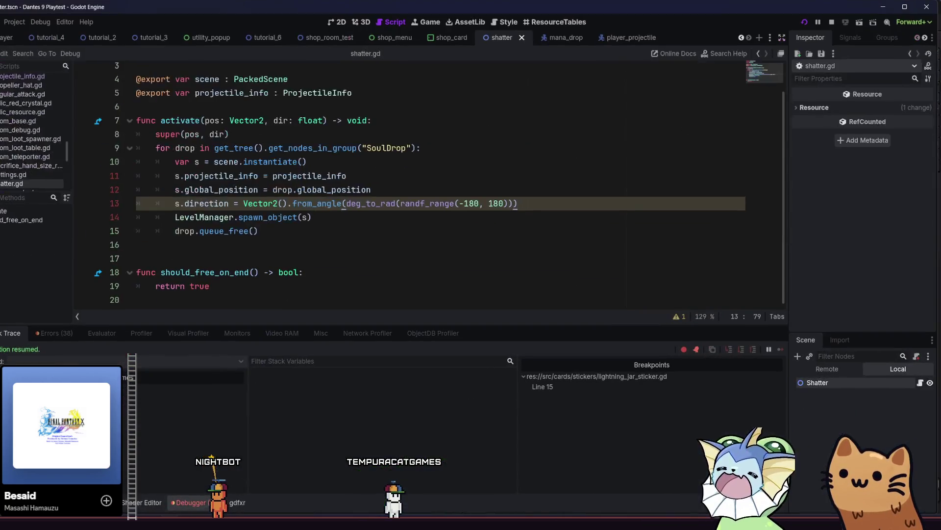
pyautogui.click(300, 261)
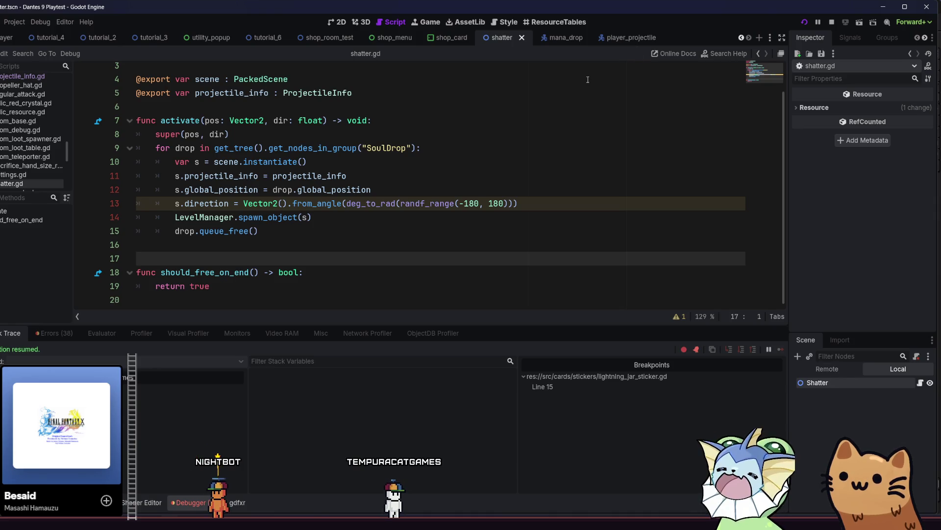
pyautogui.click(594, 44)
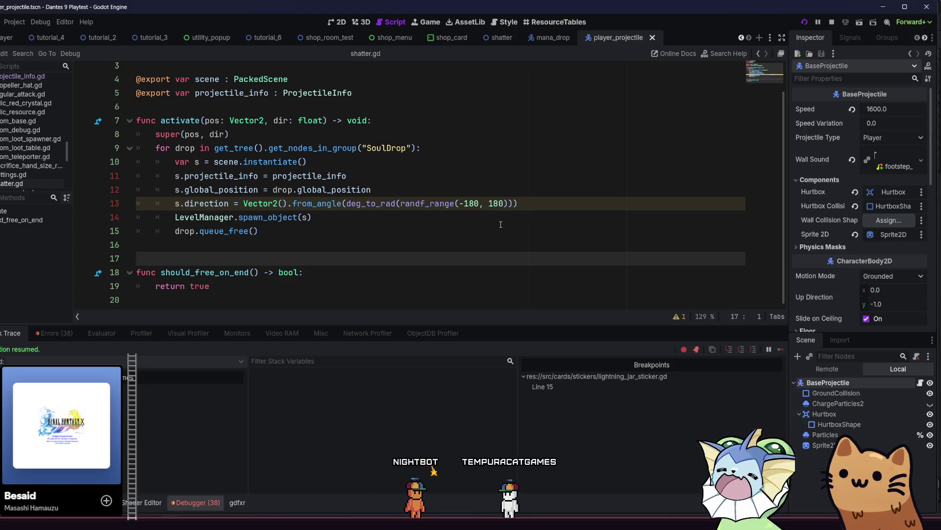
pyautogui.click(919, 382)
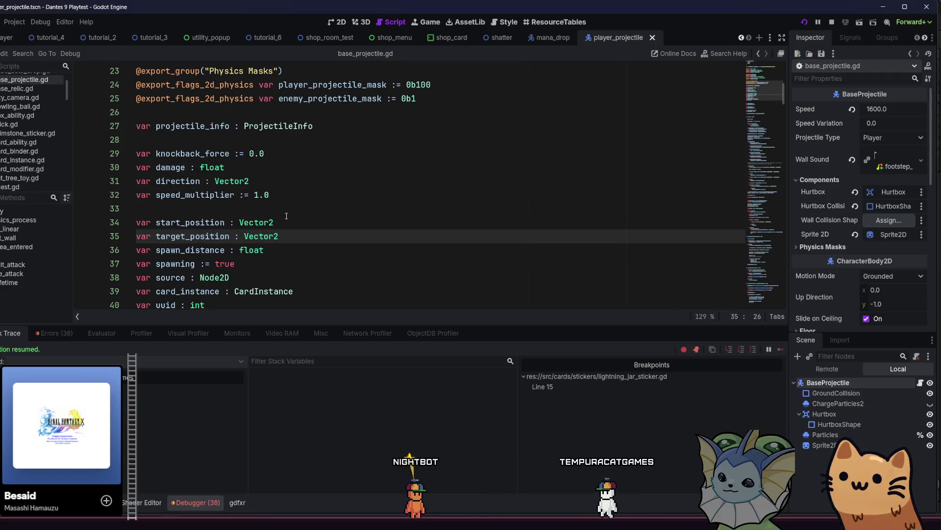
pyautogui.doubleClick(205, 222)
pyautogui.scroll(-15, 205, 222)
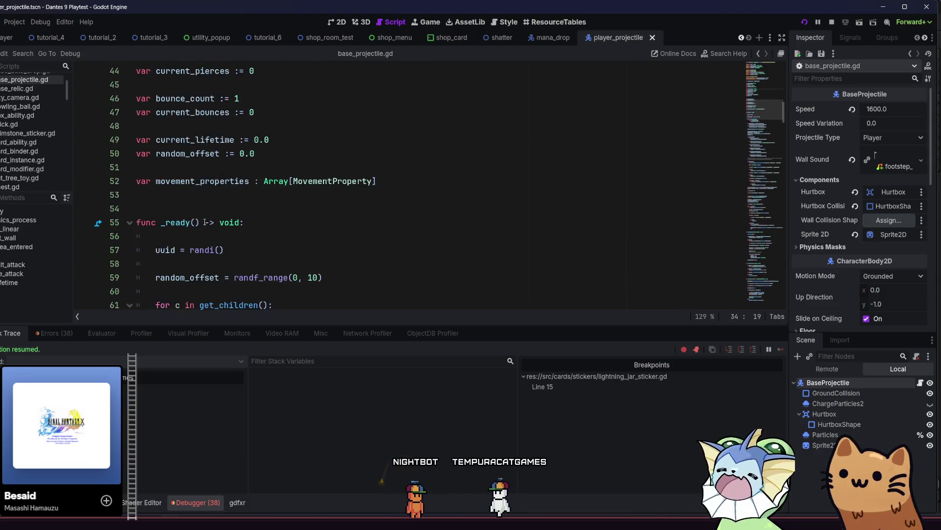
pyautogui.scroll(1, 204, 222)
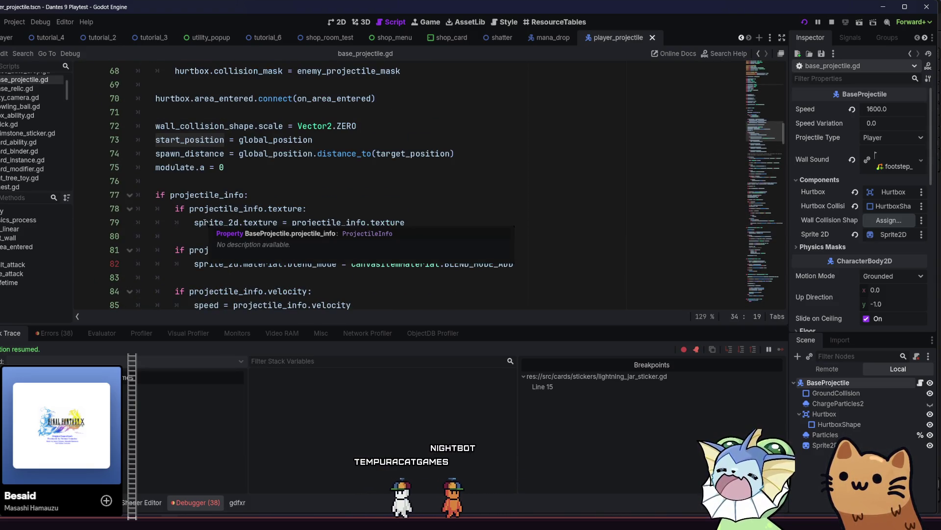
pyautogui.click(550, 41)
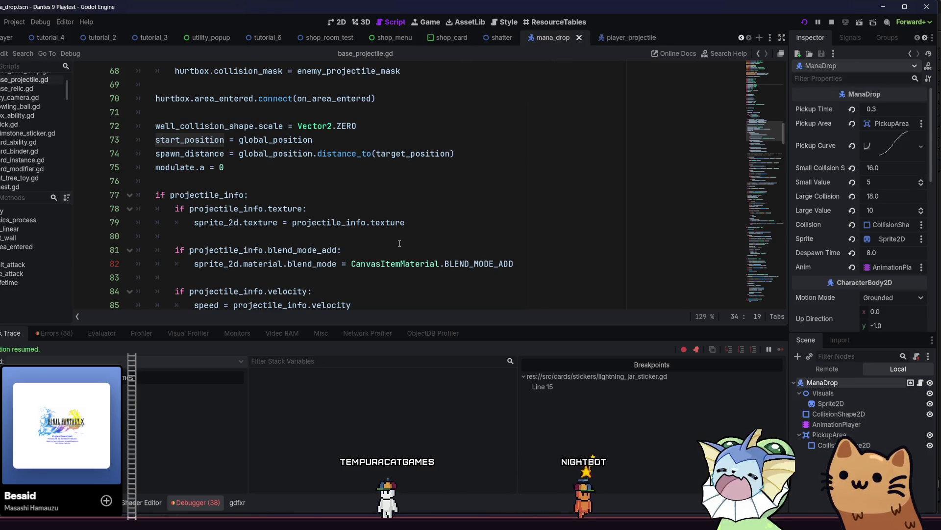
pyautogui.click(920, 384)
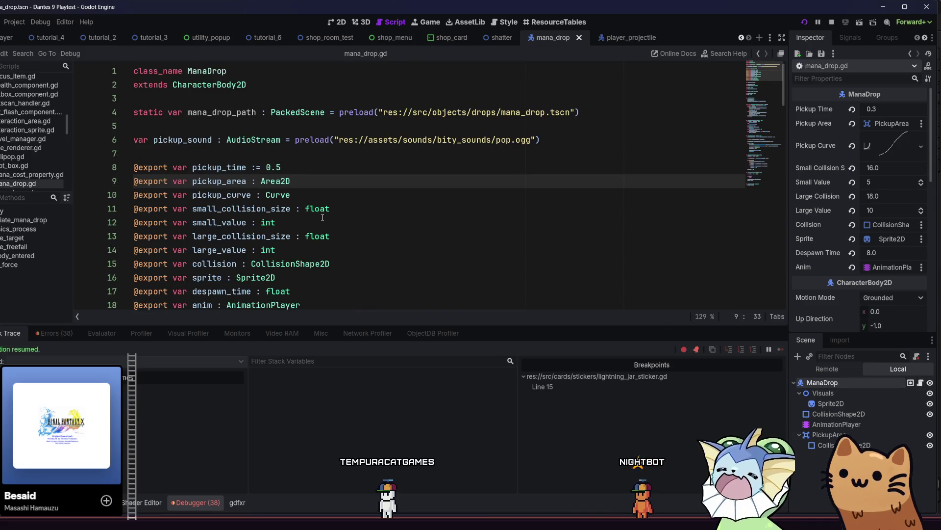
pyautogui.click(496, 40)
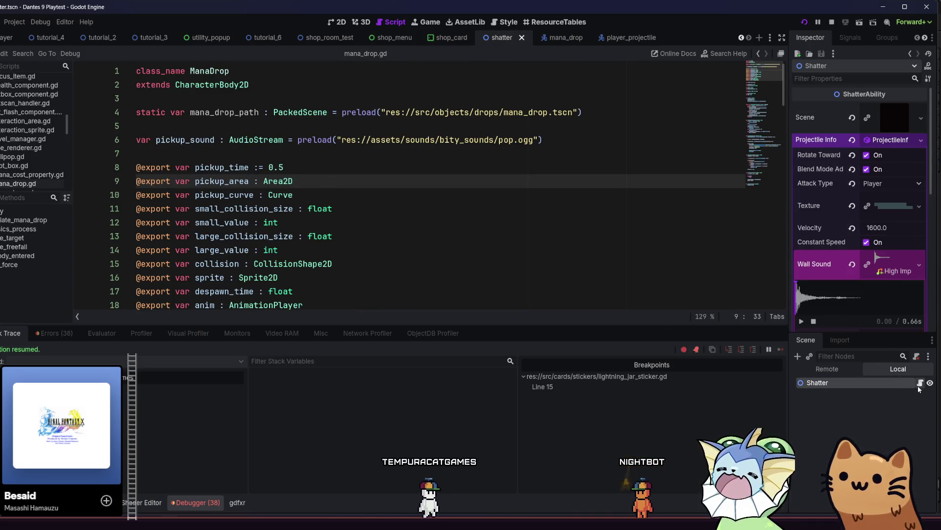
pyautogui.click(920, 384)
pyautogui.click(601, 212)
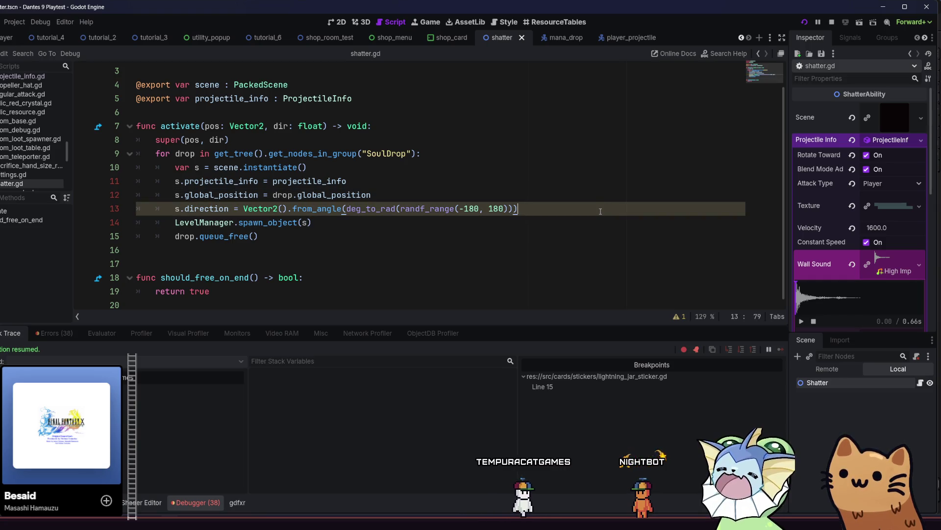
# Step: Add 's.target_position = drop.global_position' as line 14 of shatter.gd, save, and return to the game
pyautogui.press('Return')
pyautogui.write('s.tar')
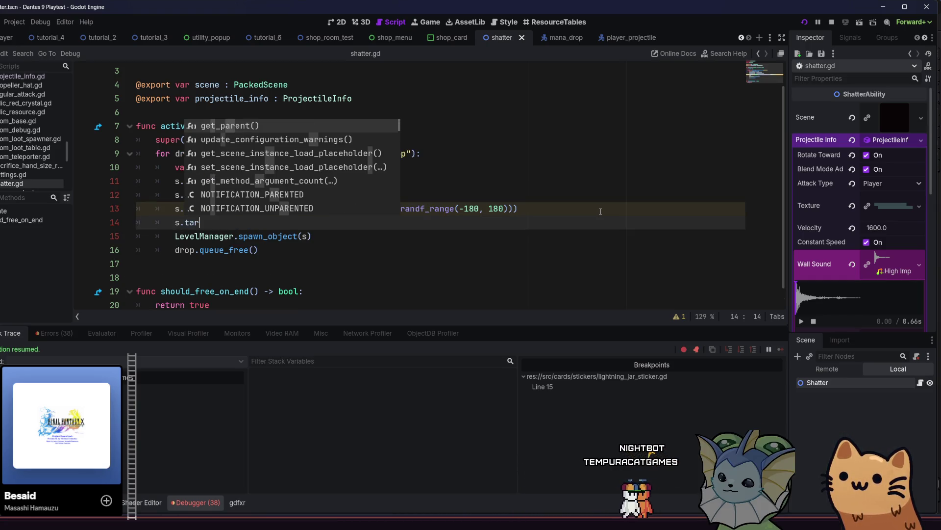
pyautogui.write('get_position = ')
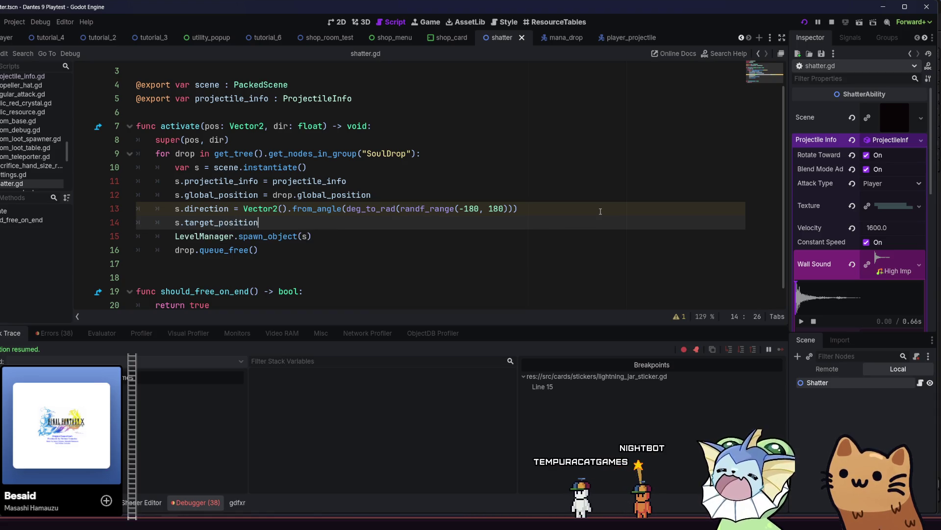
pyautogui.write('glob')
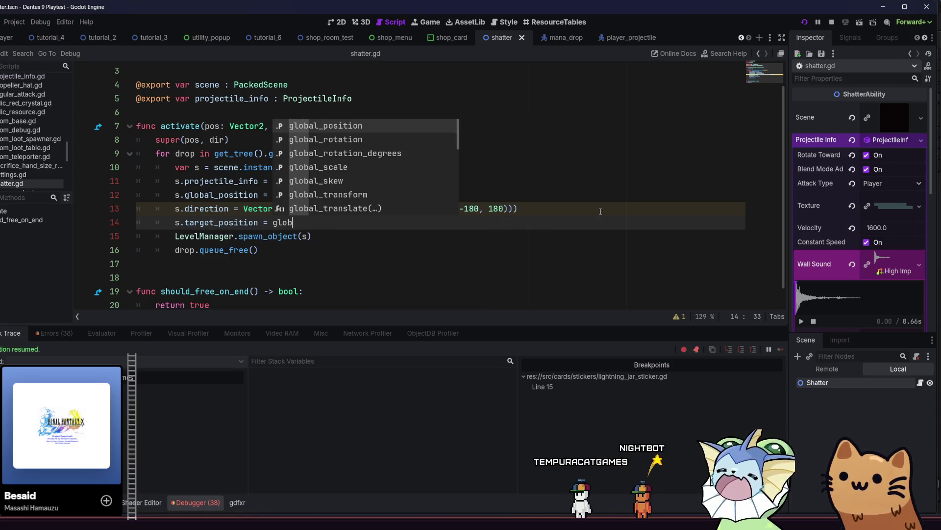
pyautogui.press('BackSpace')
pyautogui.press('BackSpace')
pyautogui.press('BackSpace')
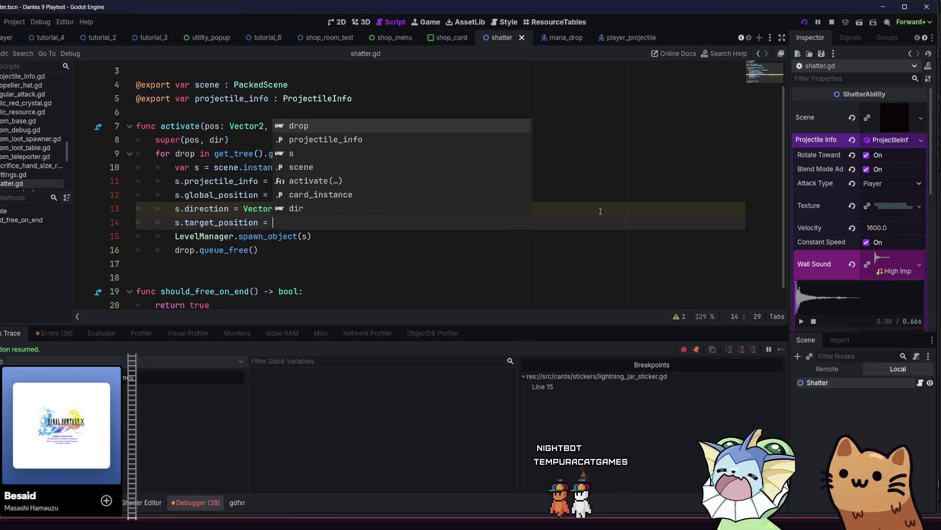
pyautogui.write('drop.g')
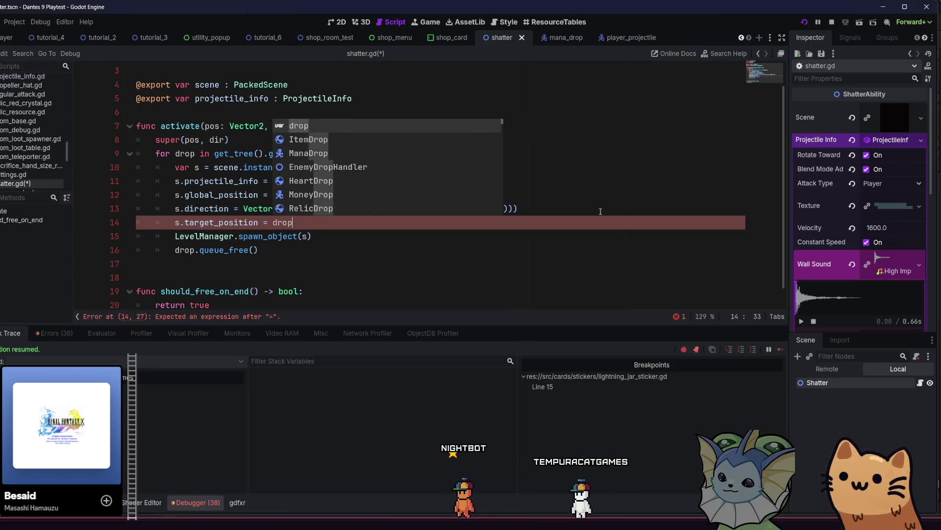
pyautogui.write('et_s')
pyautogui.press('Return')
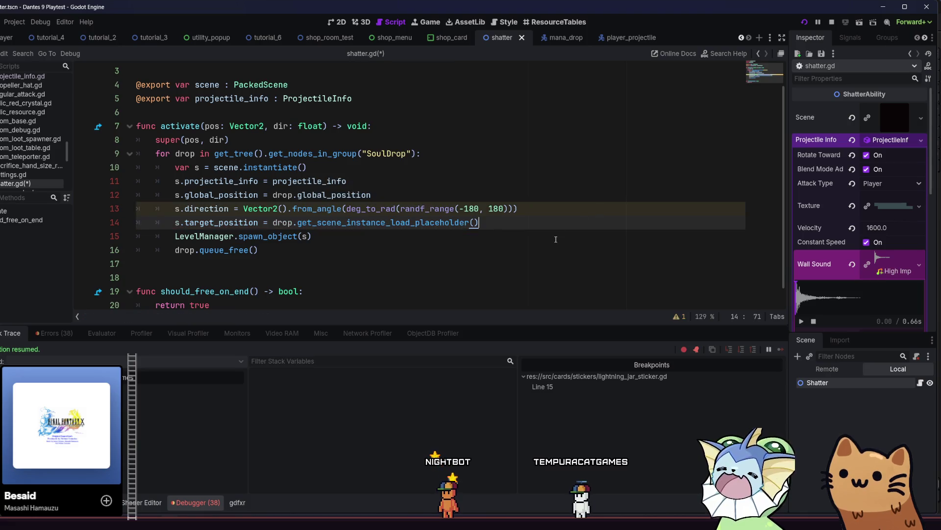
pyautogui.press('Down')
pyautogui.moveTo(479, 222)
pyautogui.mouseDown()
pyautogui.moveTo(314, 236)
pyautogui.moveTo(297, 222)
pyautogui.mouseUp()
pyautogui.write('.global_p')
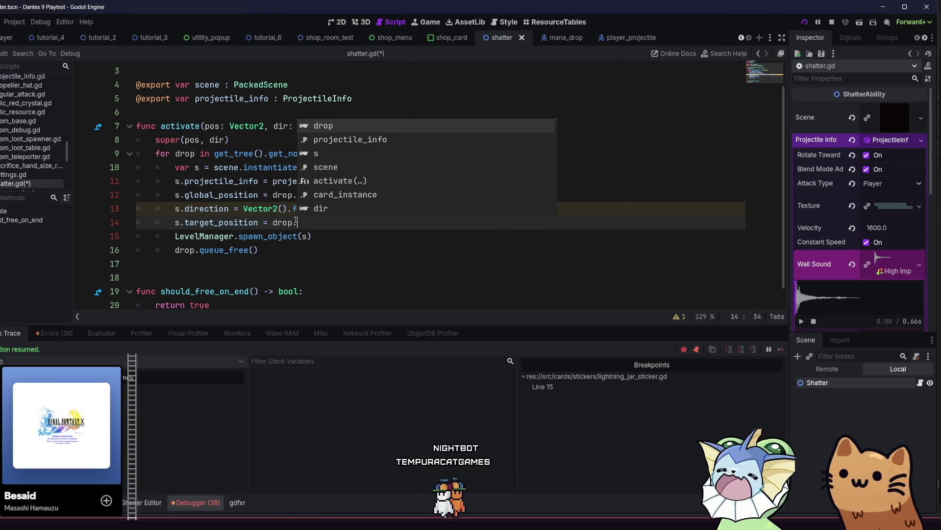
pyautogui.write('o')
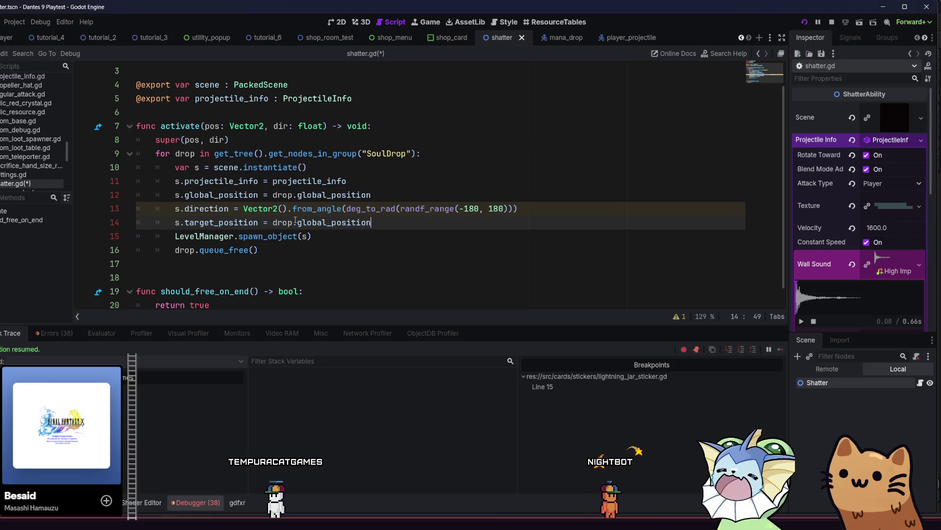
pyautogui.press('Down')
pyautogui.hotkey('ctrl', 's')
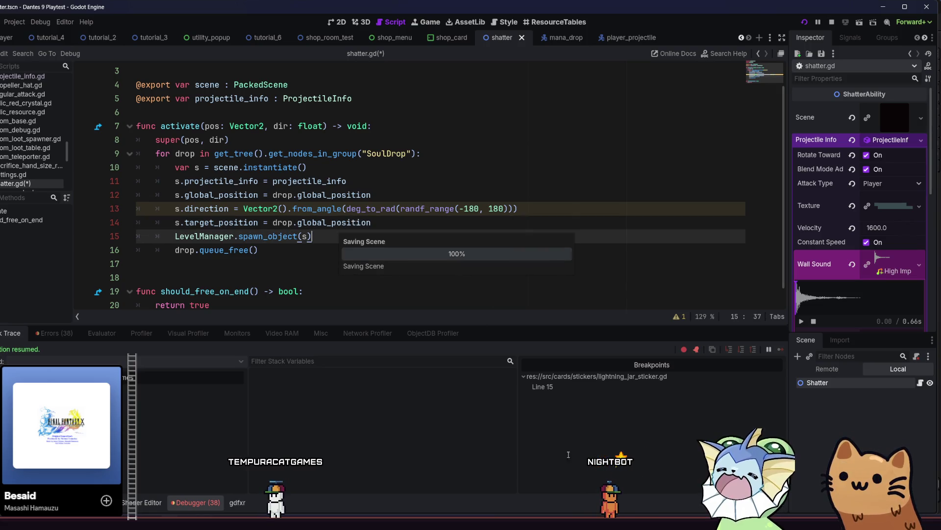
pyautogui.hotkey('alt', 'Tab')
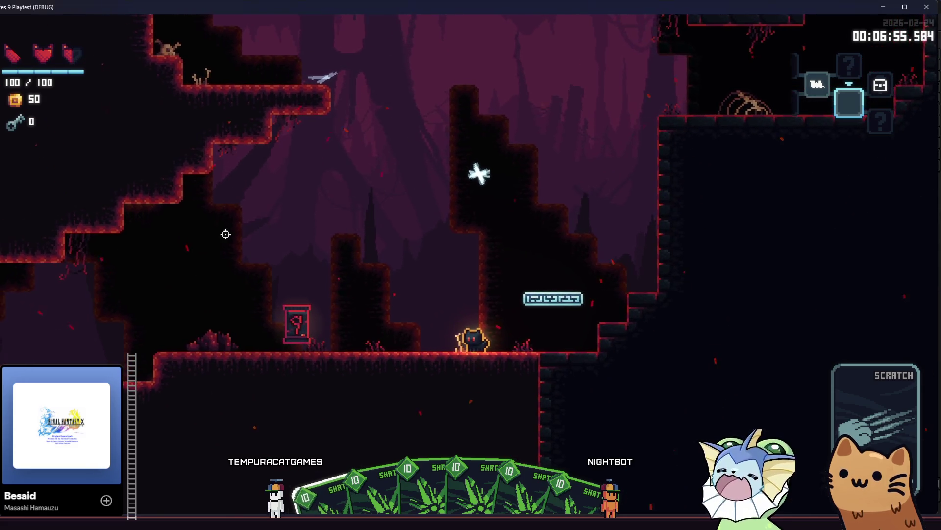
# Step: Fire several shots around the cave while running the cat left
pyautogui.click(263, 227)
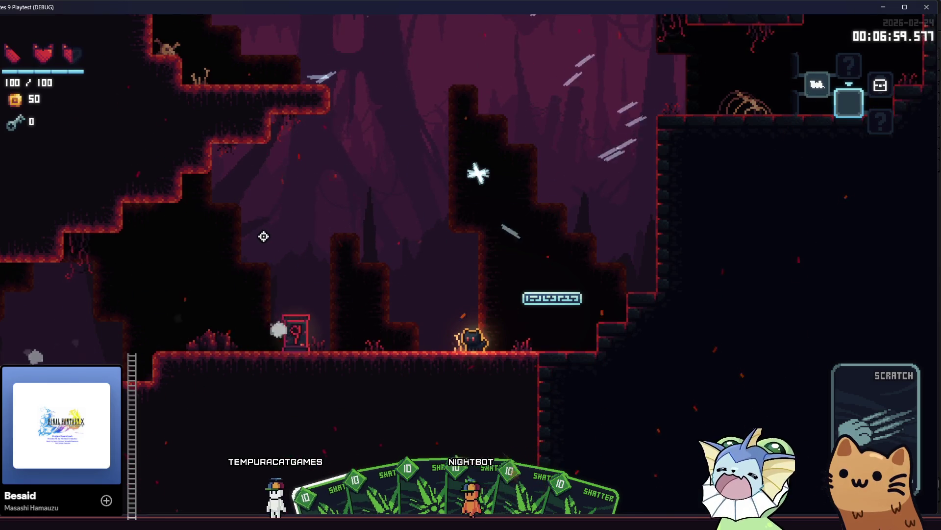
pyautogui.click(471, 166)
pyautogui.press('a')
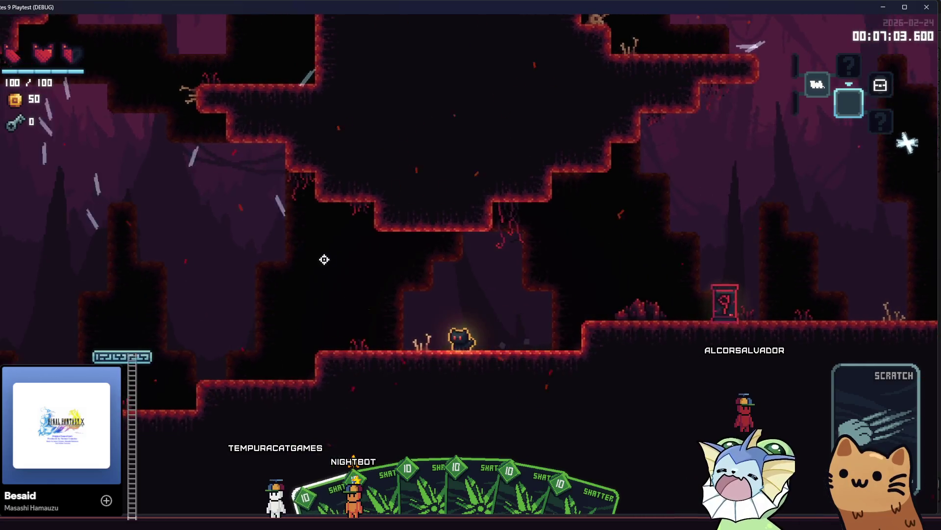
pyautogui.click(147, 227)
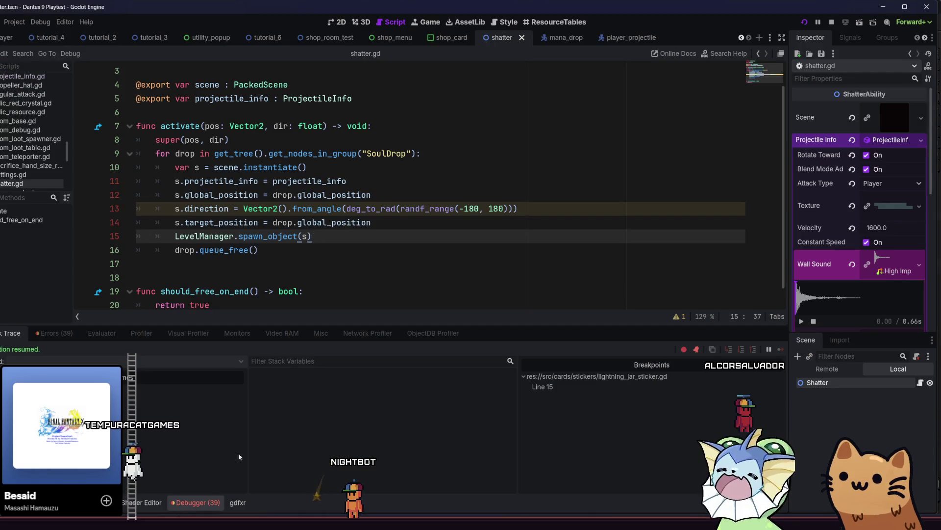
pyautogui.scroll(-5, 843, 238)
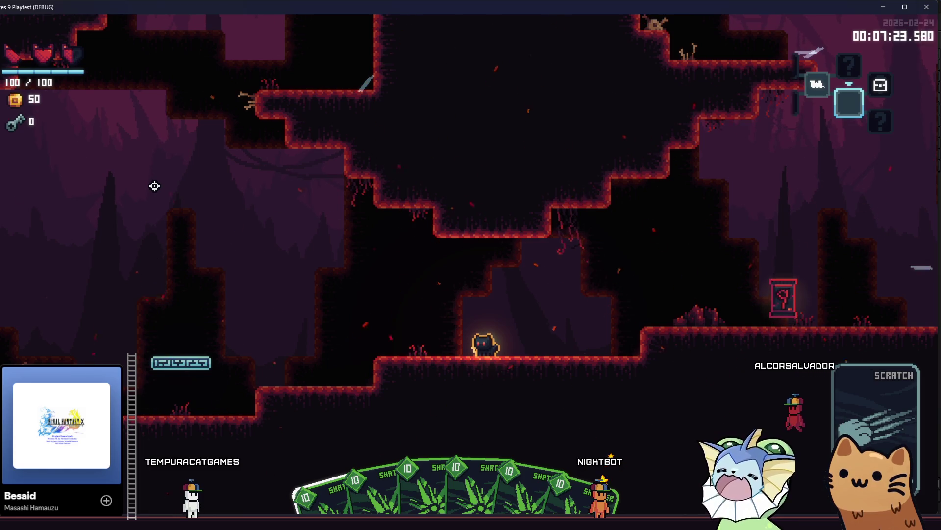
# Step: Travel right through several cave rooms toward the eyeball enemies
pyautogui.press('d')
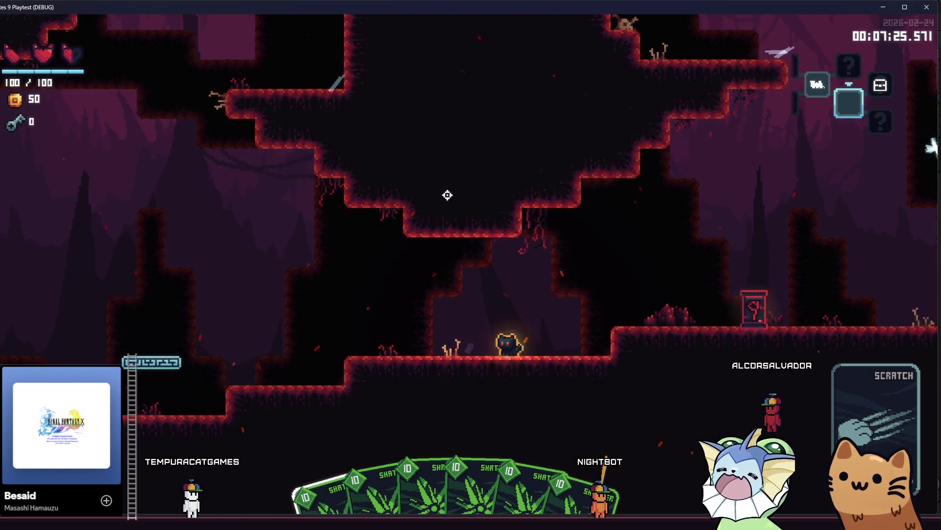
pyautogui.press('d')
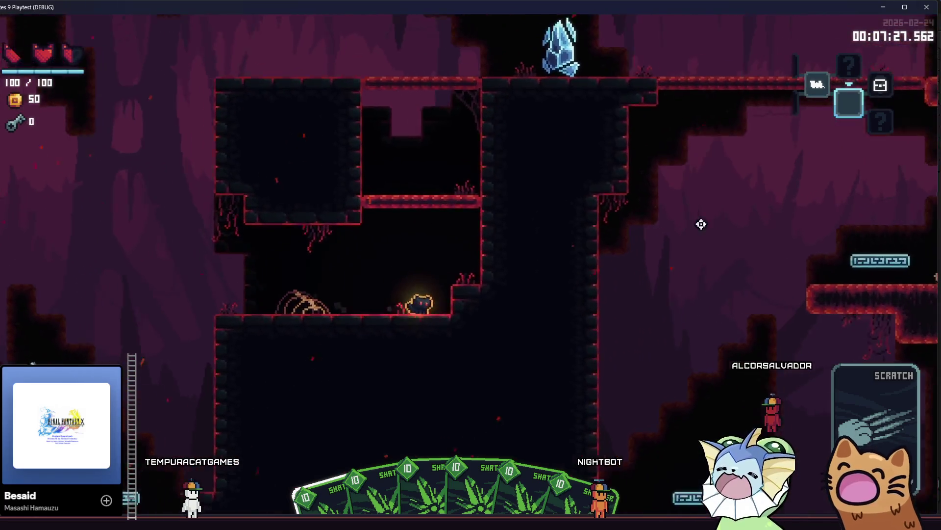
pyautogui.press('d')
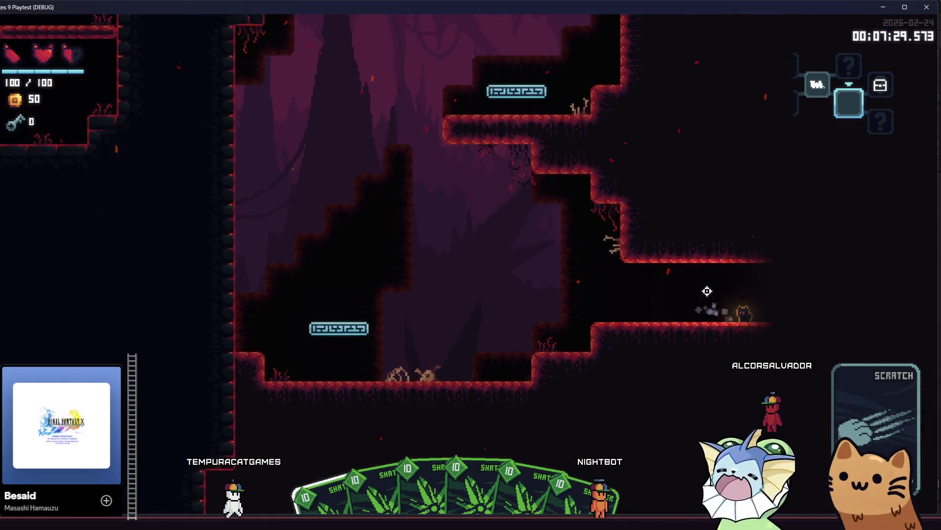
pyautogui.press('d')
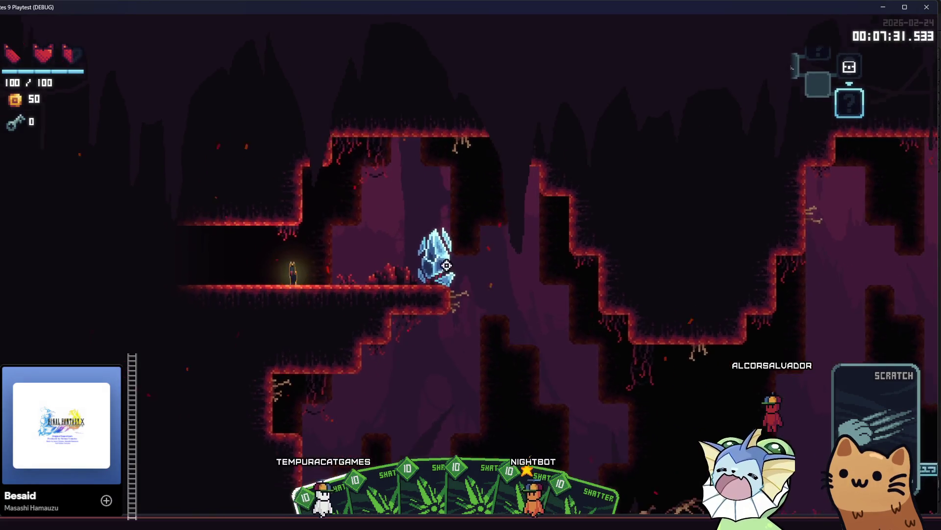
pyautogui.press('d')
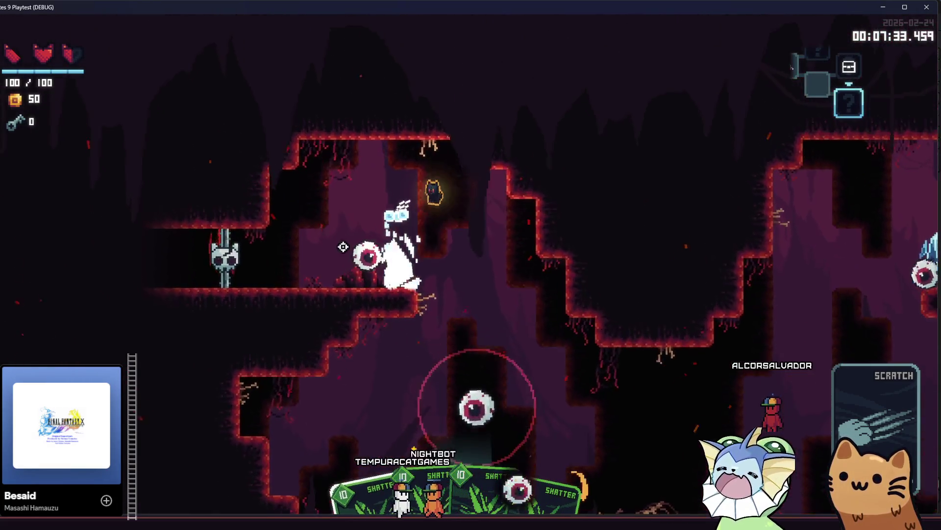
pyautogui.press('d')
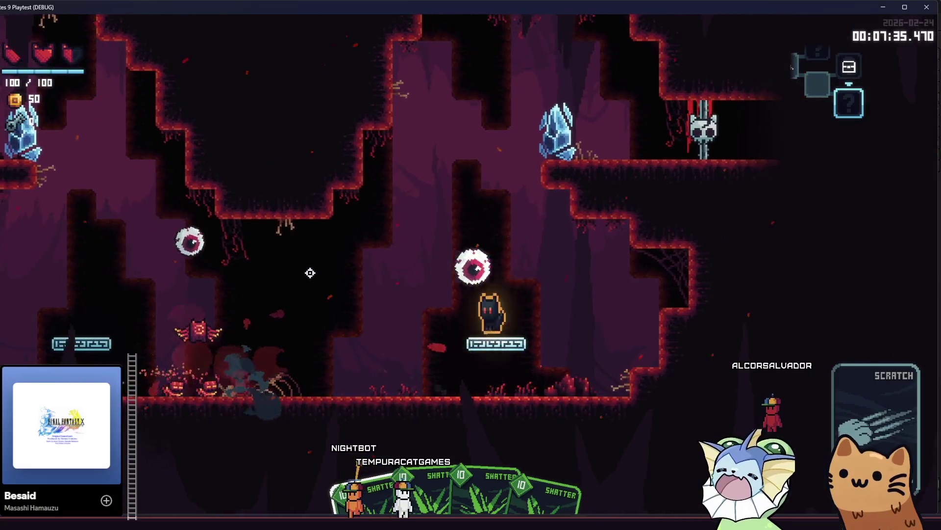
# Step: Climb the ledges to reach and shatter the crystal, then open the debug menu
pyautogui.press('space')
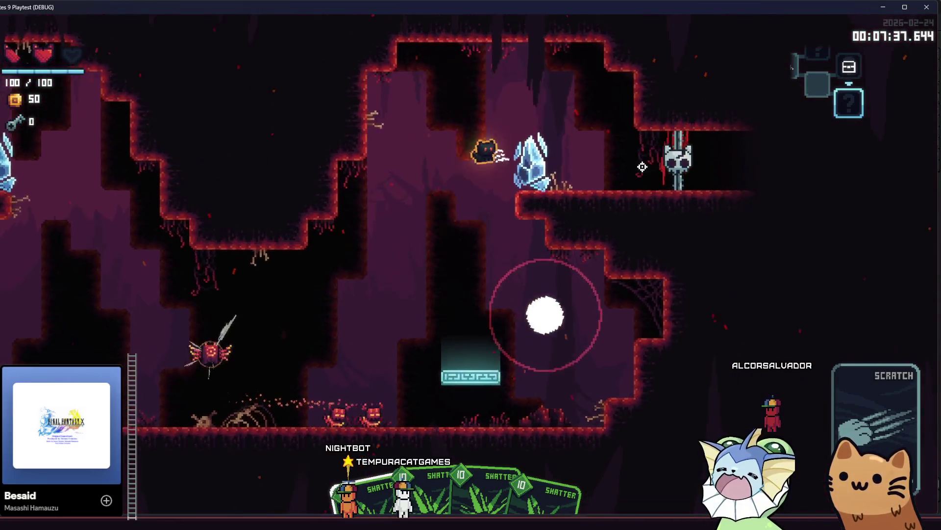
pyautogui.press('s')
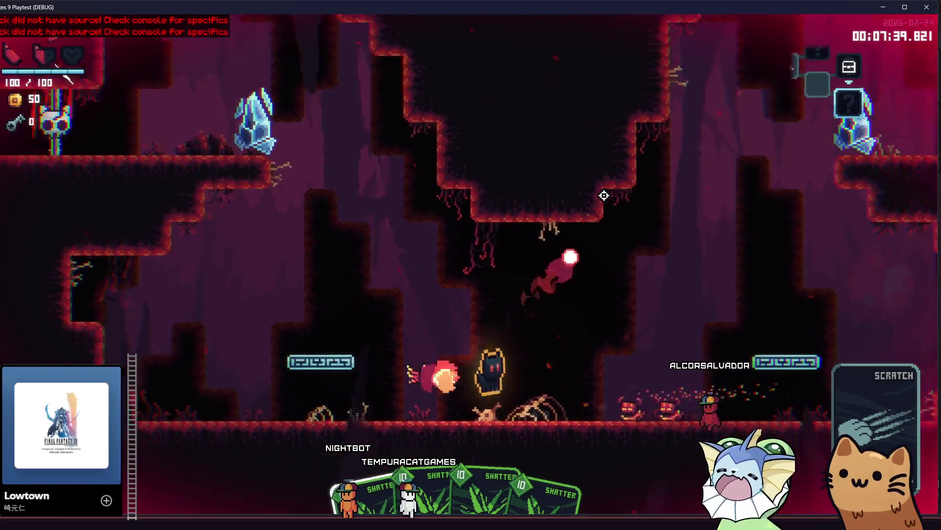
pyautogui.press('space')
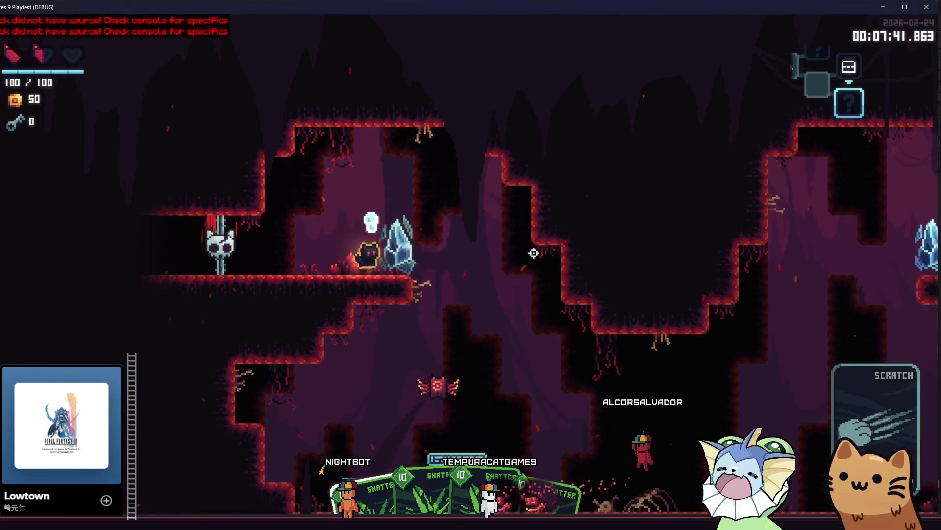
pyautogui.press('s')
pyautogui.press('space')
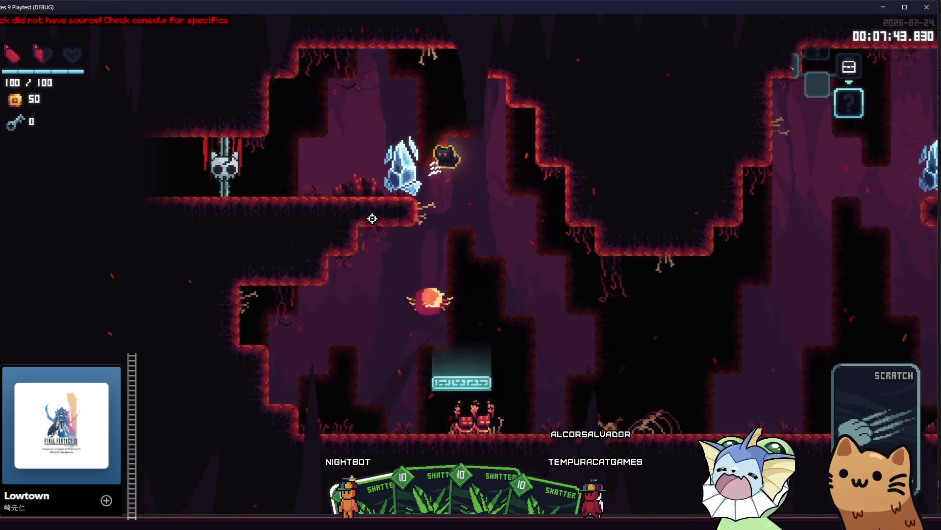
pyautogui.press('a')
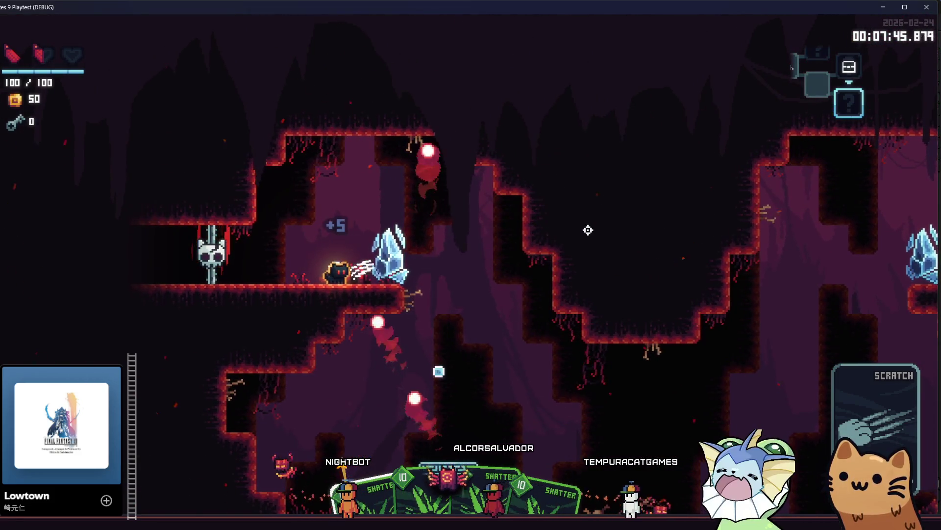
pyautogui.press('d')
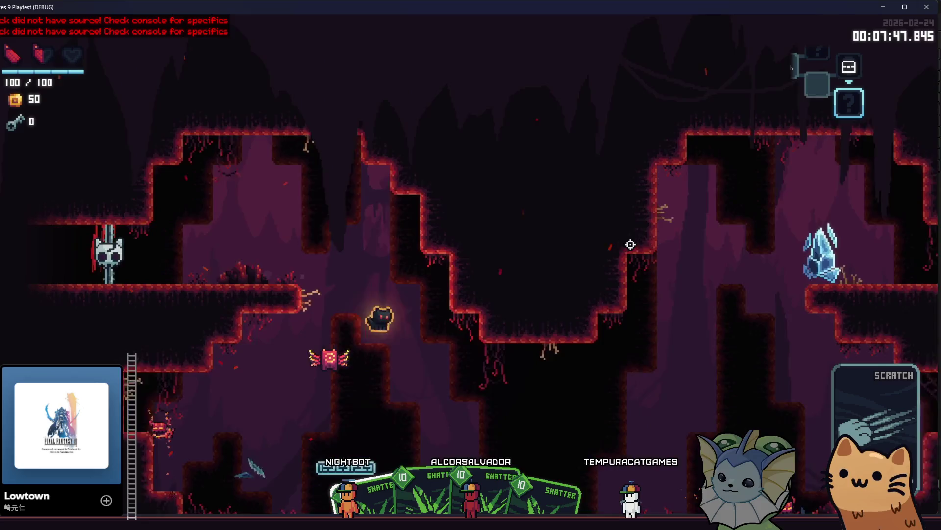
pyautogui.press('space')
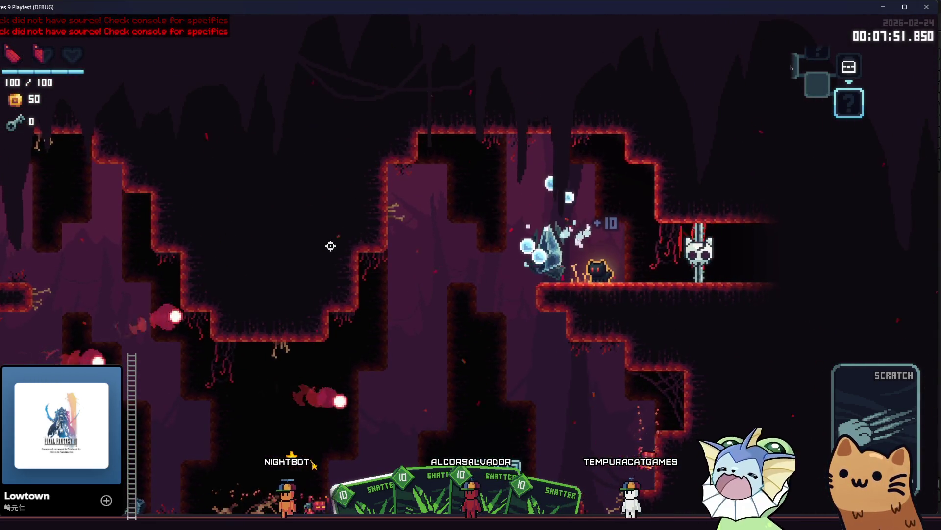
pyautogui.press('F1')
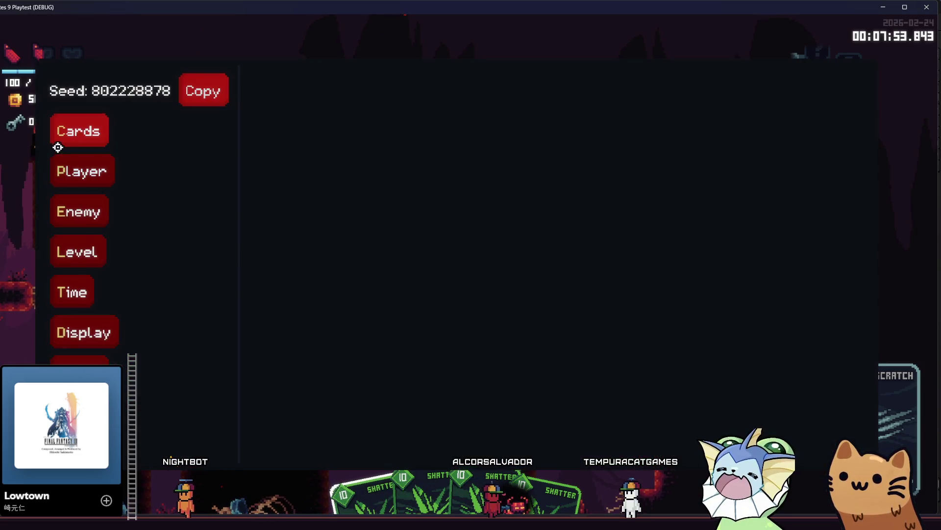
# Step: Add a Sawed Off card to the hand from the debug menu's card list
pyautogui.click(73, 133)
pyautogui.click(290, 93)
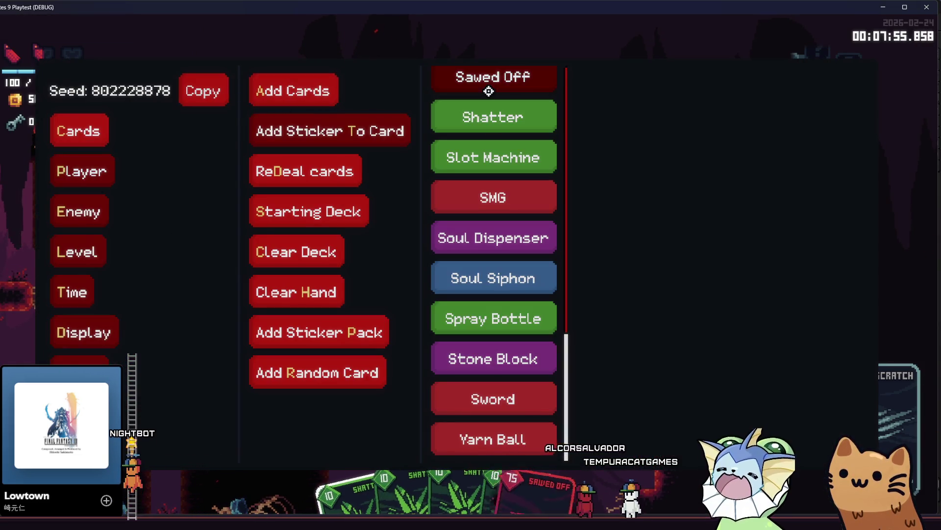
pyautogui.click(488, 88)
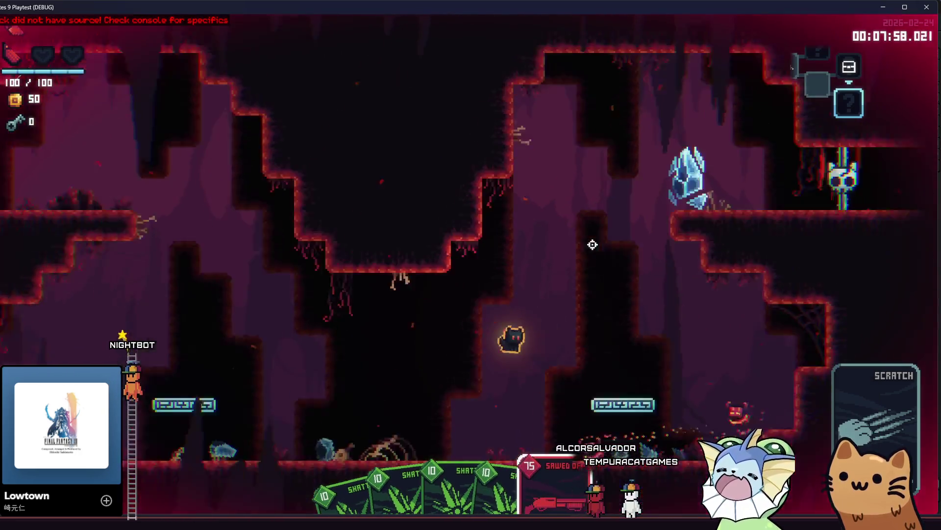
# Step: Fire the Sawed Off at the nearby cave enemies while moving
pyautogui.press('a')
pyautogui.click(331, 263)
pyautogui.press('d')
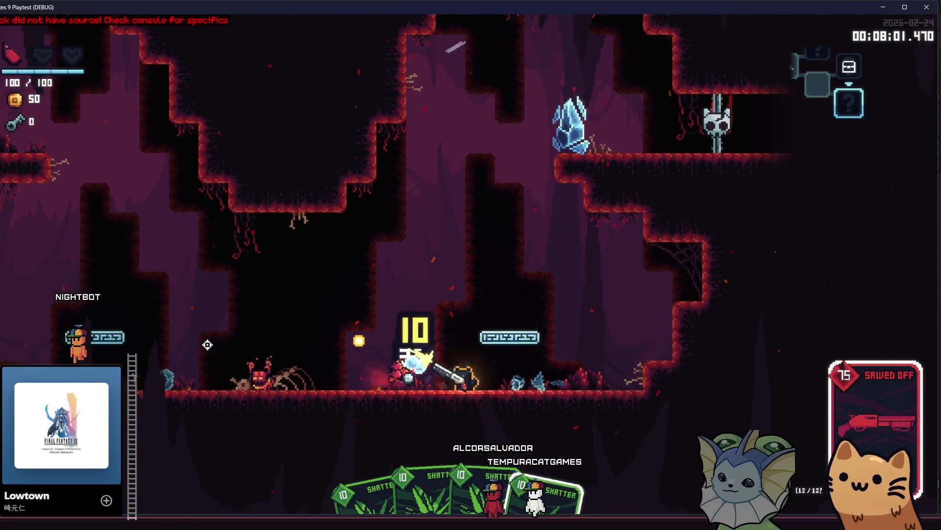
pyautogui.press('d')
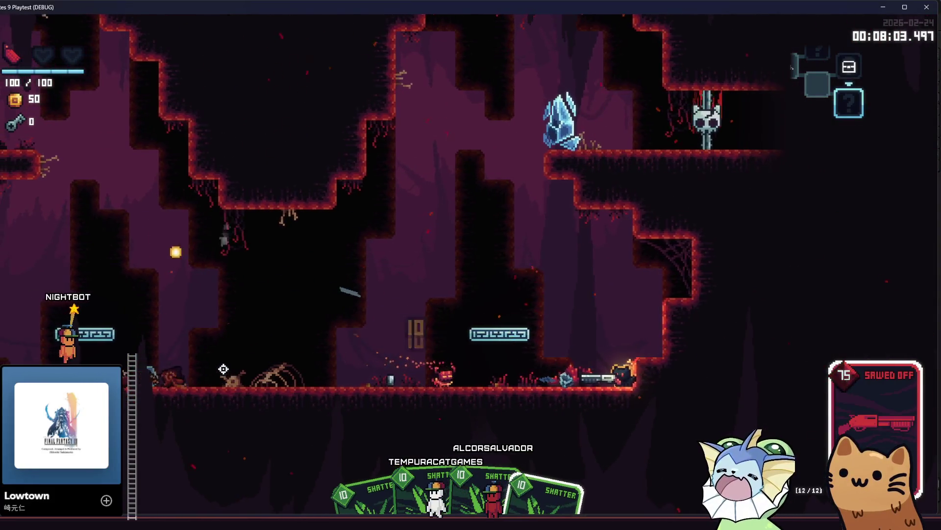
pyautogui.click(223, 369)
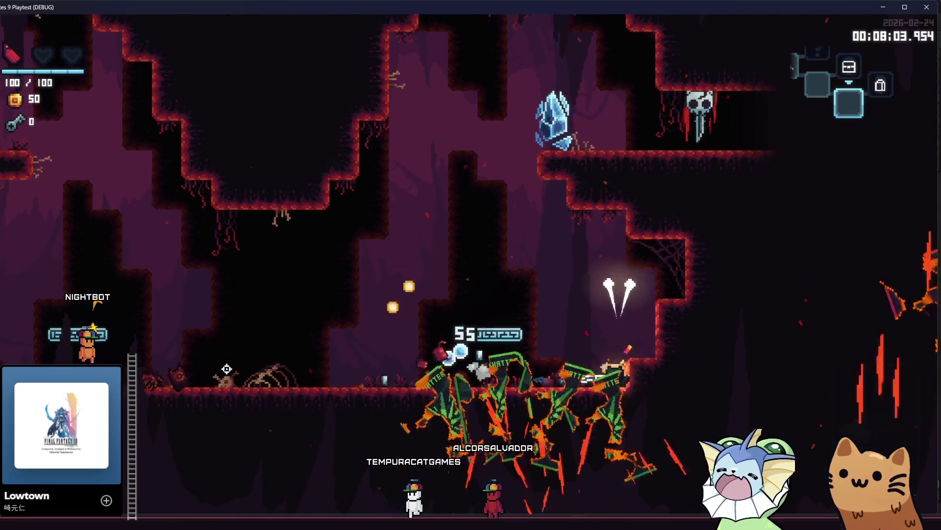
# Step: Leave the train room to the left and shoot the enemies ahead
pyautogui.press('space')
pyautogui.press('a')
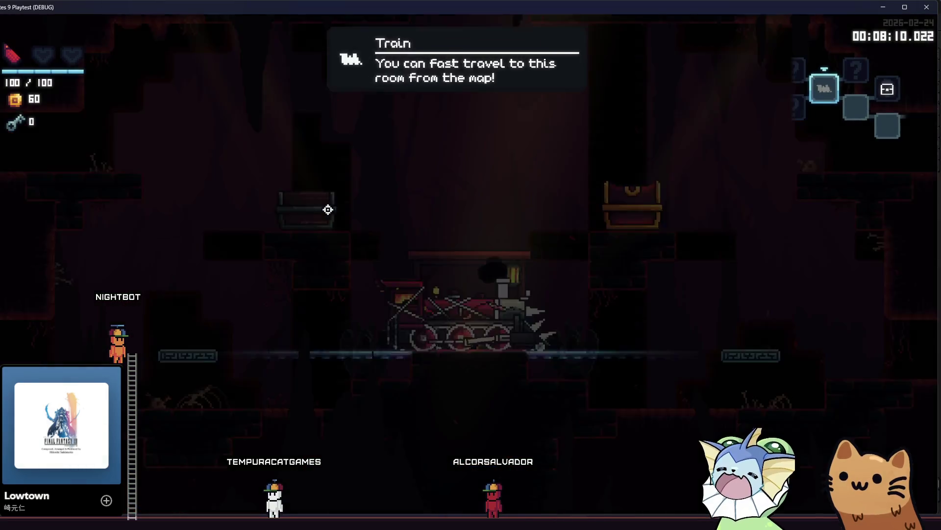
pyautogui.press('space')
pyautogui.press('a')
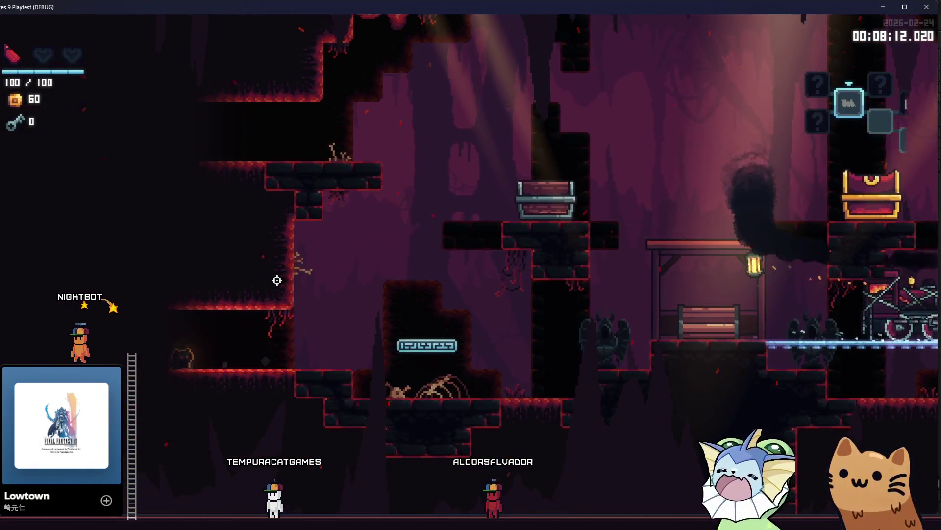
pyautogui.press('a')
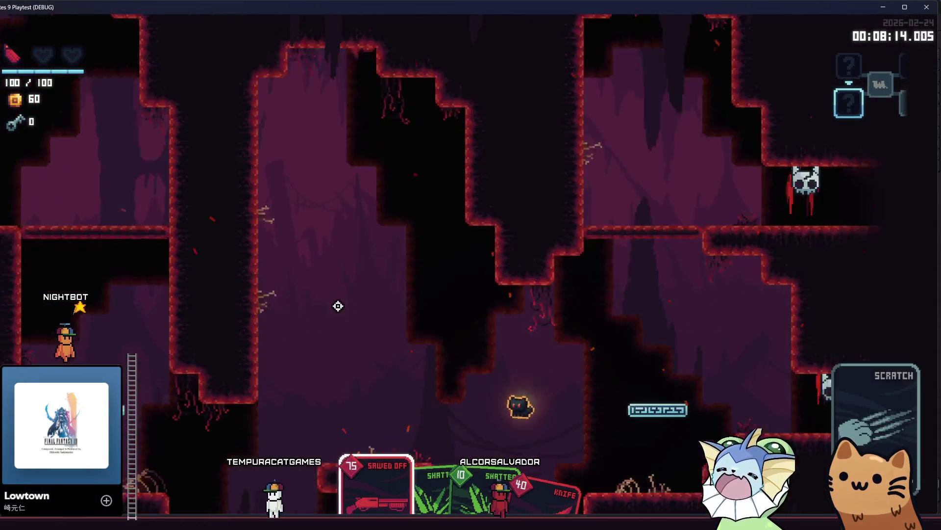
pyautogui.press('a')
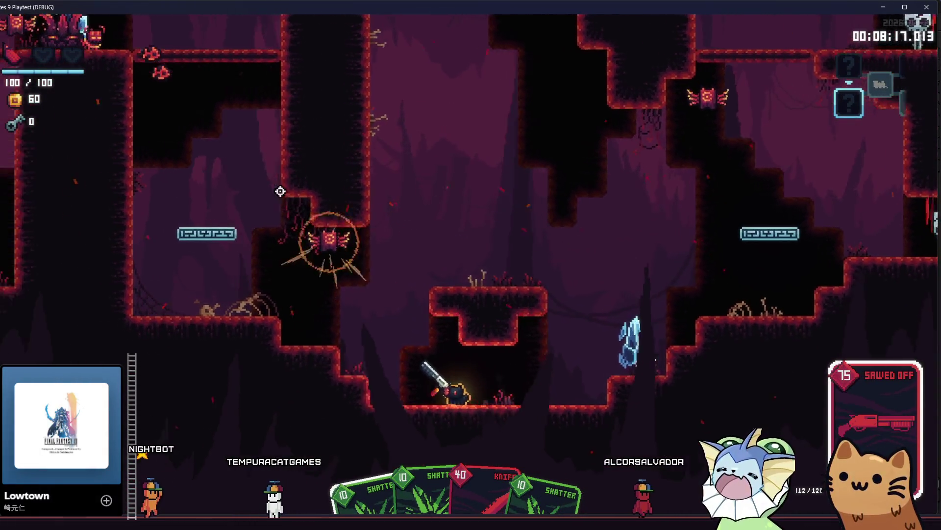
pyautogui.click(280, 191)
pyautogui.press('d')
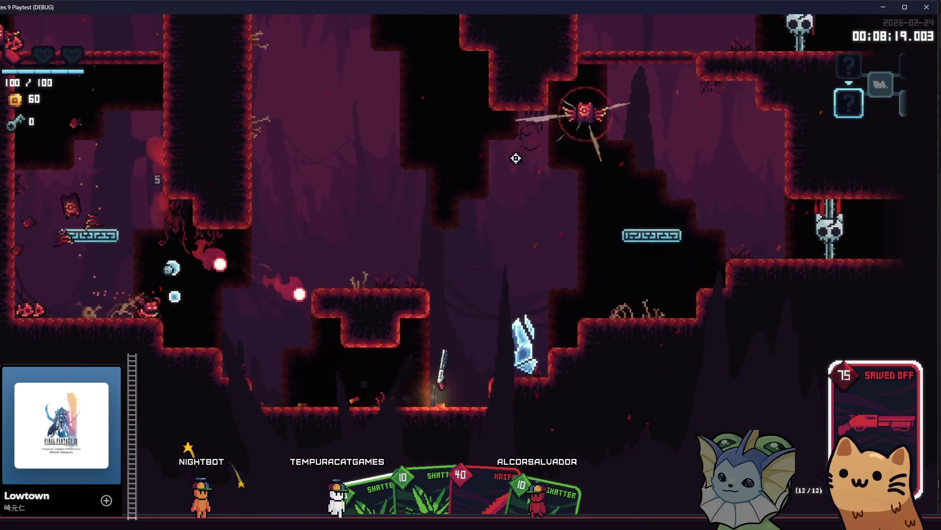
pyautogui.click(516, 157)
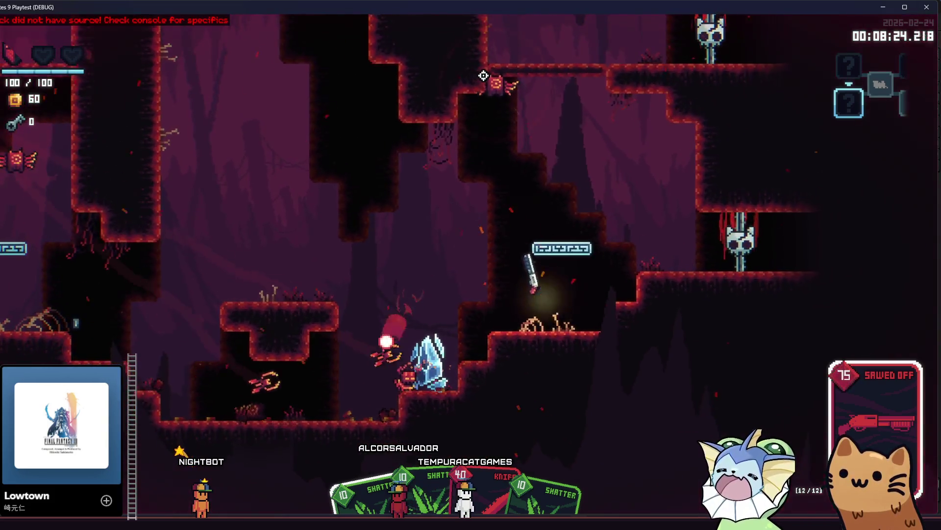
# Step: Fight the flying and red enemies around the crystal ledges
pyautogui.press('a')
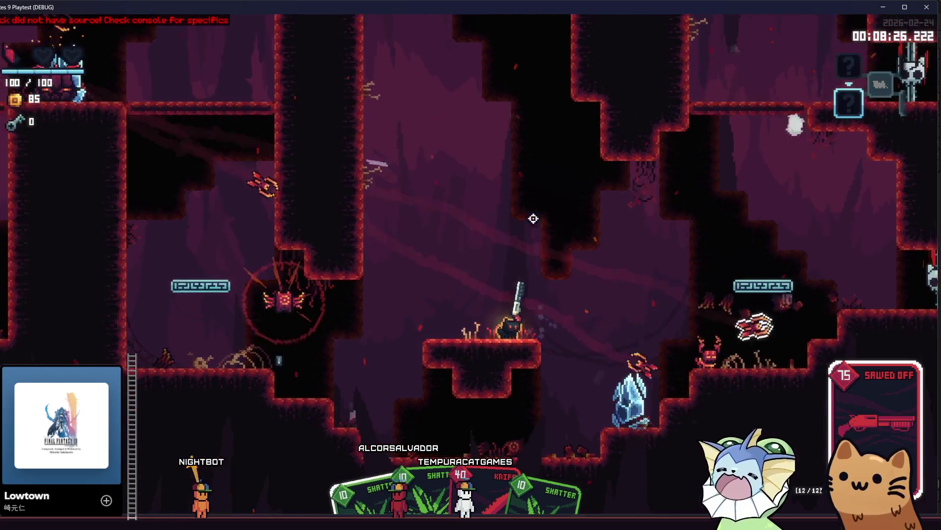
pyautogui.click(412, 274)
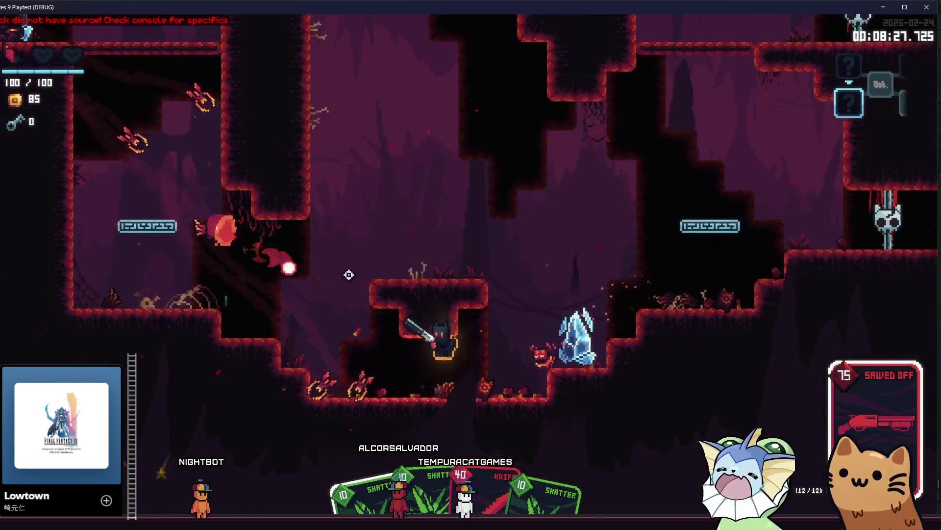
pyautogui.press('d')
pyautogui.press('space')
pyautogui.click(338, 304)
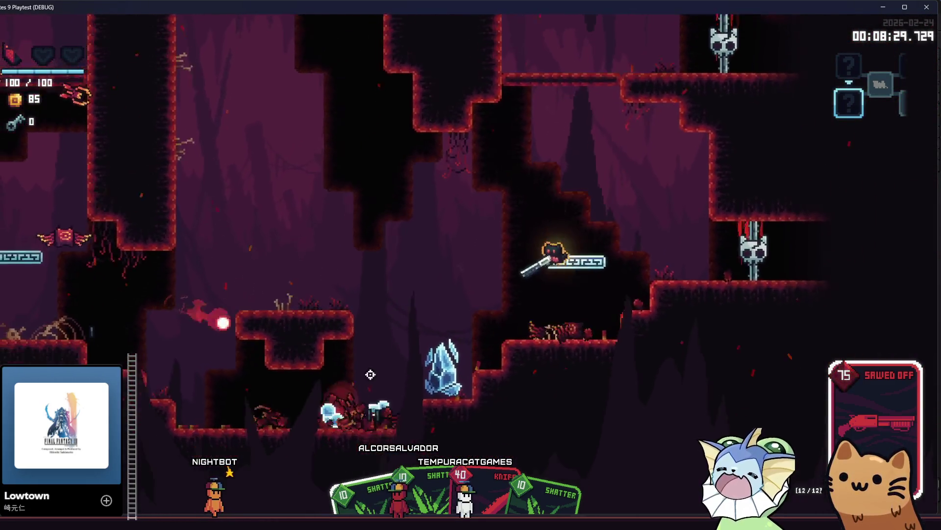
pyautogui.press('space')
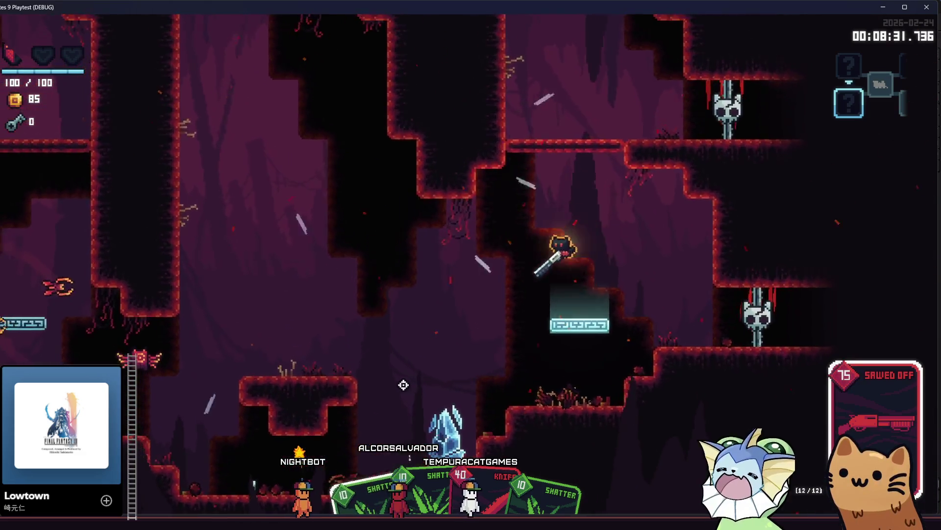
pyautogui.press('a')
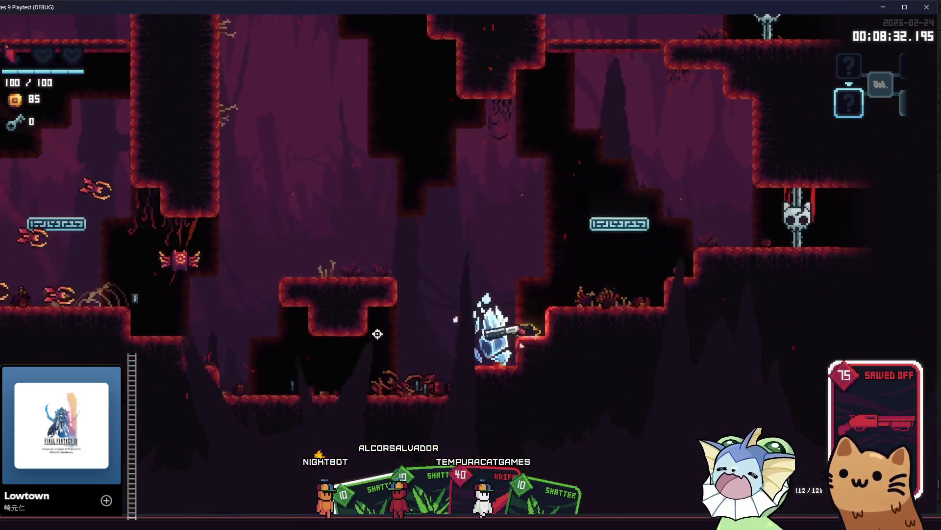
pyautogui.click(320, 279)
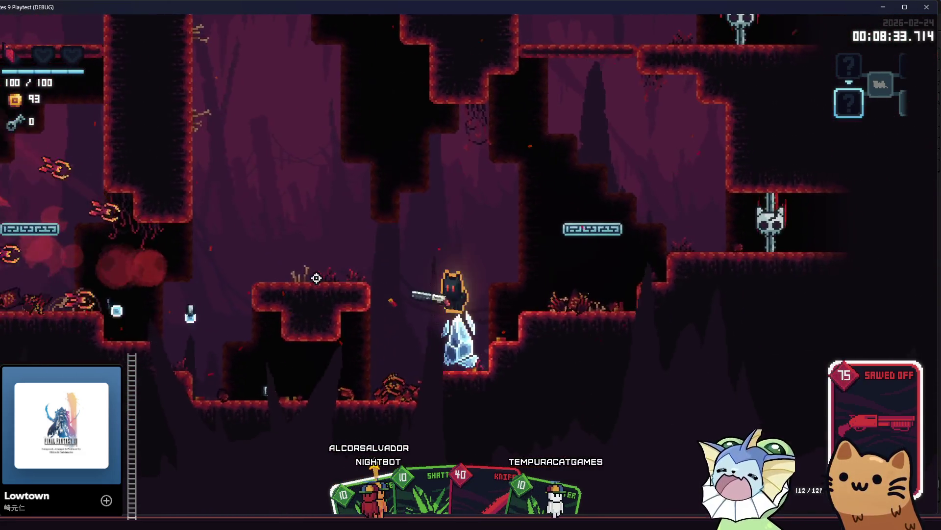
pyautogui.press('space')
pyautogui.click(316, 278)
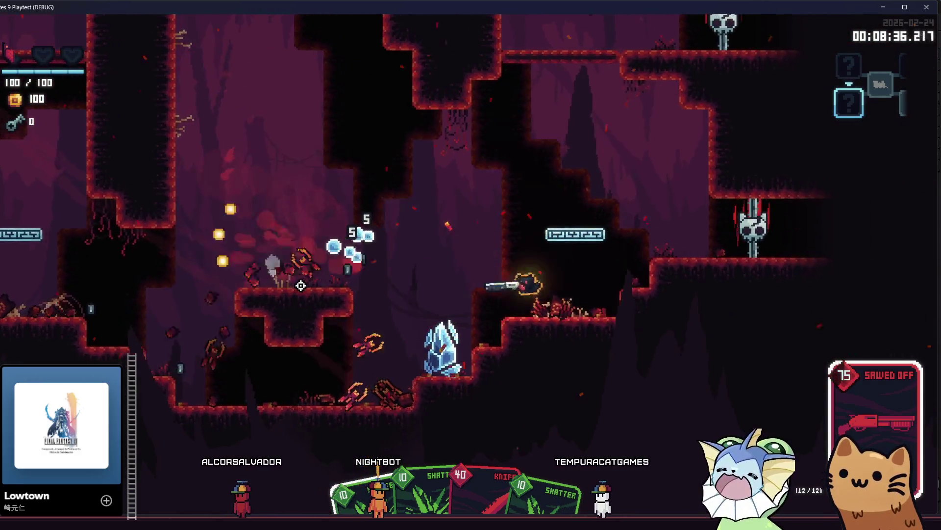
# Step: Clear the remaining enemies below the floating platform, then close the game with F8
pyautogui.press('a')
pyautogui.press('space')
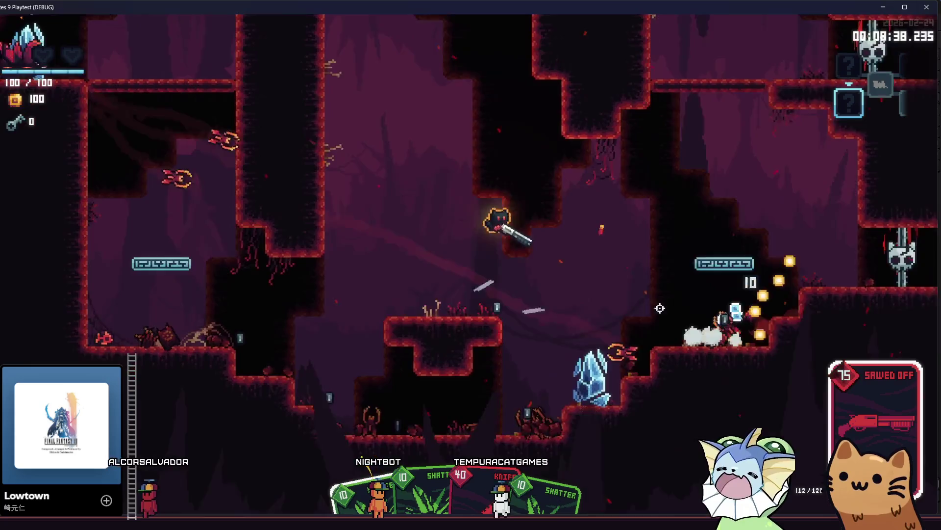
pyautogui.press('d')
pyautogui.click(287, 260)
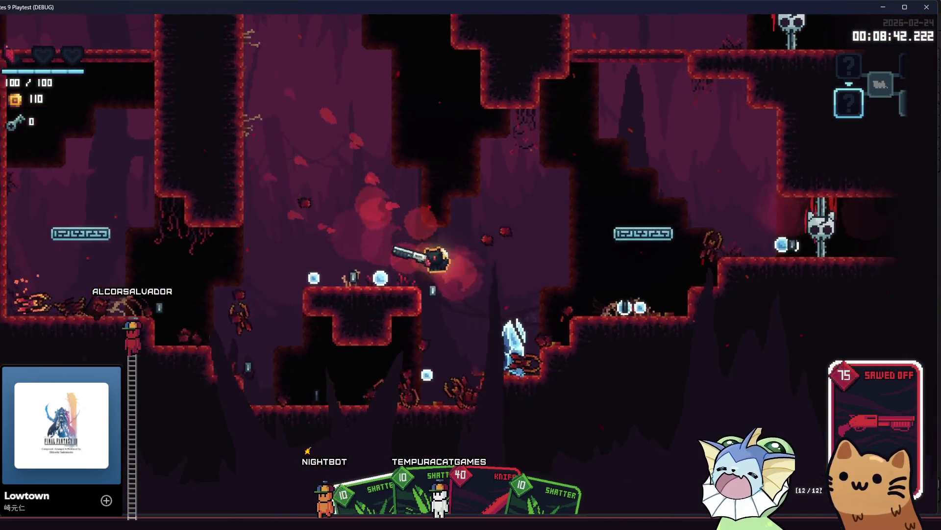
pyautogui.press('a')
pyautogui.click(401, 285)
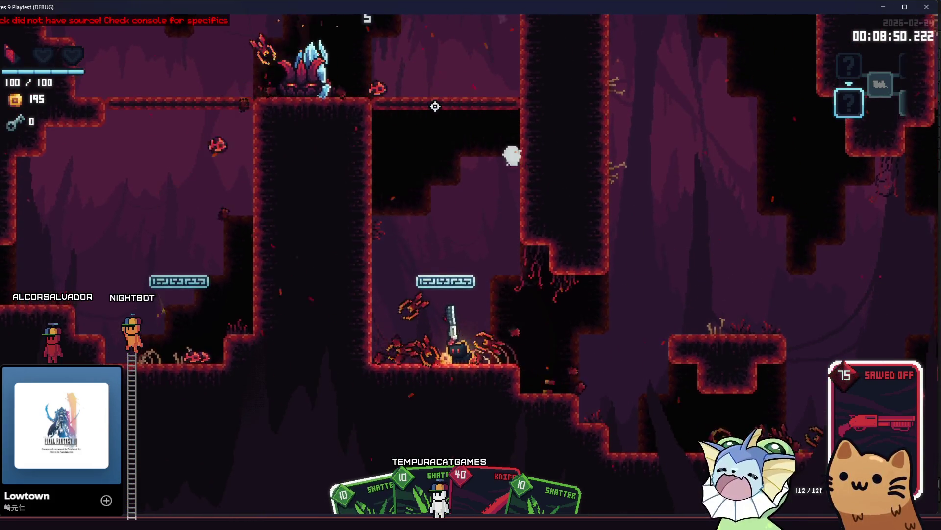
pyautogui.moveTo(435, 107)
pyautogui.mouseDown()
pyautogui.moveTo(428, 101)
pyautogui.moveTo(434, 111)
pyautogui.mouseUp()
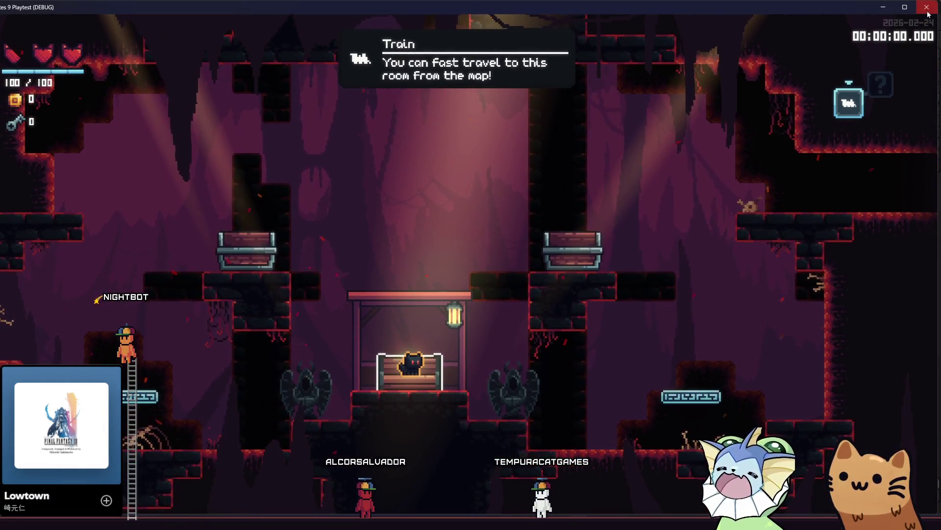
pyautogui.press('F8')
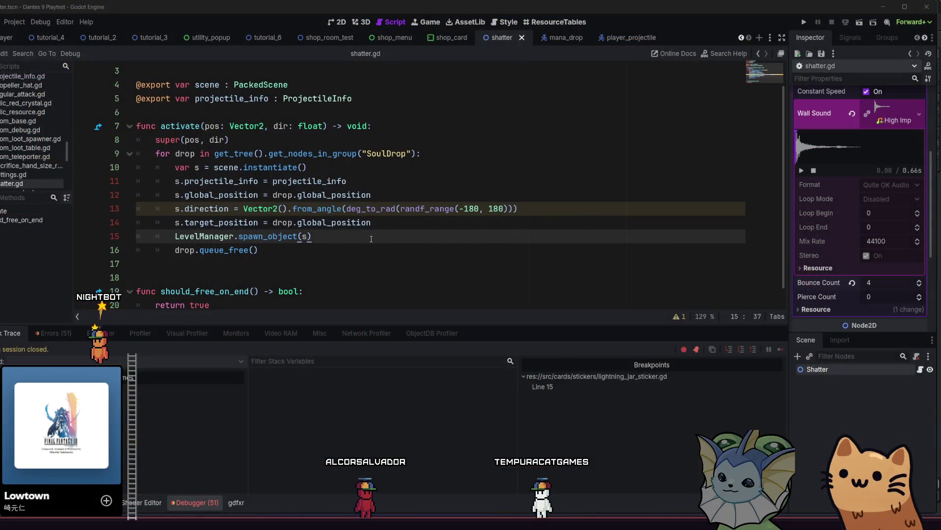
# Step: Add 's.card_instance = card_instance' as line 15 of shatter.gd
pyautogui.click(407, 222)
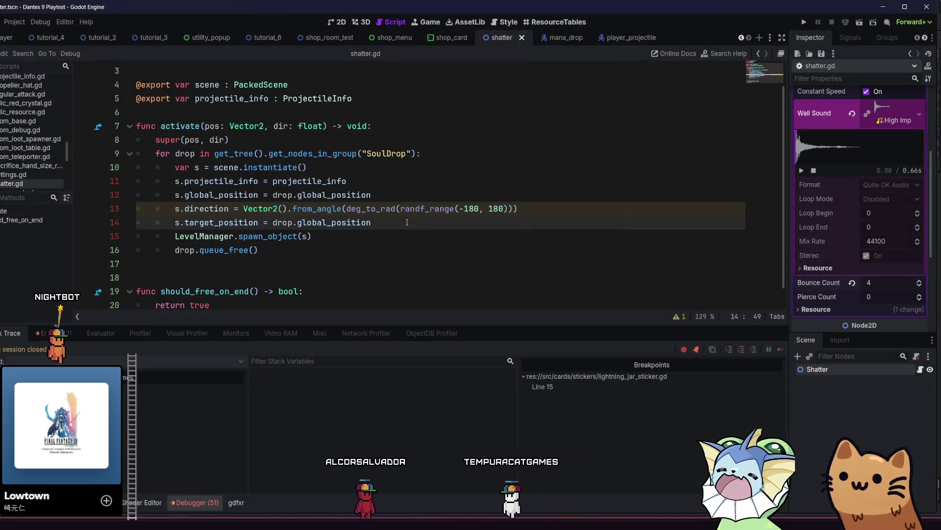
pyautogui.press('Return')
pyautogui.write('s.card')
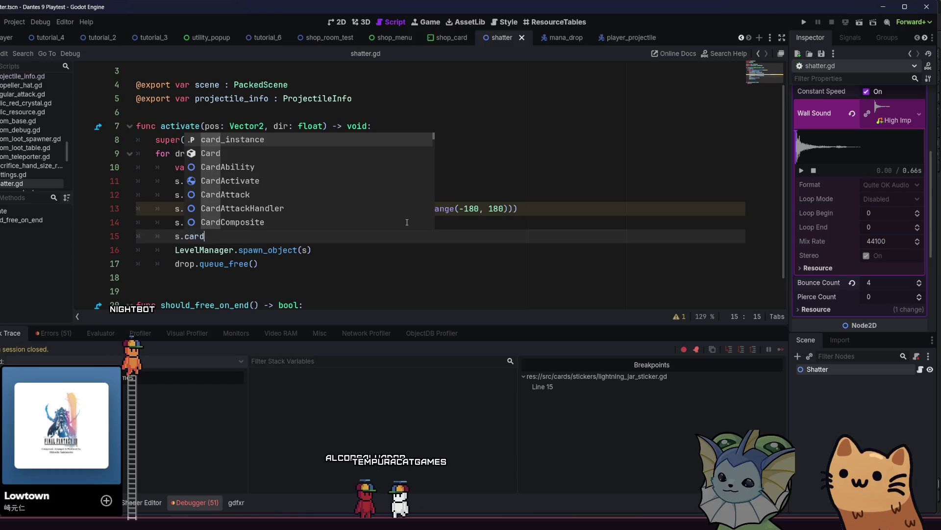
pyautogui.press('Return')
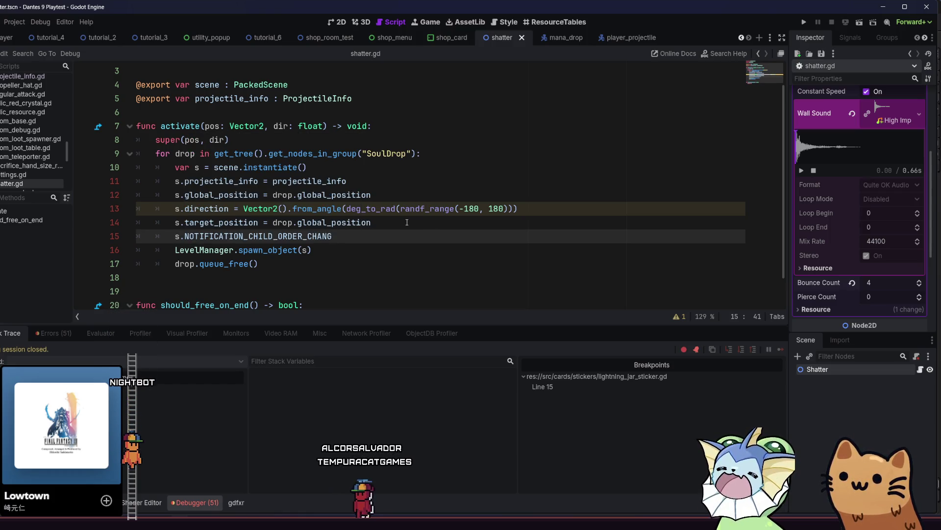
pyautogui.press('BackSpace')
pyautogui.press('BackSpace')
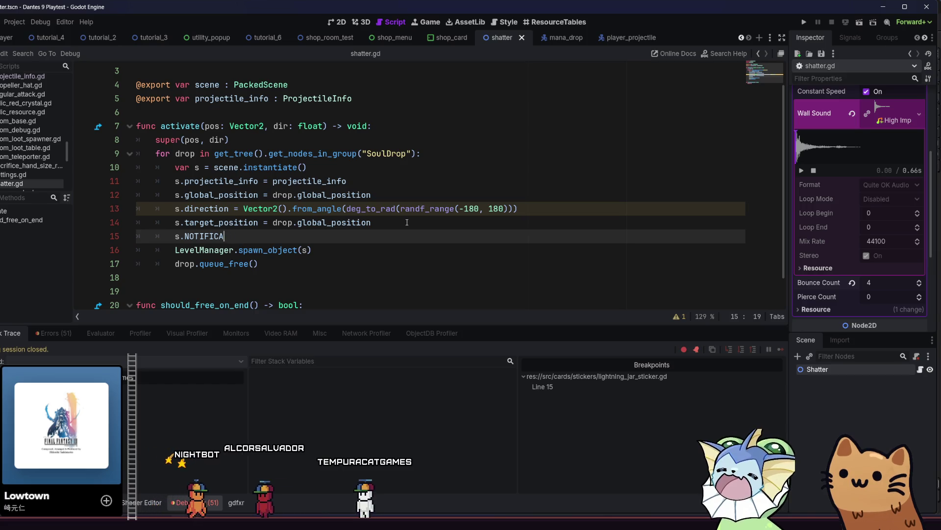
pyautogui.write('rd)')
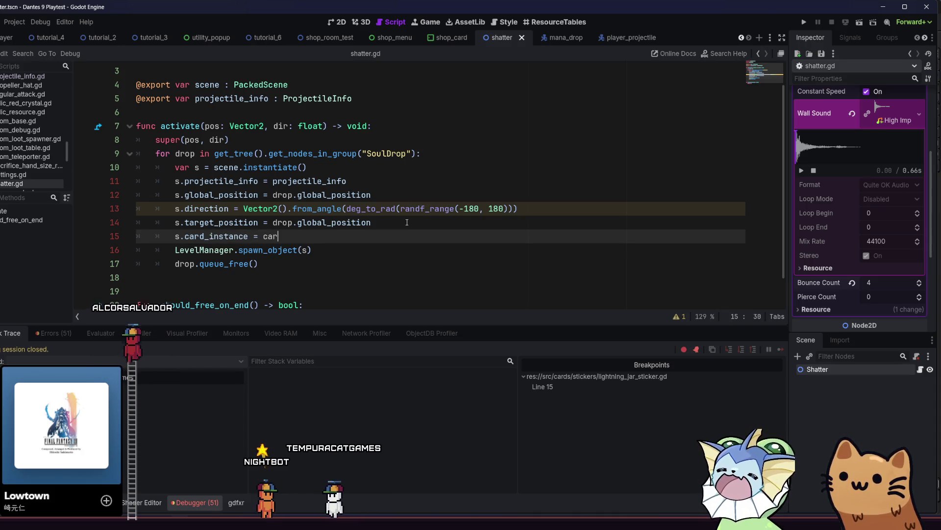
pyautogui.write('ca')
pyautogui.press('Return')
# Step: Cast the instantiated shard on line 10 as BaseProjectile and save the script
pyautogui.click(396, 165)
pyautogui.write(':')
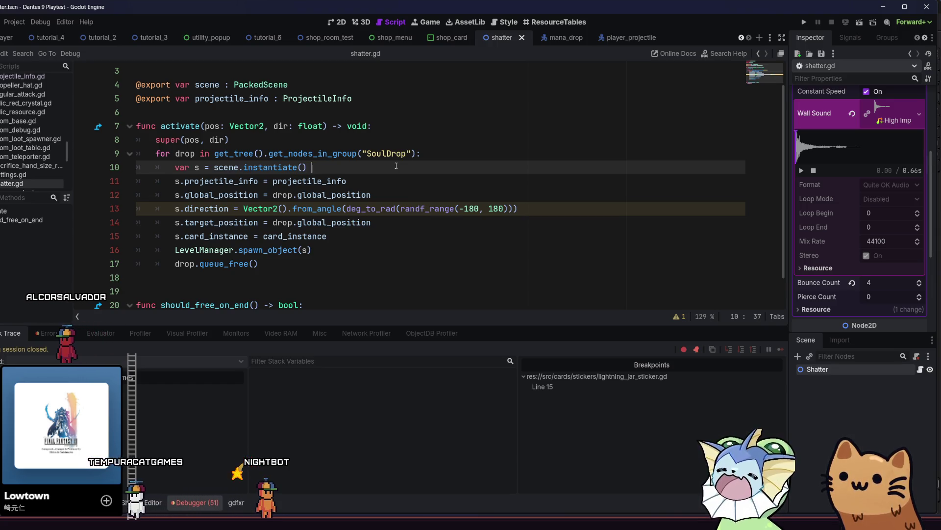
pyautogui.write('a')
pyautogui.write('PlayerPr')
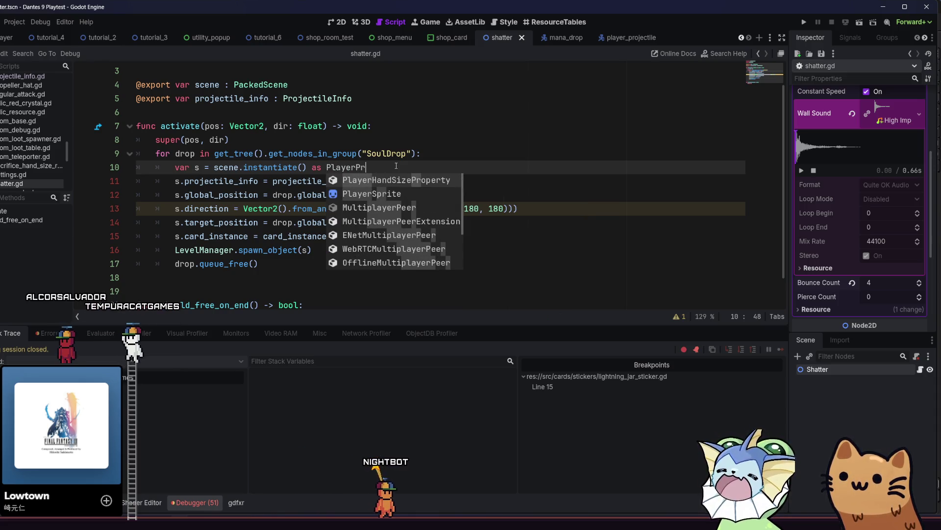
pyautogui.write('o')
pyautogui.press('BackSpace')
pyautogui.press('BackSpace')
pyautogui.press('BackSpace')
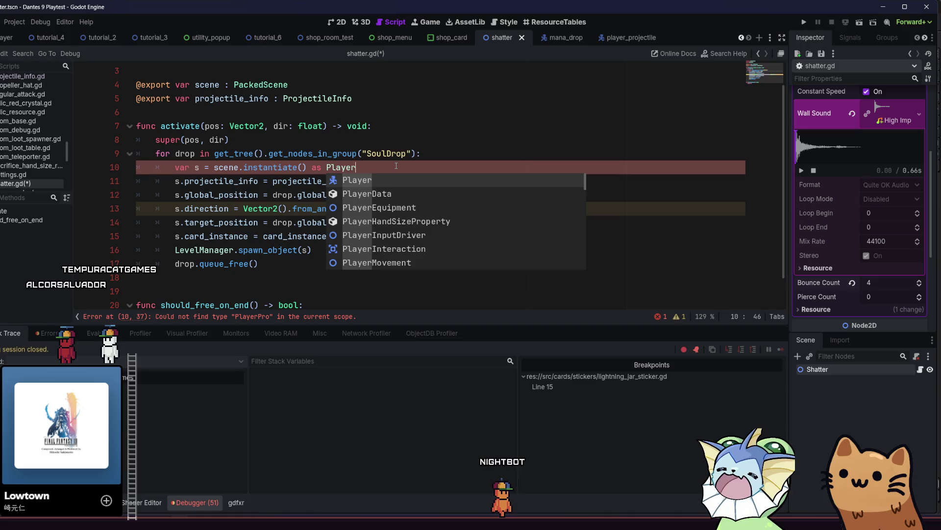
pyautogui.write('BasePr')
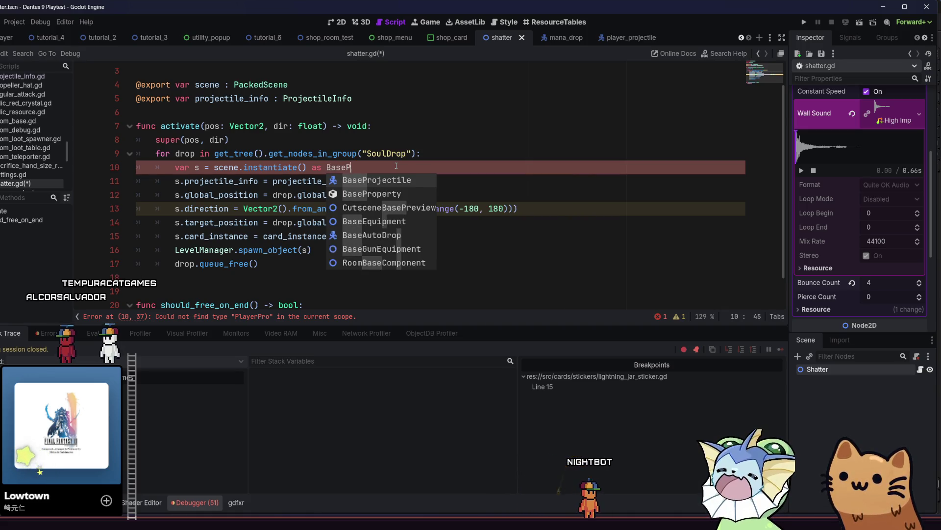
pyautogui.press('Return')
pyautogui.press('Down')
pyautogui.hotkey('ctrl', 's')
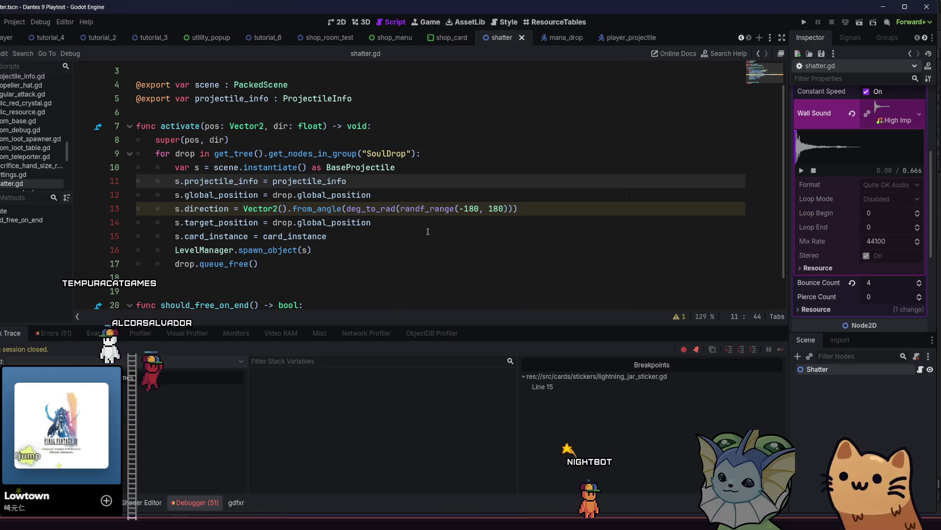
pyautogui.click(362, 246)
pyautogui.click(371, 240)
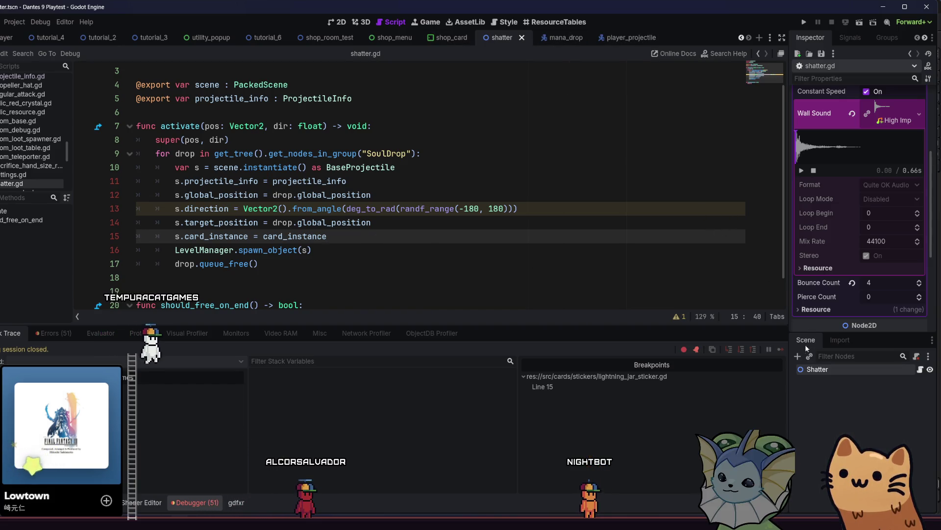
# Step: Select the Shatter root node in the scene tree
pyautogui.scroll(-3, 837, 219)
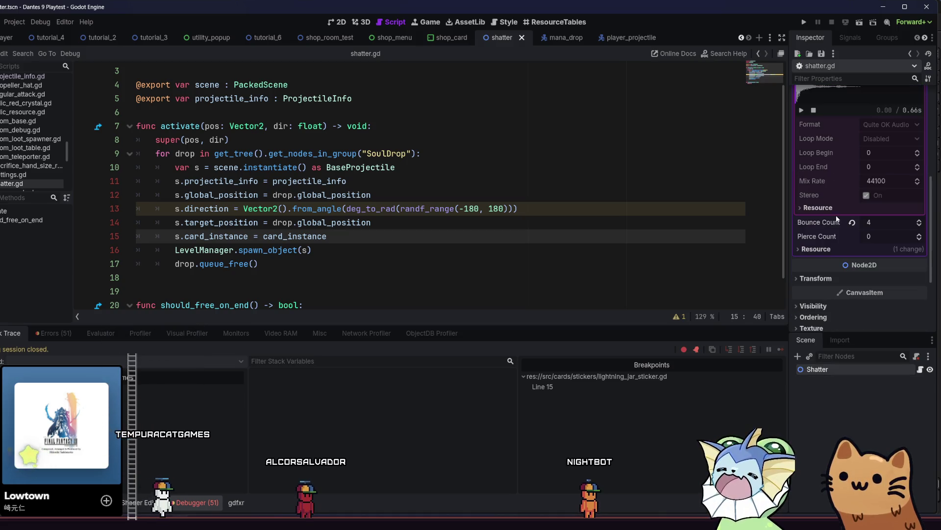
pyautogui.scroll(10, 831, 216)
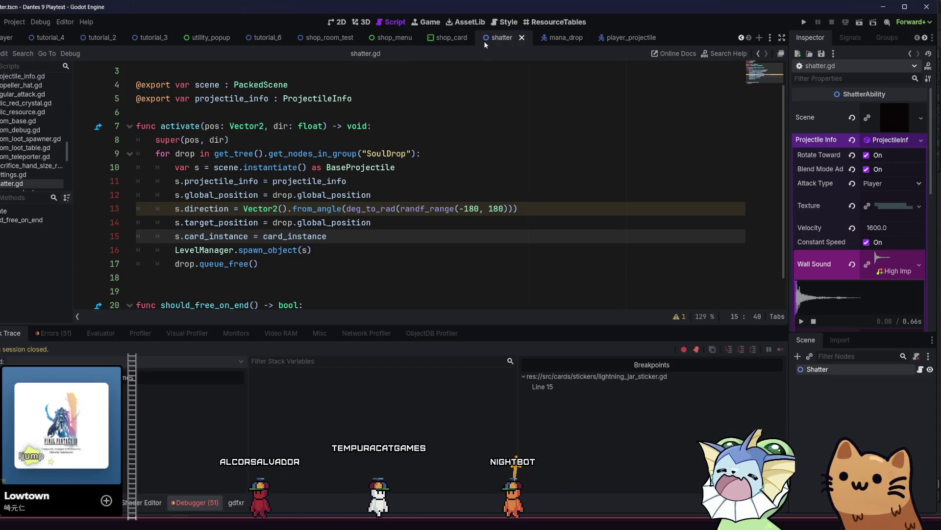
pyautogui.click(818, 369)
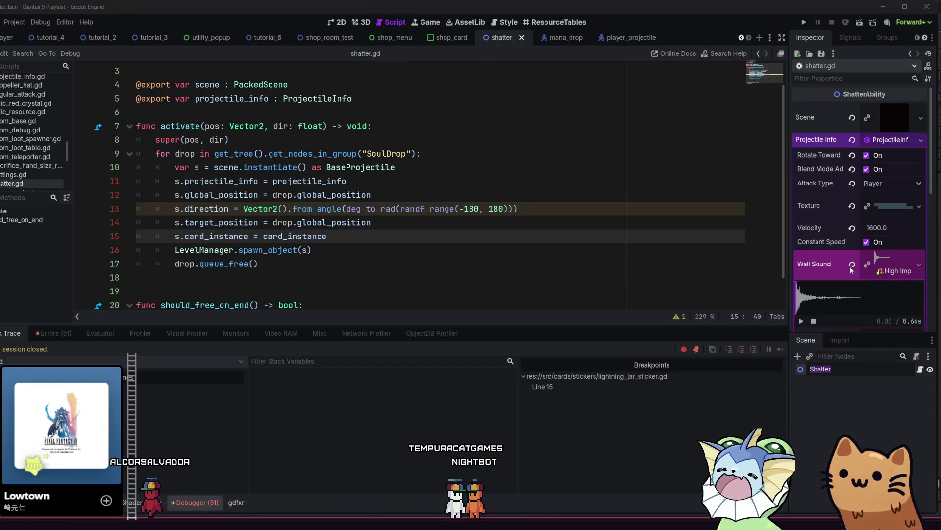
pyautogui.scroll(-5, 852, 269)
pyautogui.click(822, 407)
# Step: Open card_shatter.tres, switch Type to Equipment and back to Utility, save, and relaunch
pyautogui.hotkey('shift', 'alt', 'o')
pyautogui.write('ca')
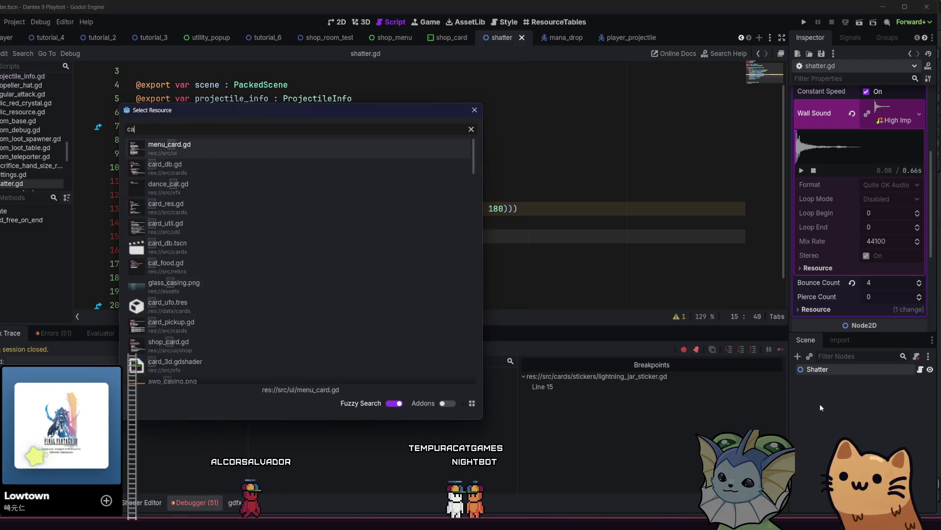
pyautogui.write('rd_shatt')
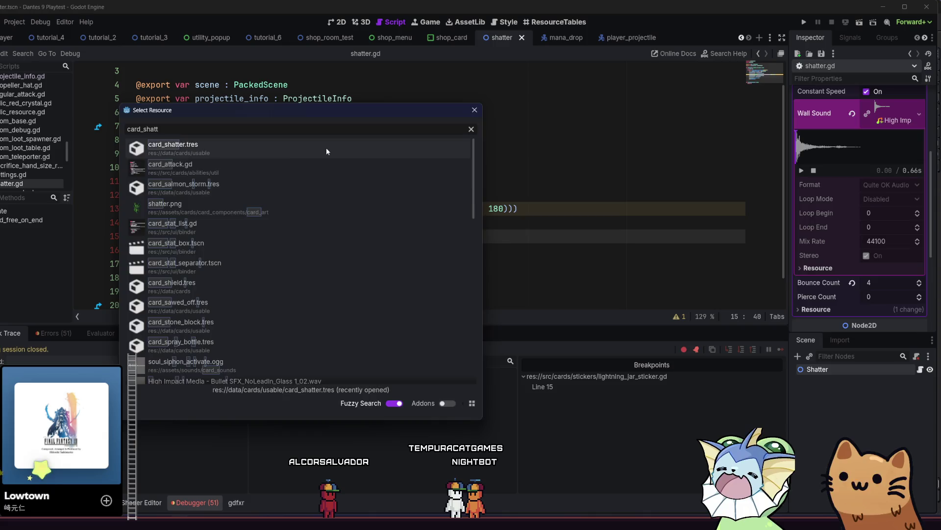
pyautogui.click(326, 148)
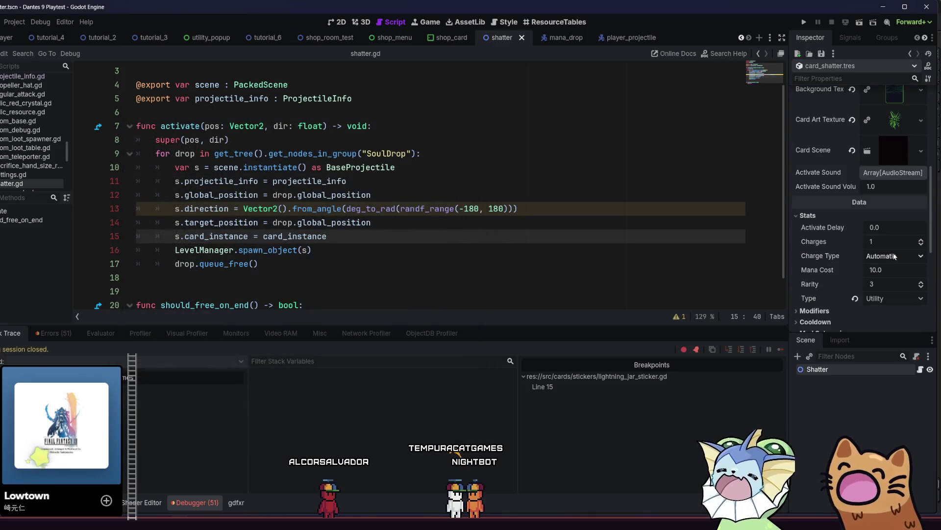
pyautogui.scroll(-3, 894, 255)
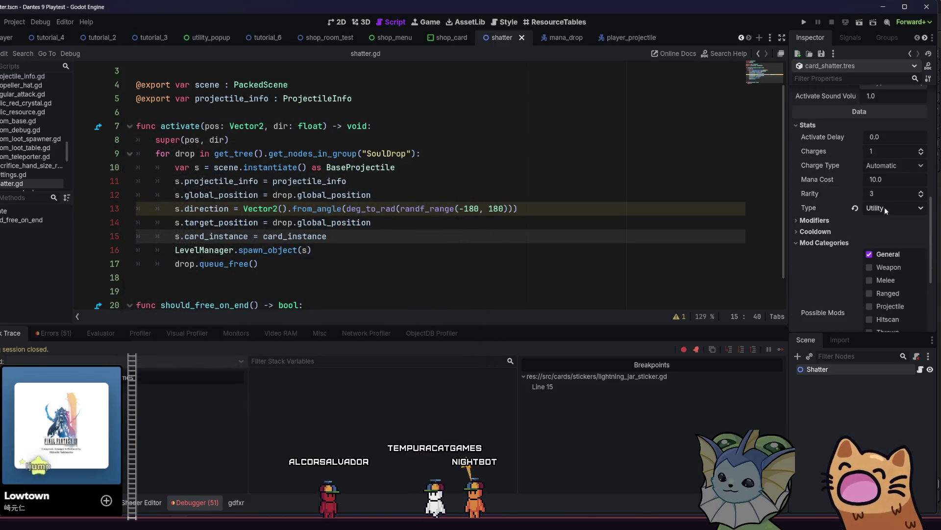
pyautogui.click(887, 223)
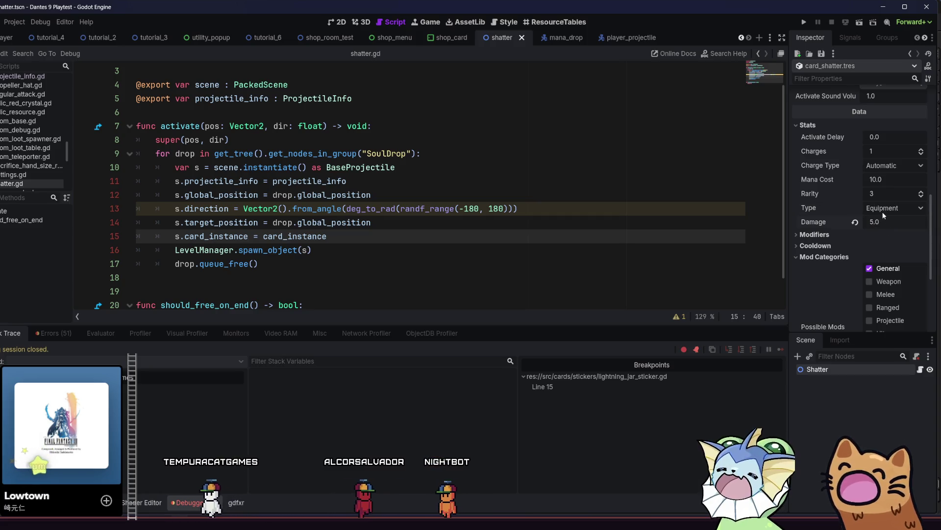
pyautogui.click(889, 209)
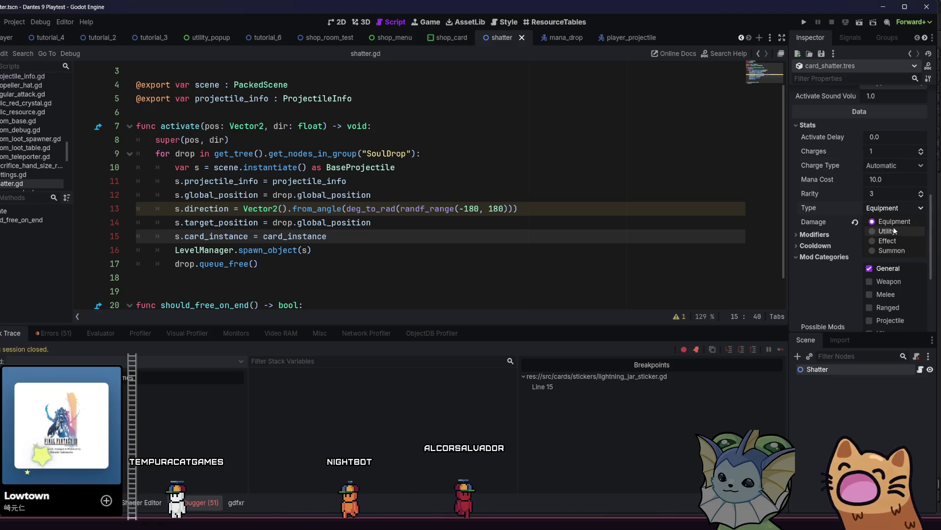
pyautogui.click(886, 231)
pyautogui.hotkey('ctrl', 's')
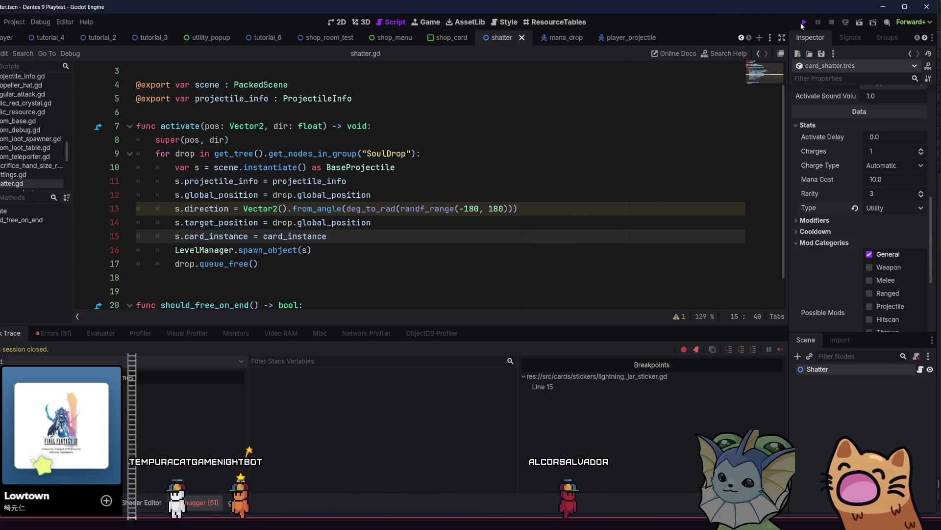
pyautogui.click(803, 22)
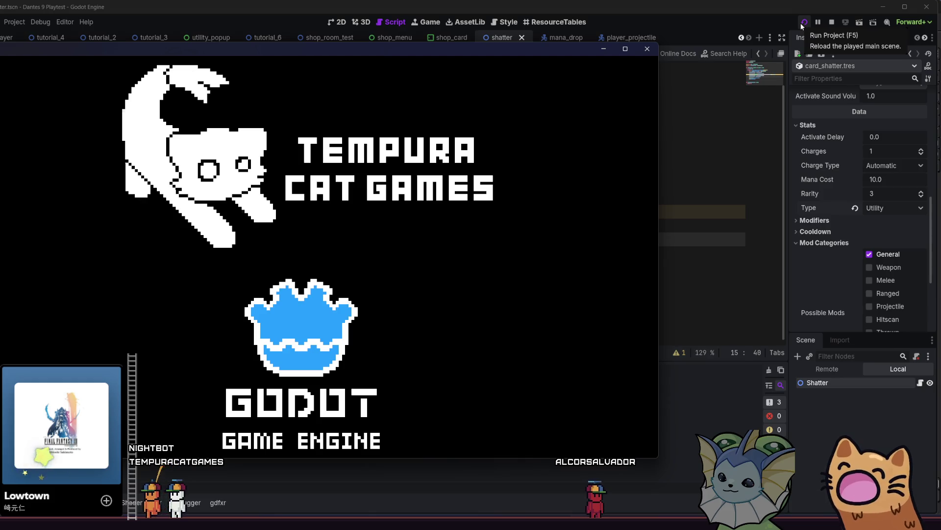
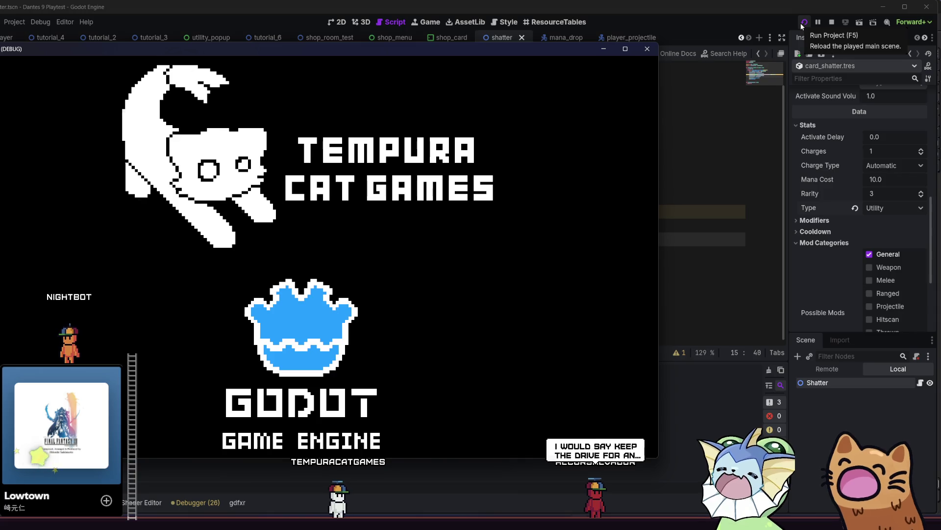
# Step: Relaunch the game, start a new run, and add a Shatter card from the debug menu's Cards list
pyautogui.click(802, 24)
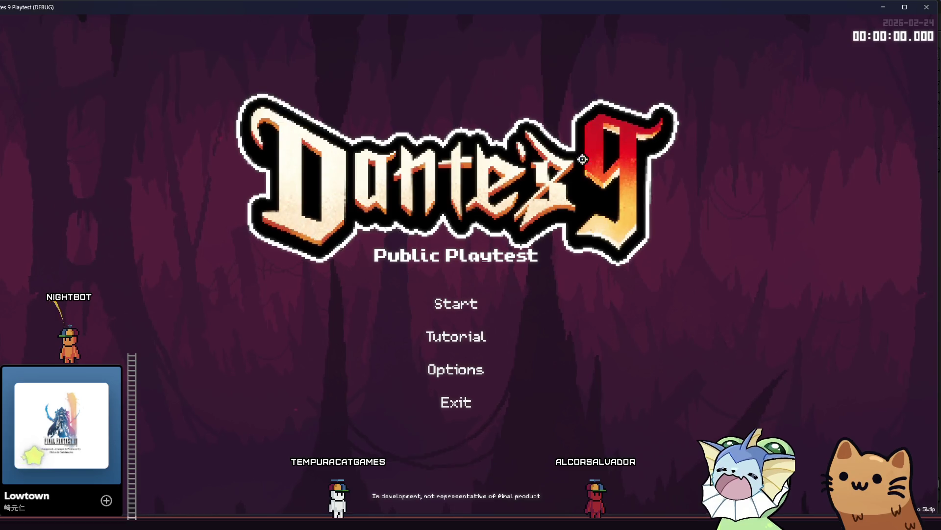
pyautogui.click(446, 310)
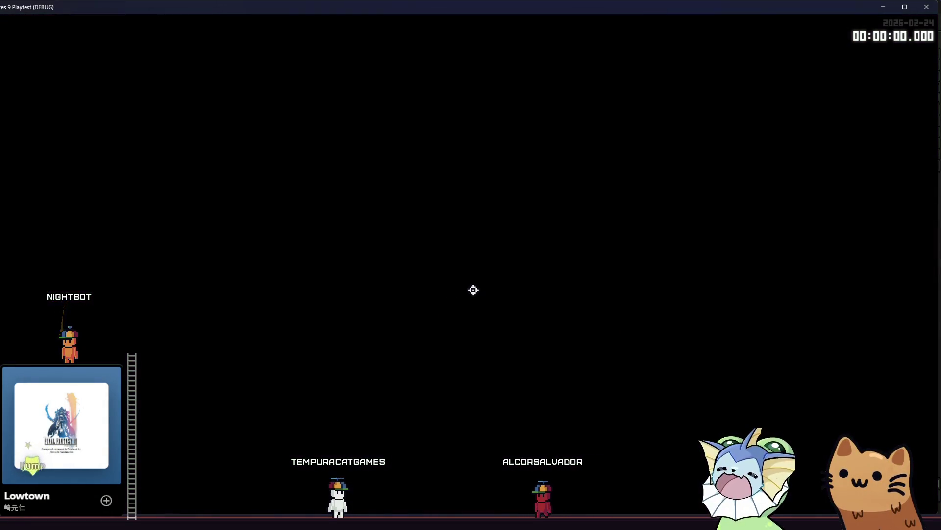
pyautogui.press('F1')
pyautogui.click(84, 141)
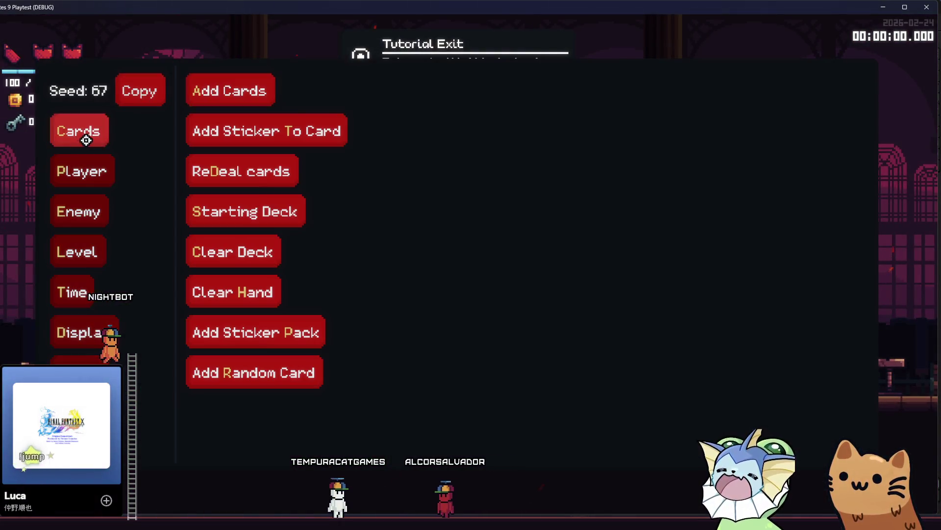
pyautogui.click(229, 91)
pyautogui.scroll(-15, 406, 355)
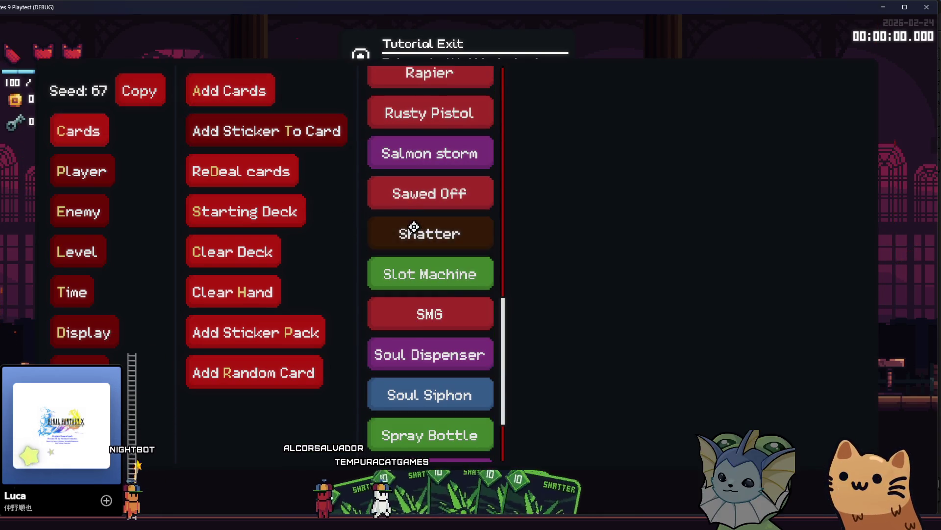
pyautogui.click(414, 226)
pyautogui.press('F1')
# Step: Leave the tutorial room and run left over the ledge into the next cave room
pyautogui.press('e')
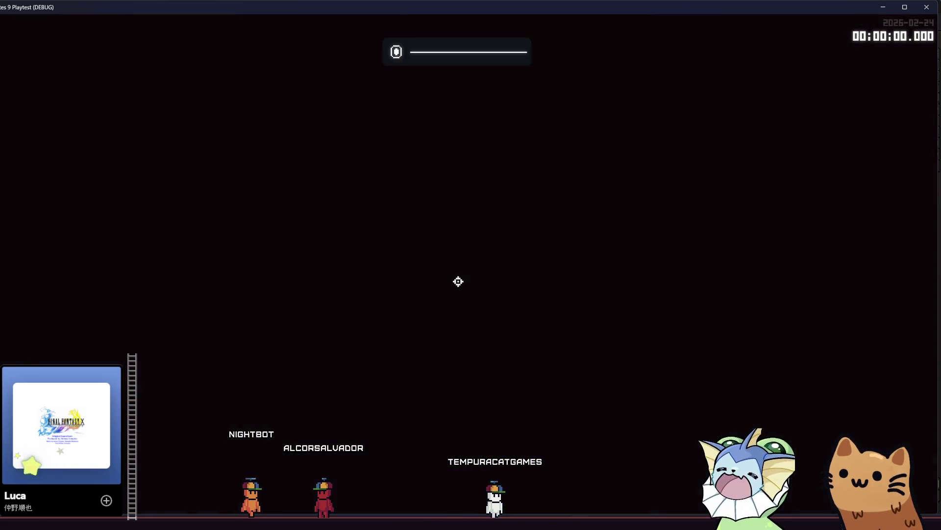
pyautogui.press('a')
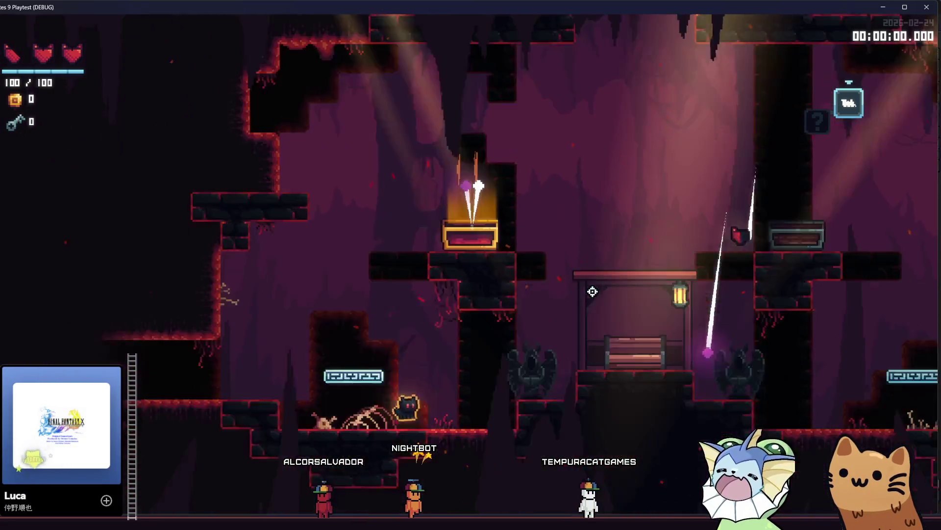
pyautogui.press('a')
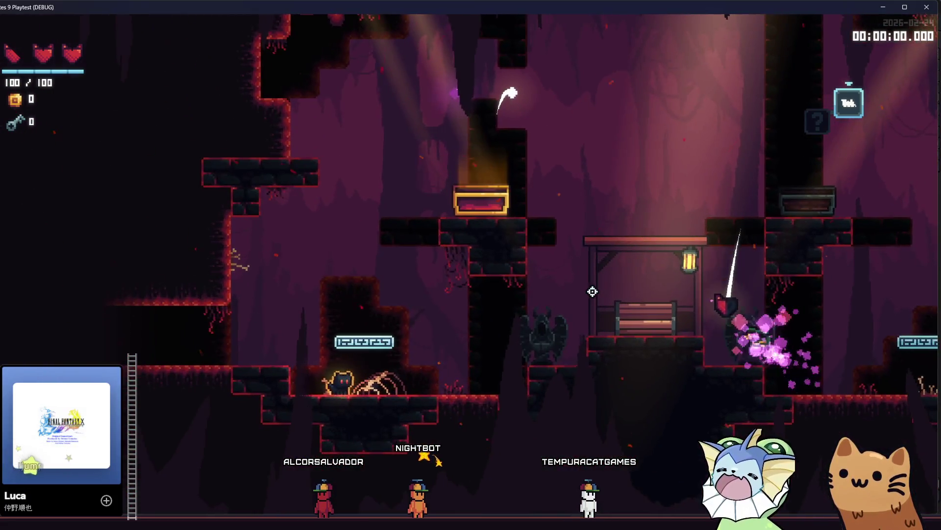
pyautogui.press('space')
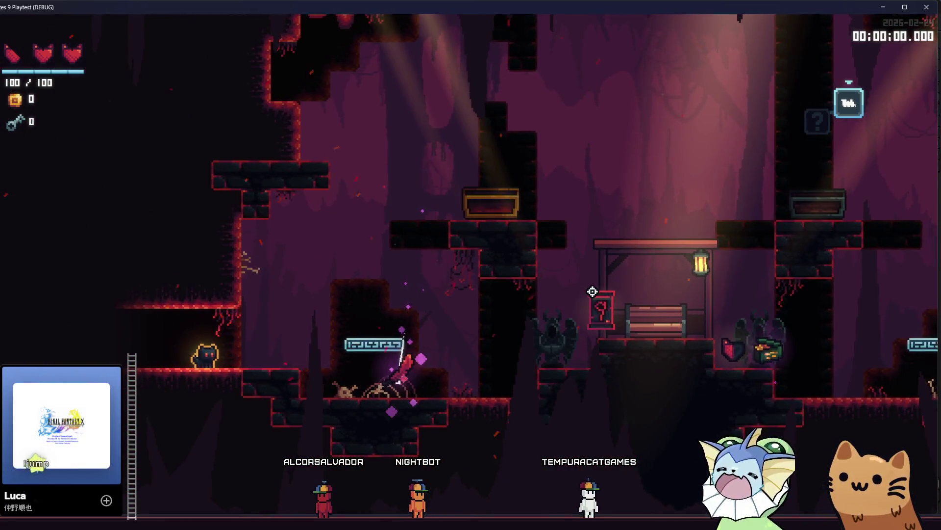
pyautogui.press('a')
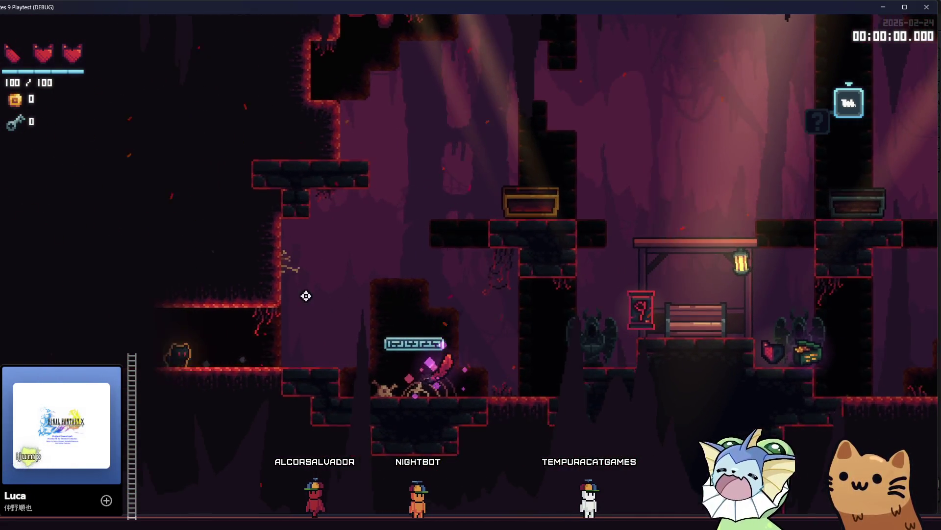
pyautogui.press('a')
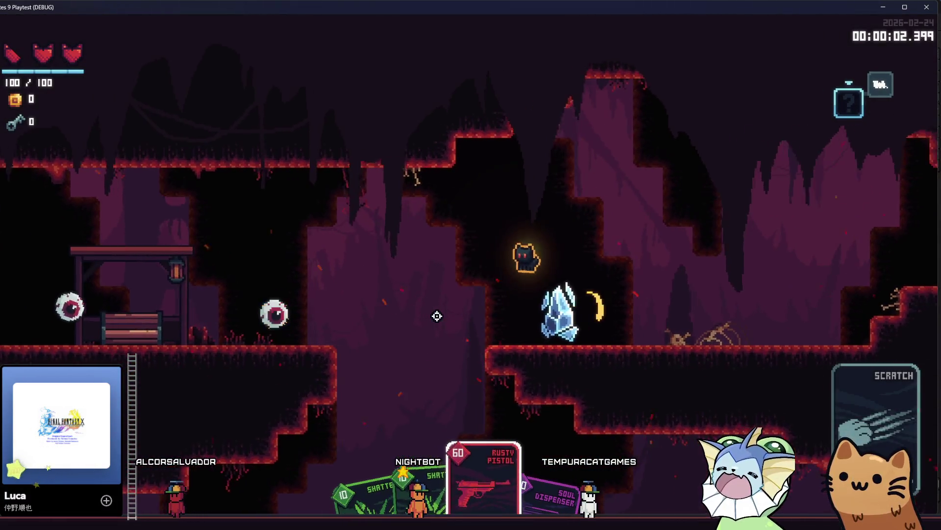
# Step: Shoot the crystal enemy with the pistol from the upper ledge and lower floor
pyautogui.click(323, 333)
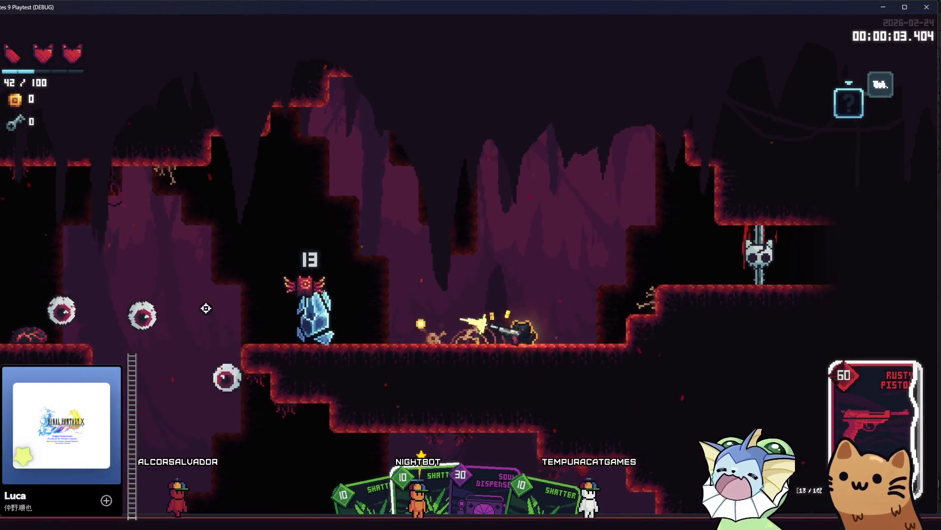
pyautogui.press('d')
pyautogui.press('space')
pyautogui.click(255, 275)
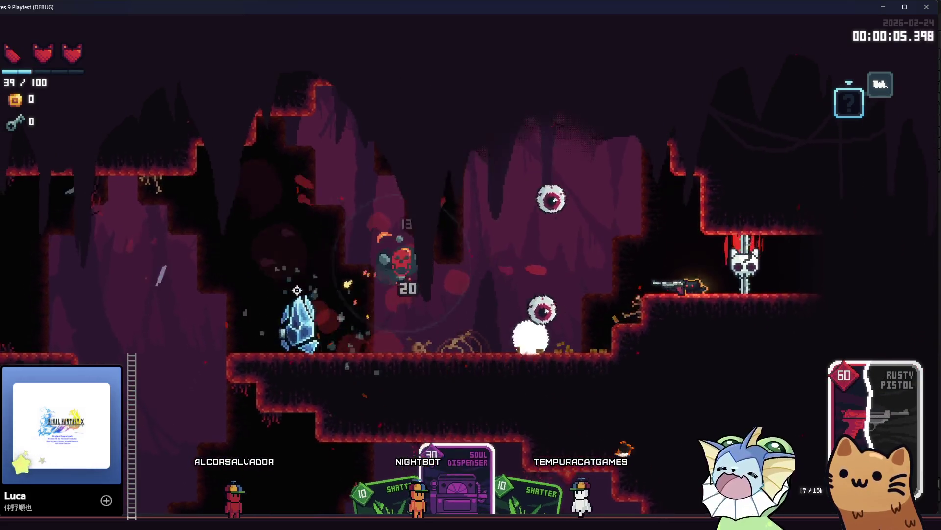
pyautogui.press('a')
pyautogui.click(402, 324)
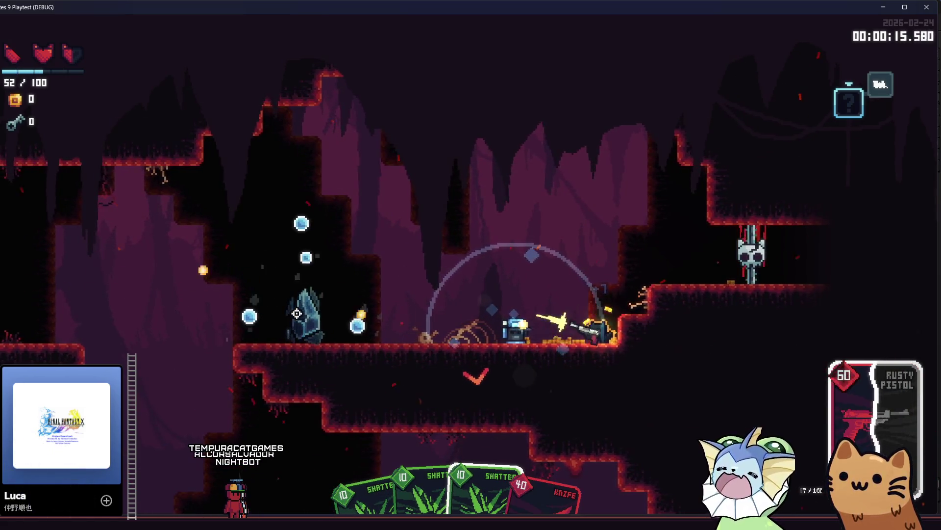
# Step: Climb through the cave firing the pistol, then cast a Shatter card at the crystal enemy
pyautogui.press('a')
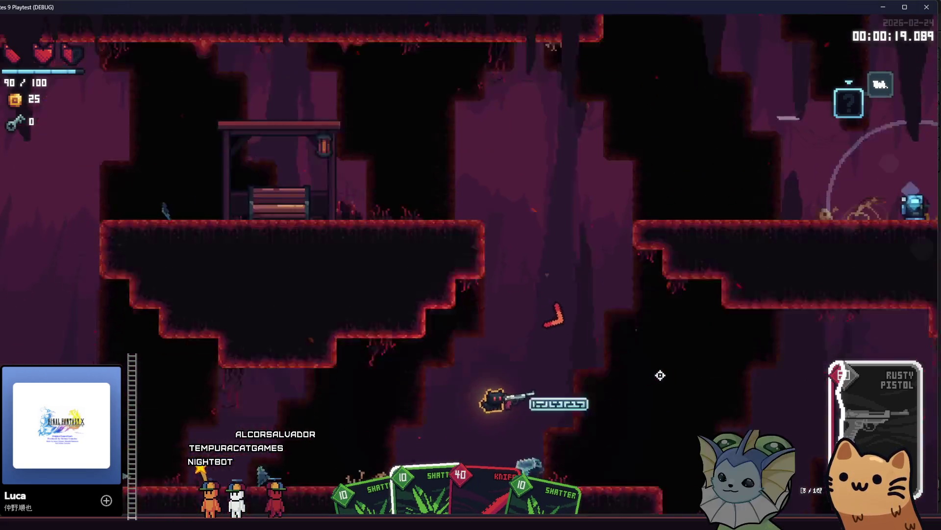
pyautogui.press('space')
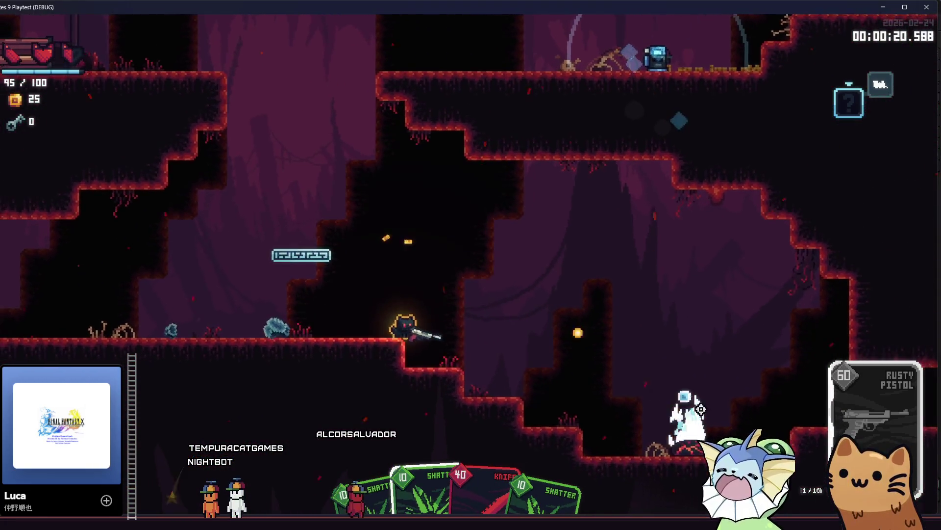
pyautogui.click(715, 420)
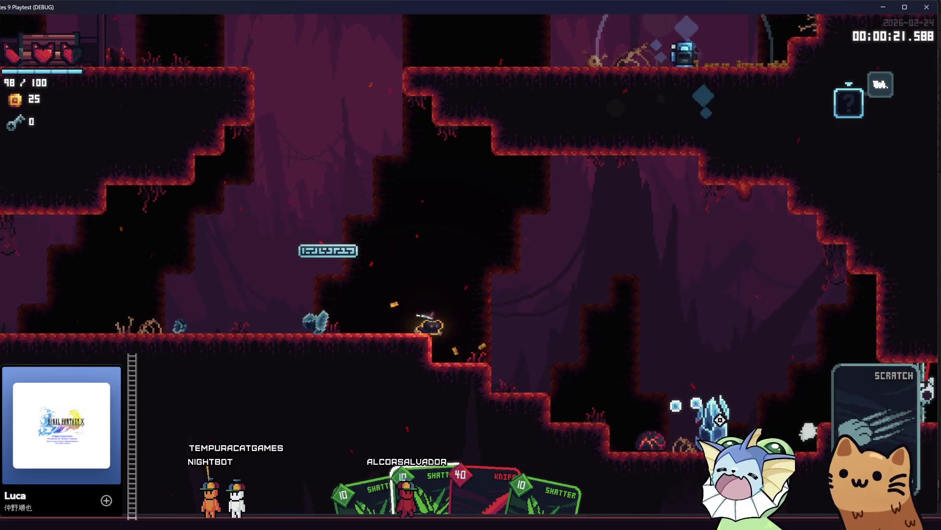
pyautogui.press('space')
pyautogui.click(713, 428)
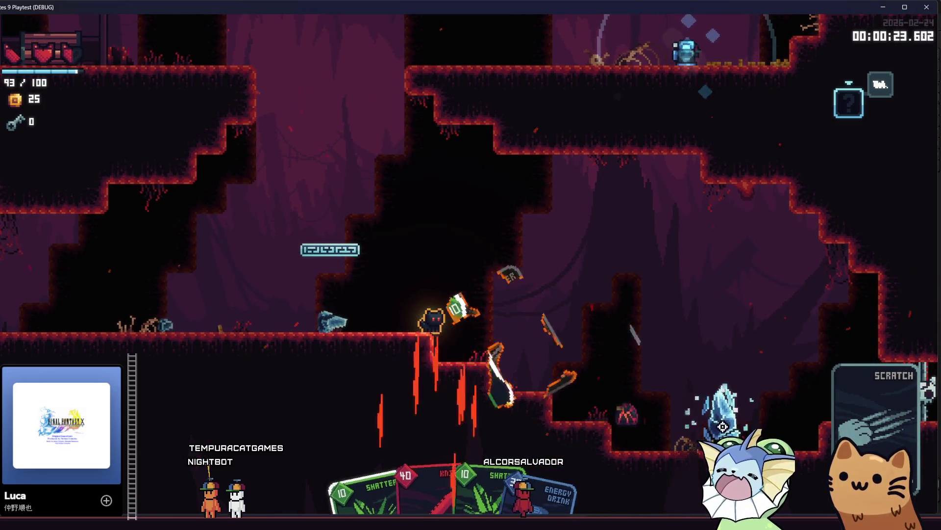
pyautogui.press('d')
pyautogui.press('d')
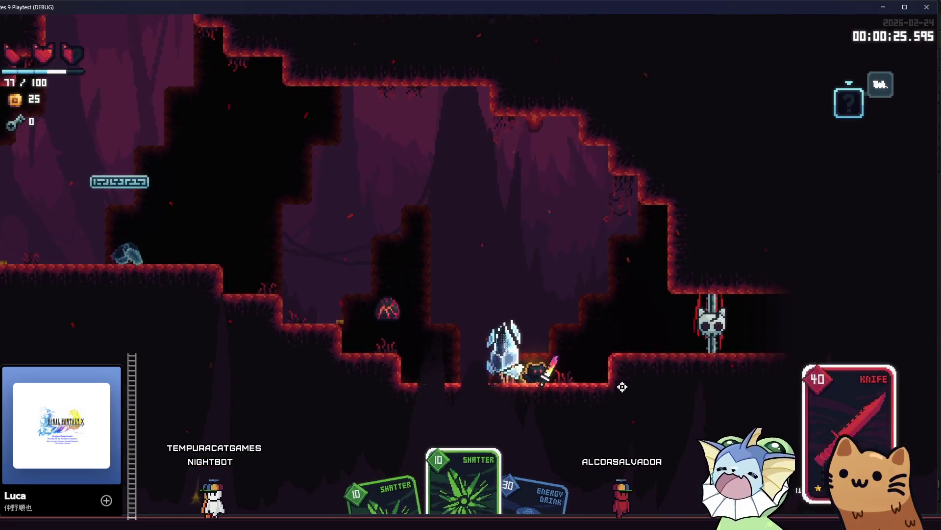
# Step: Knife nearby enemies, cast a second Shatter card, and attack with the Scratch card
pyautogui.click(515, 359)
pyautogui.press('space')
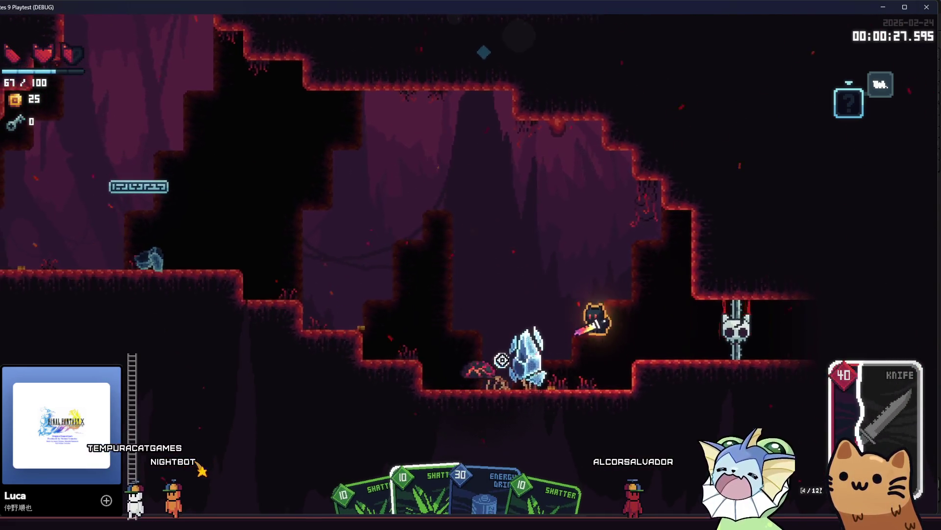
pyautogui.click(510, 360)
pyautogui.press('space')
pyautogui.press('a')
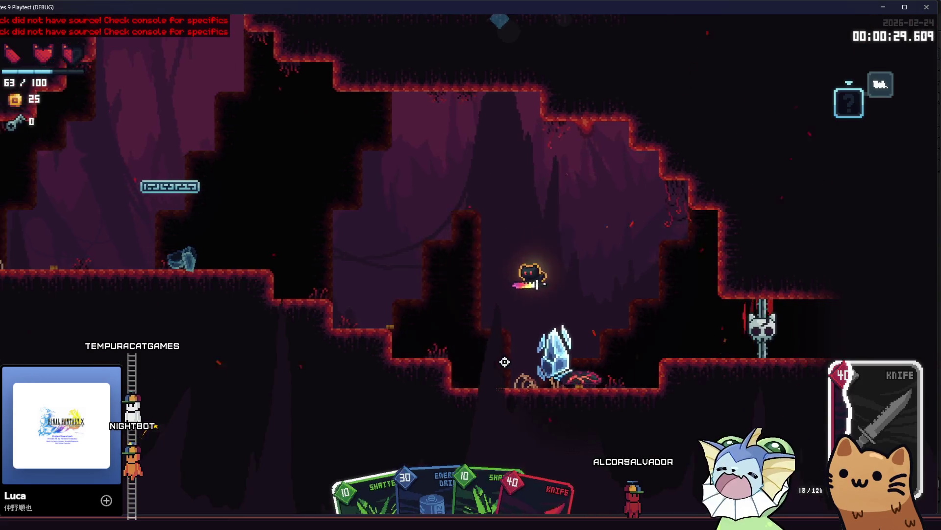
pyautogui.click(412, 425)
pyautogui.press('space')
pyautogui.click(623, 404)
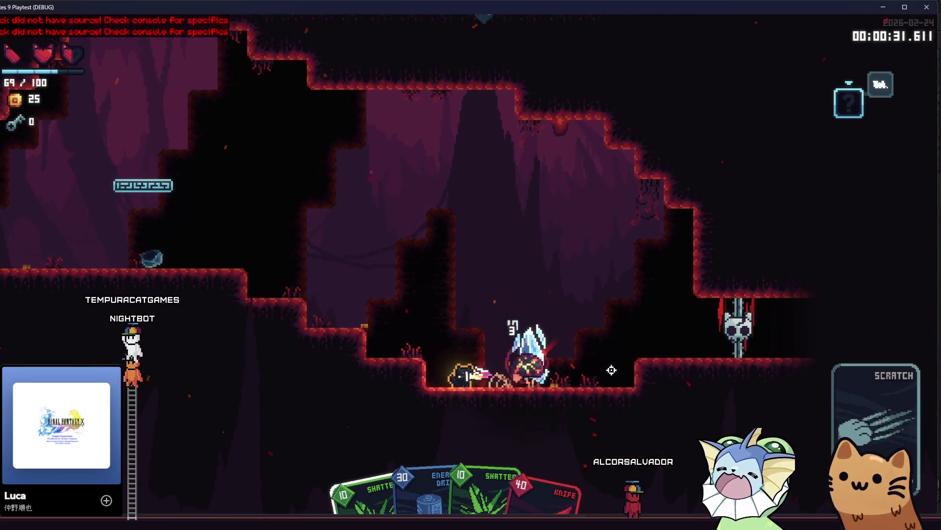
pyautogui.click(612, 370)
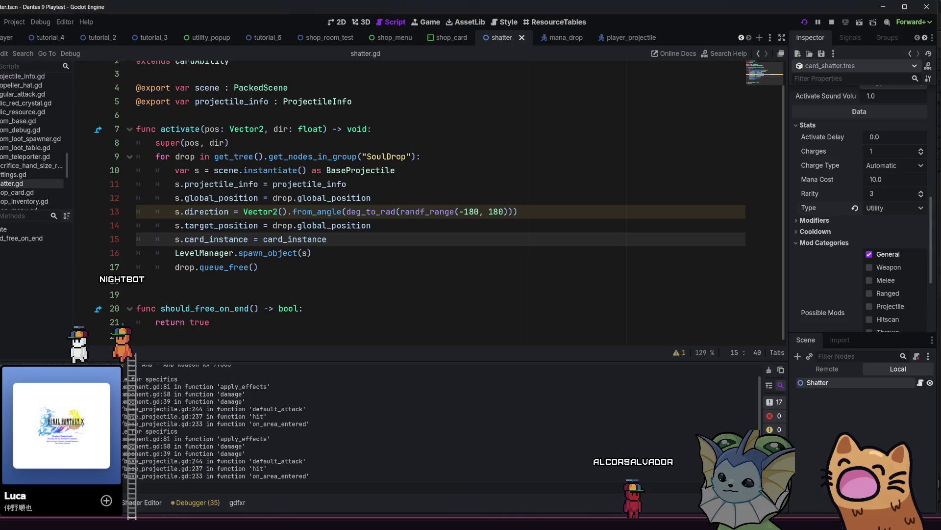
# Step: Insert Console.print(card_instance.damage) as a new line after line 15 of shatter.gd and save
pyautogui.click(325, 333)
pyautogui.click(358, 269)
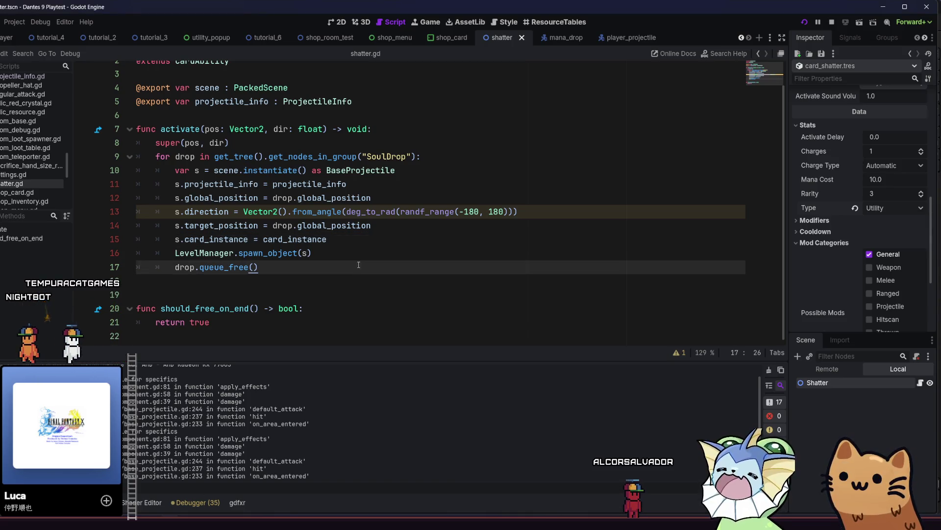
pyautogui.click(365, 253)
pyautogui.click(371, 239)
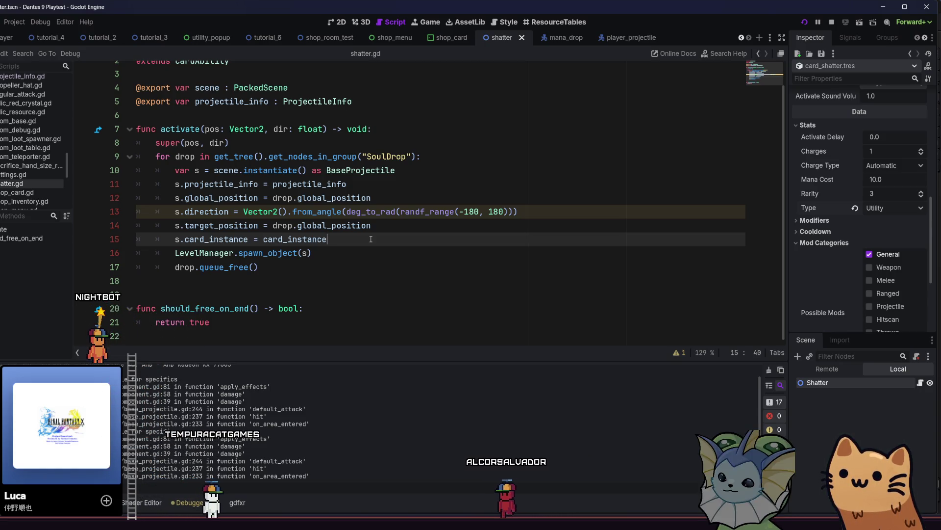
pyautogui.press('Return')
pyautogui.write('e.print')
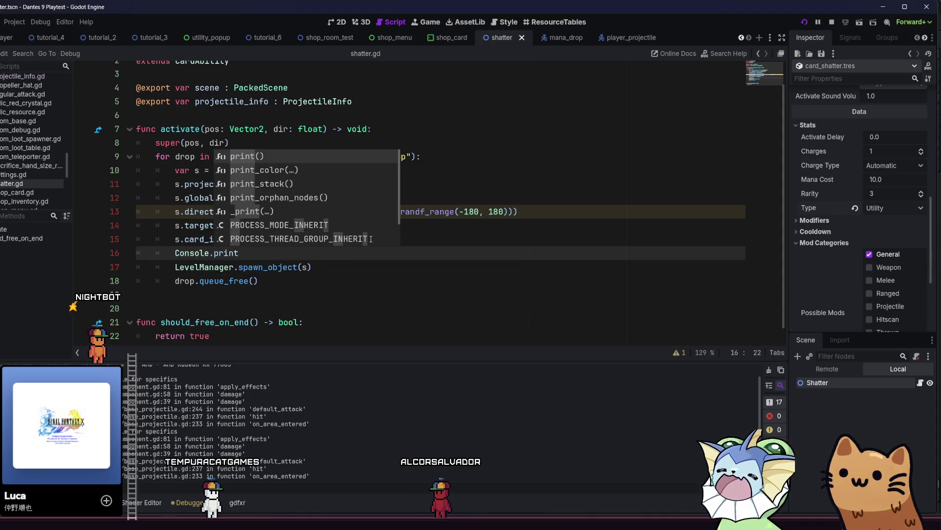
pyautogui.press('Return')
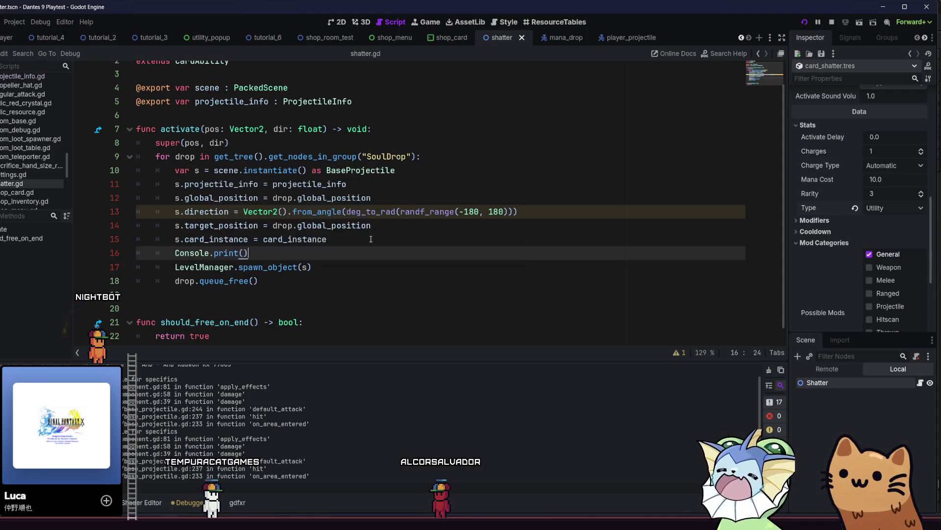
pyautogui.write('r')
pyautogui.press('Return')
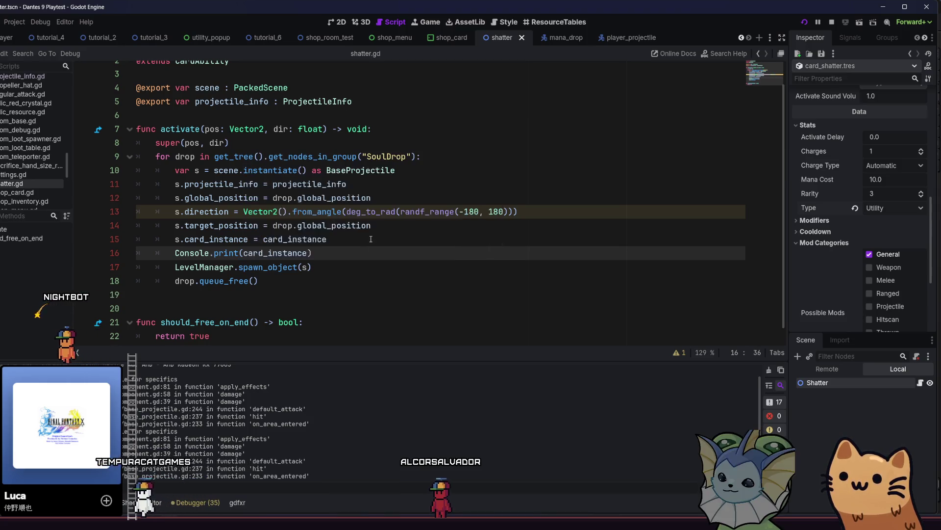
pyautogui.write('da')
pyautogui.press('Return')
pyautogui.hotkey('ctrl', 's')
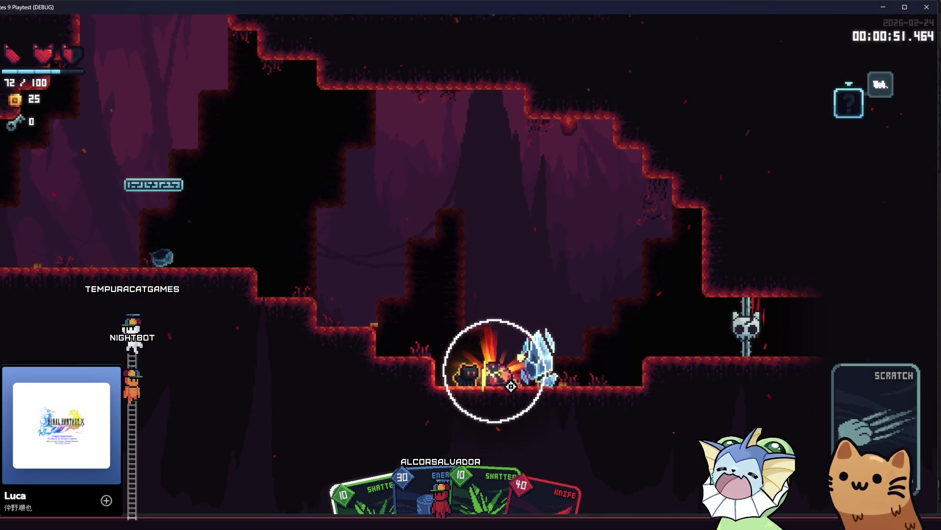
# Step: Attack the crystal enemy and cast the Shatter card at the crosshair
pyautogui.press('a')
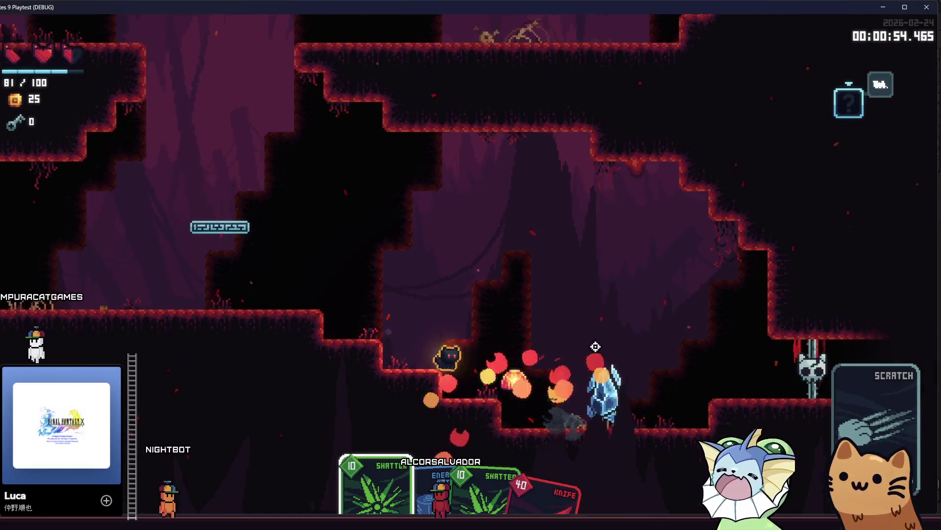
pyautogui.press('d')
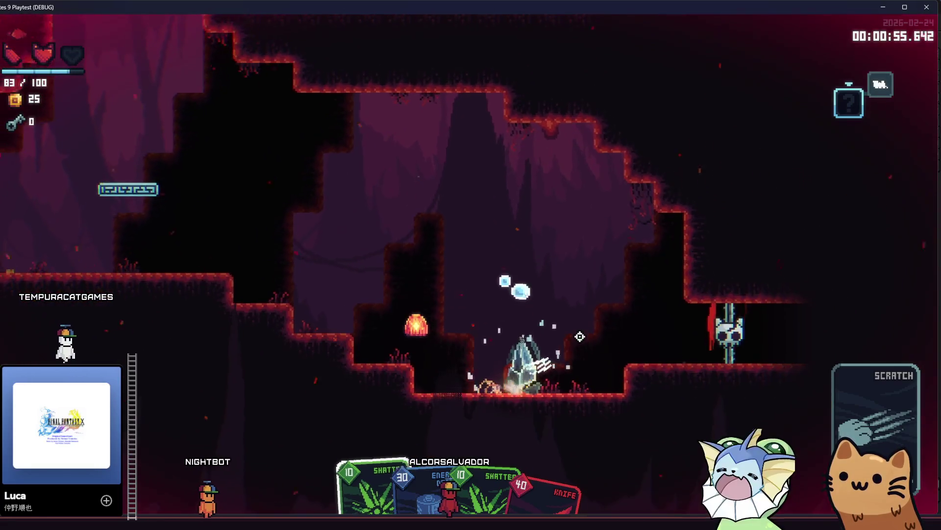
pyautogui.click(588, 334)
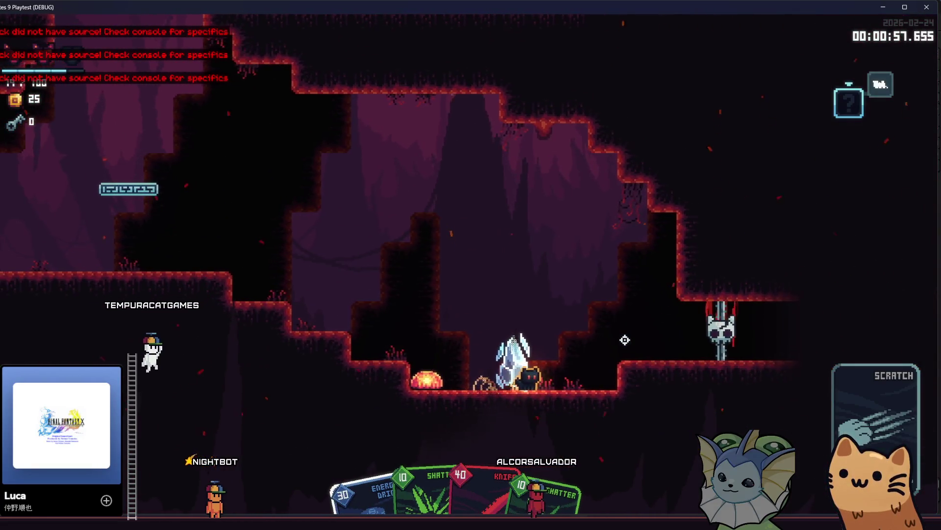
pyautogui.press('a')
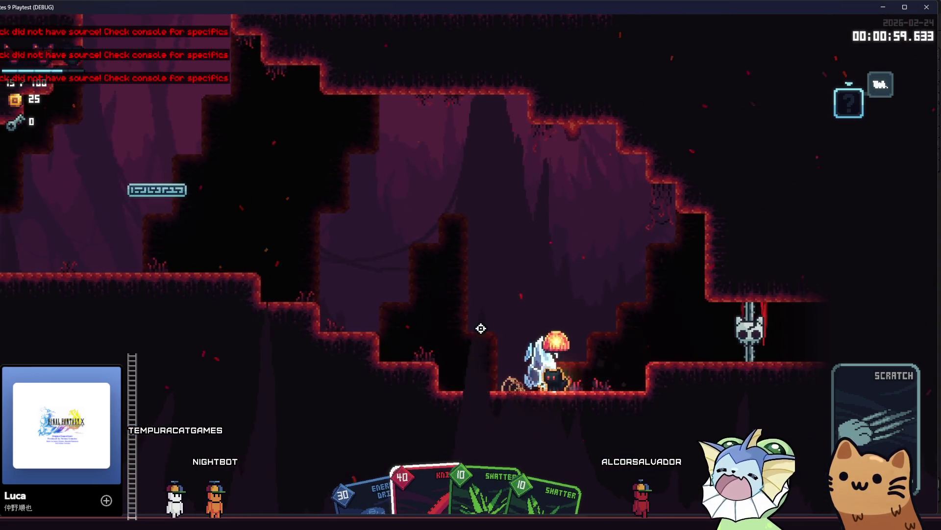
pyautogui.click(662, 335)
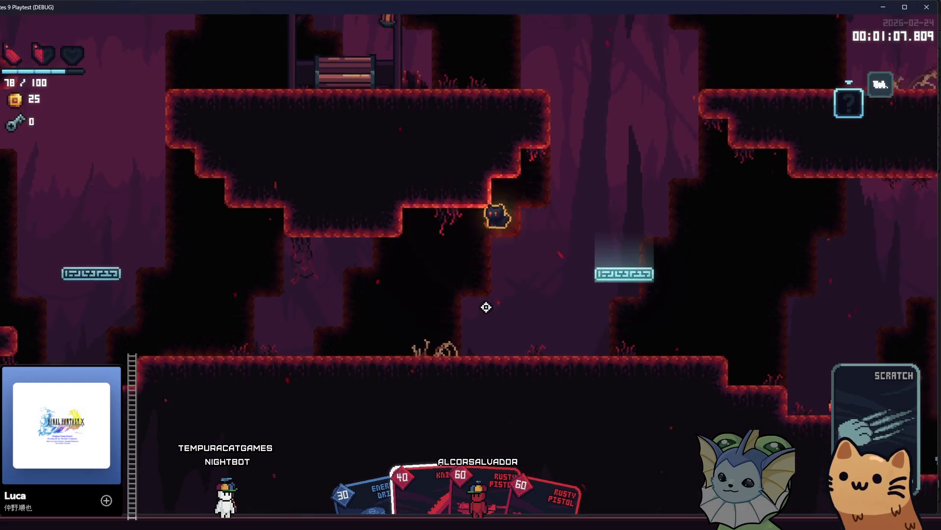
pyautogui.press('a')
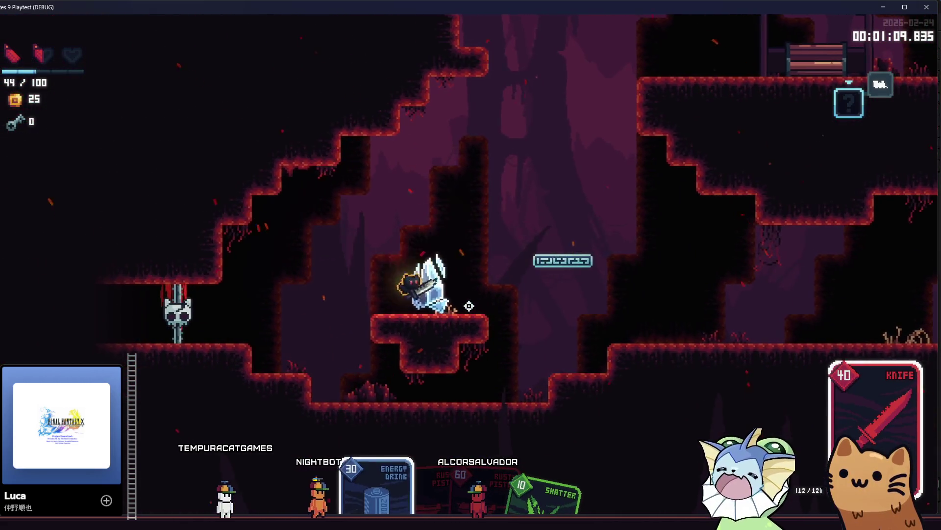
pyautogui.click(515, 279)
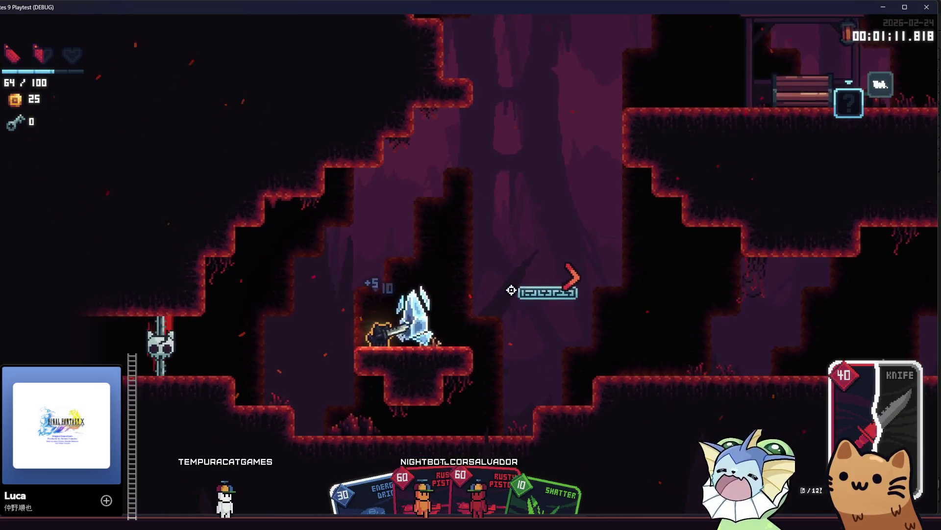
# Step: Jump onto the glowing platform and knife the enemies to the left
pyautogui.press('d')
pyautogui.press('space')
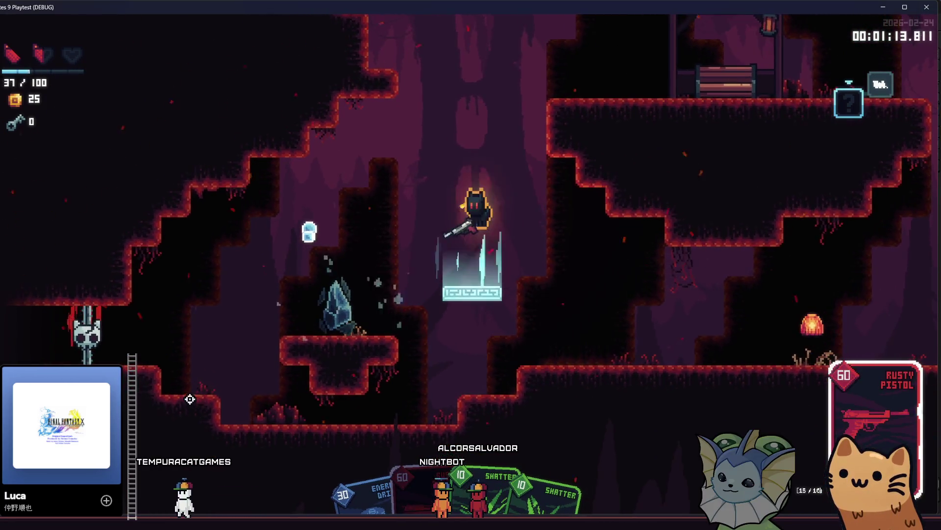
pyautogui.press('space')
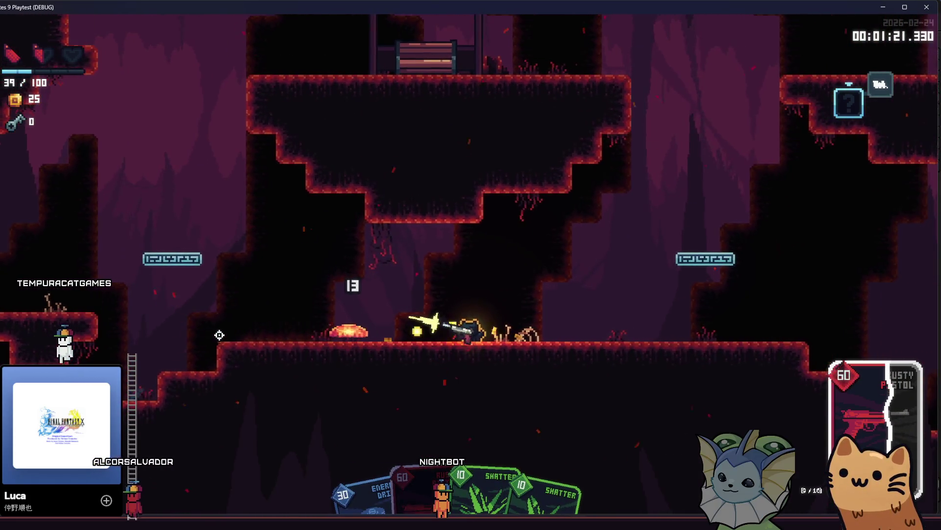
pyautogui.click(220, 335)
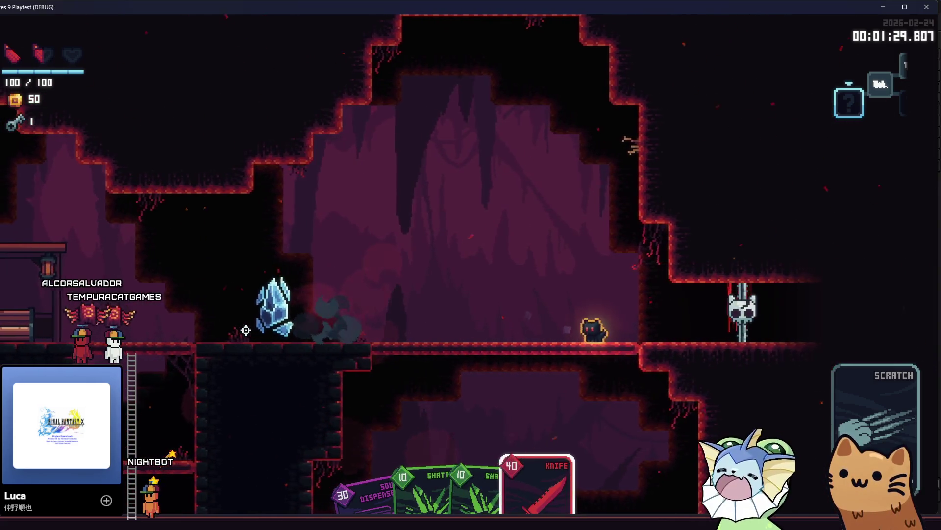
pyautogui.press('a')
pyautogui.click(244, 328)
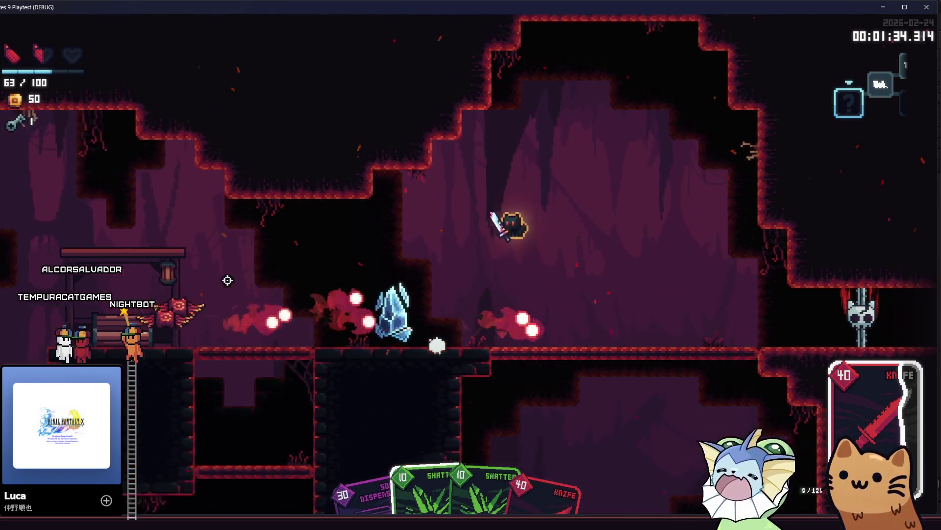
# Step: Drop to the floor and move right, hitting the blue crystal and firing at enemies until the run resets
pyautogui.press('a')
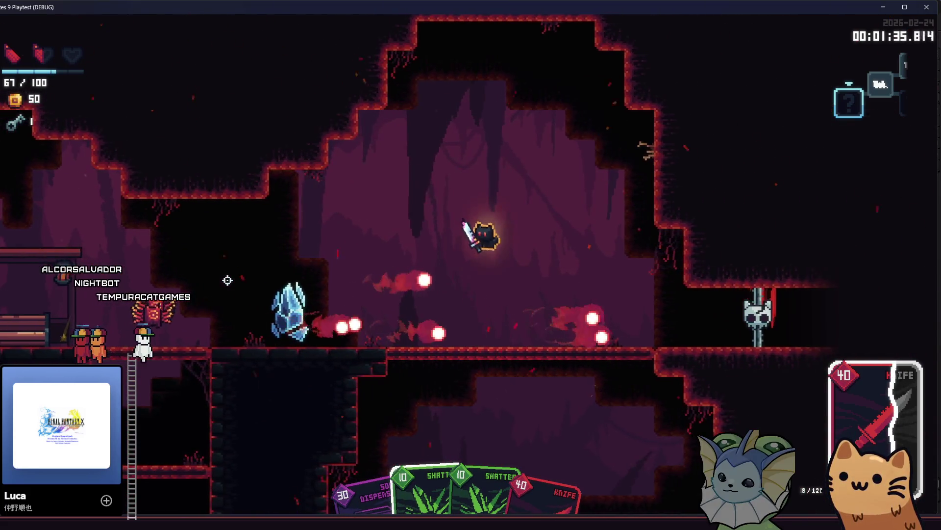
pyautogui.press('d')
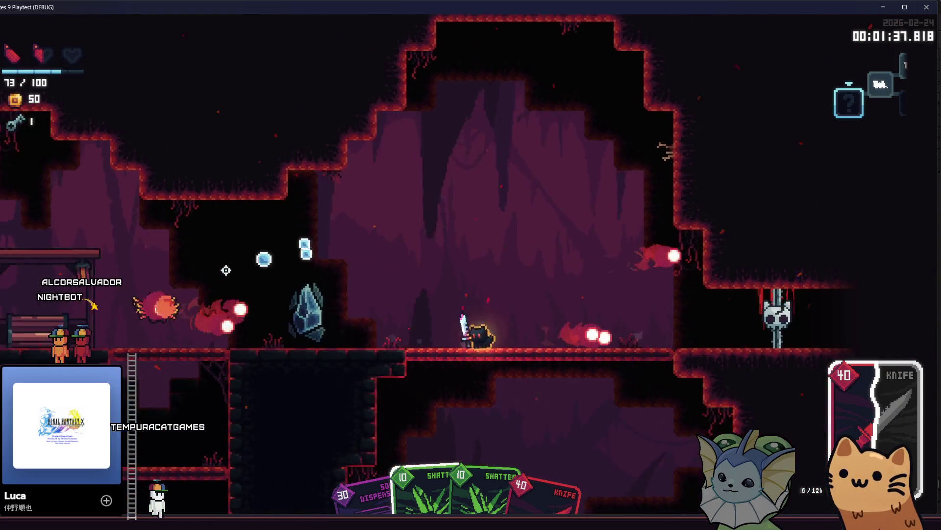
pyautogui.press('d')
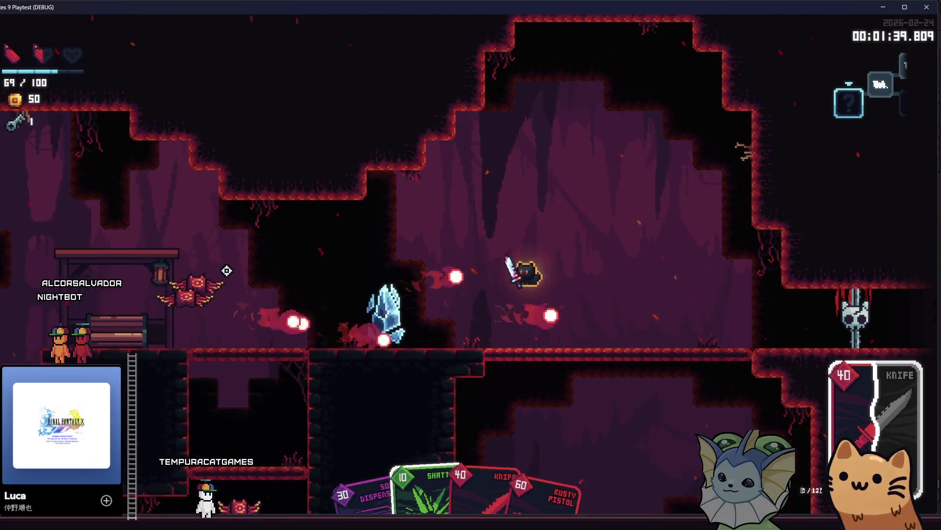
pyautogui.click(227, 270)
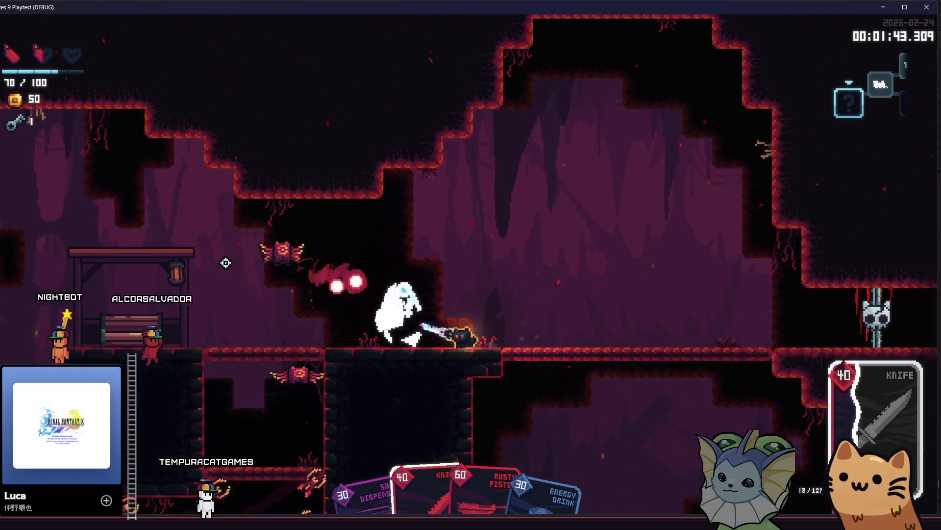
pyautogui.press('d')
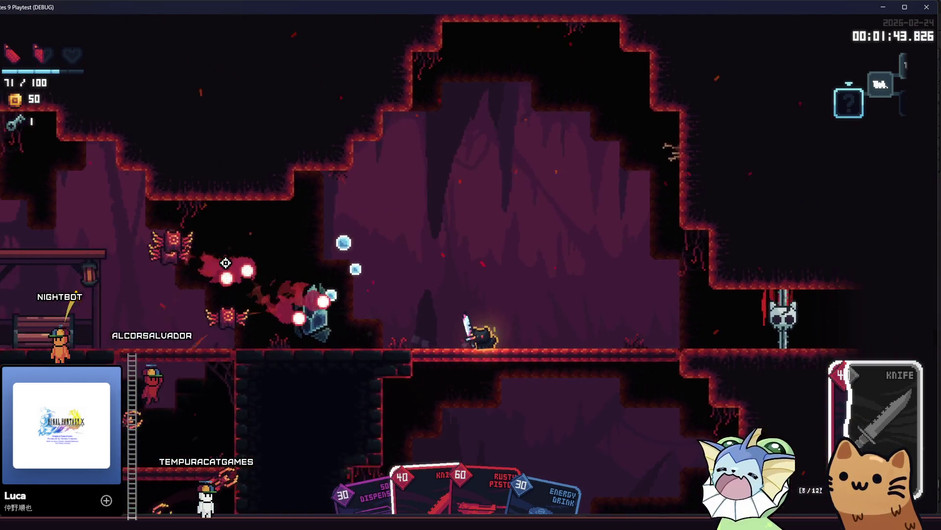
pyautogui.press('d')
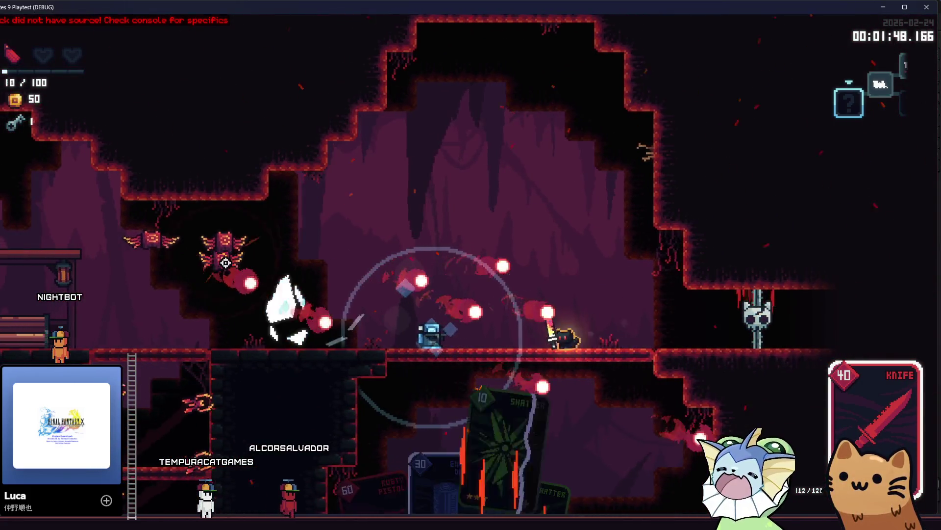
pyautogui.click(226, 262)
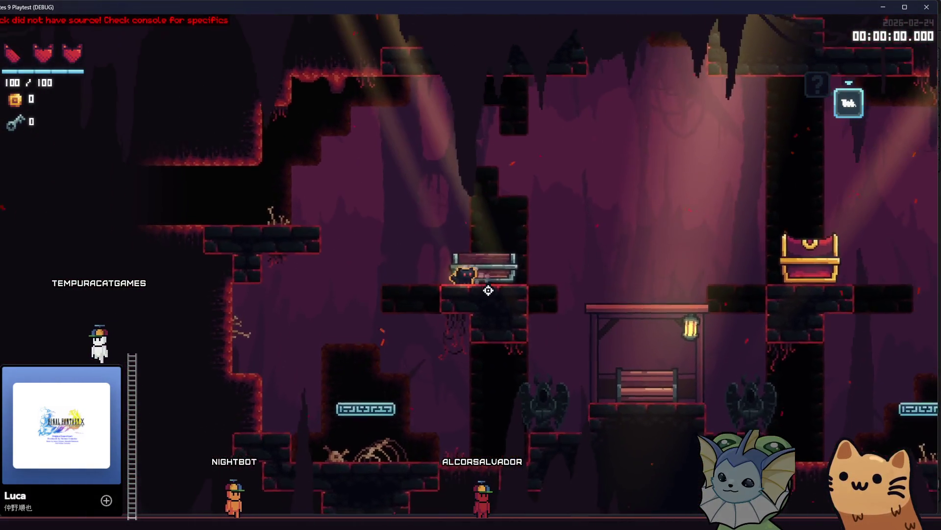
# Step: Toggle the debug menu off, then run right to the floating platform and drop down the shaft
pyautogui.press('F1')
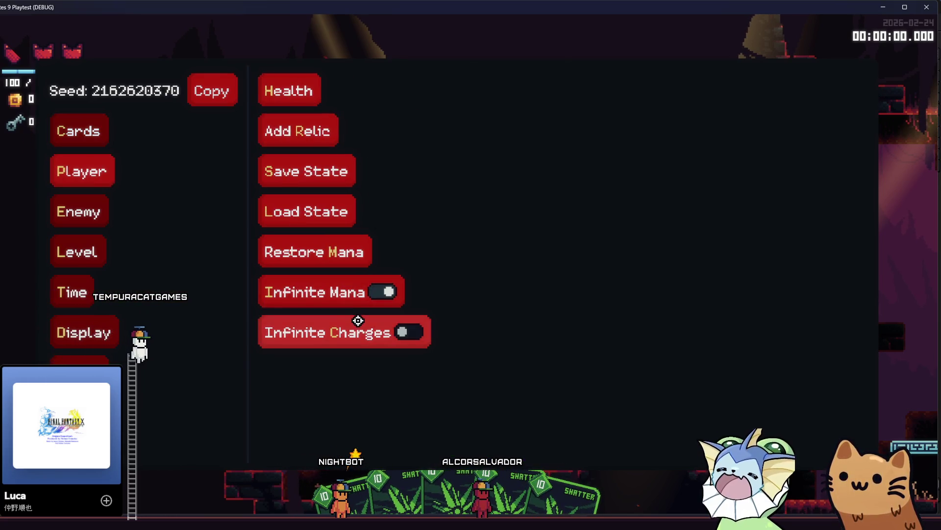
pyautogui.click(335, 91)
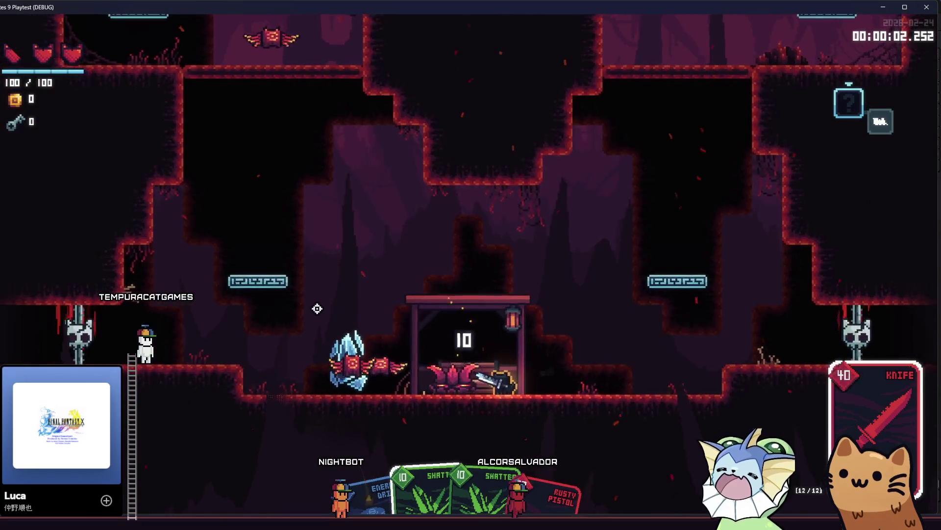
pyautogui.press('d')
pyautogui.press('space')
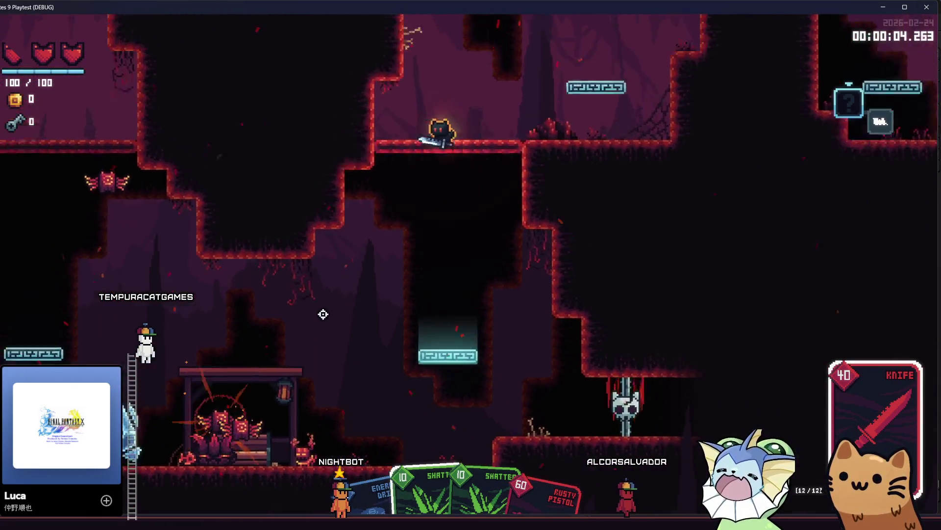
pyautogui.press('s')
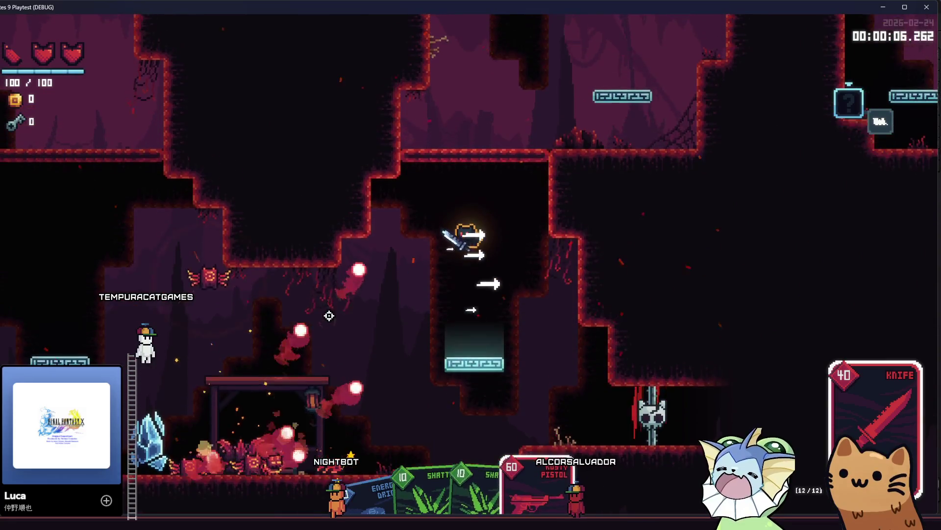
# Step: Switch to the Rusty Pistol and shoot the bat by the shrine and other enemies
pyautogui.press('q')
pyautogui.click(241, 411)
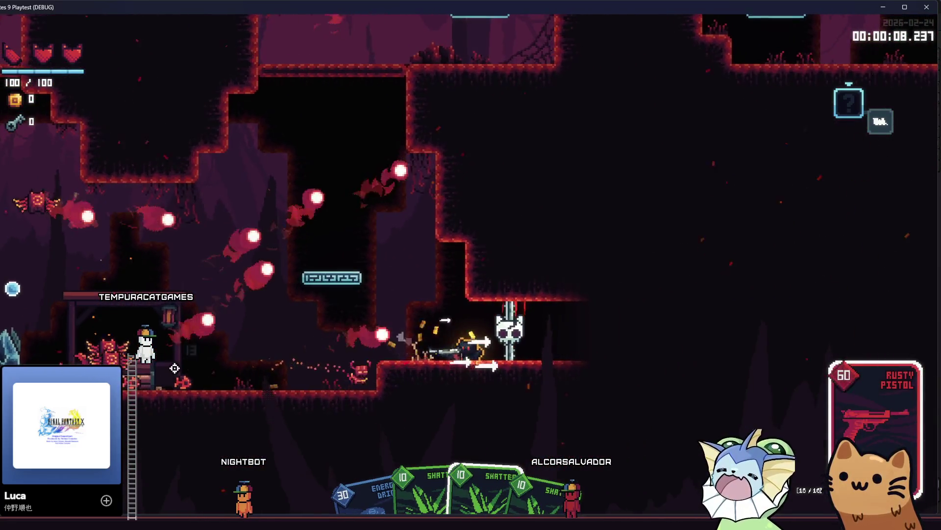
pyautogui.click(172, 357)
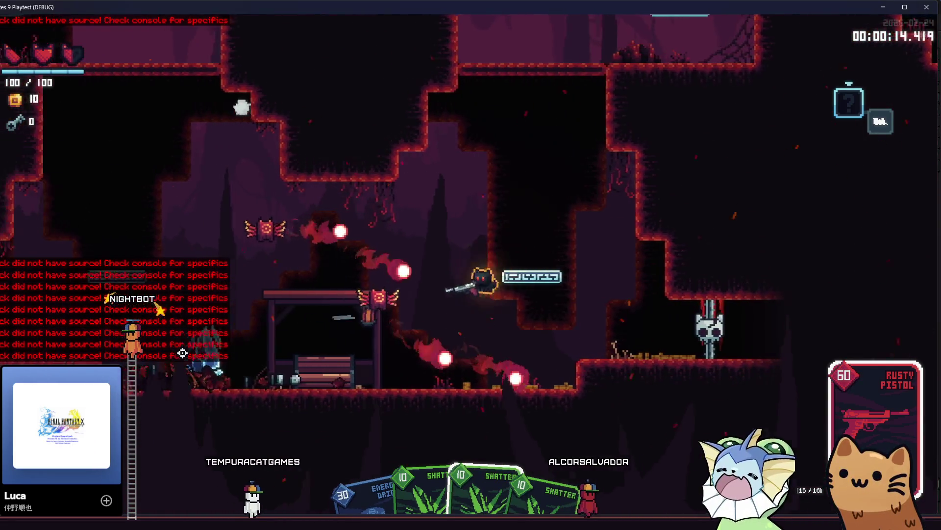
pyautogui.press('s')
pyautogui.click(190, 336)
pyautogui.click(253, 238)
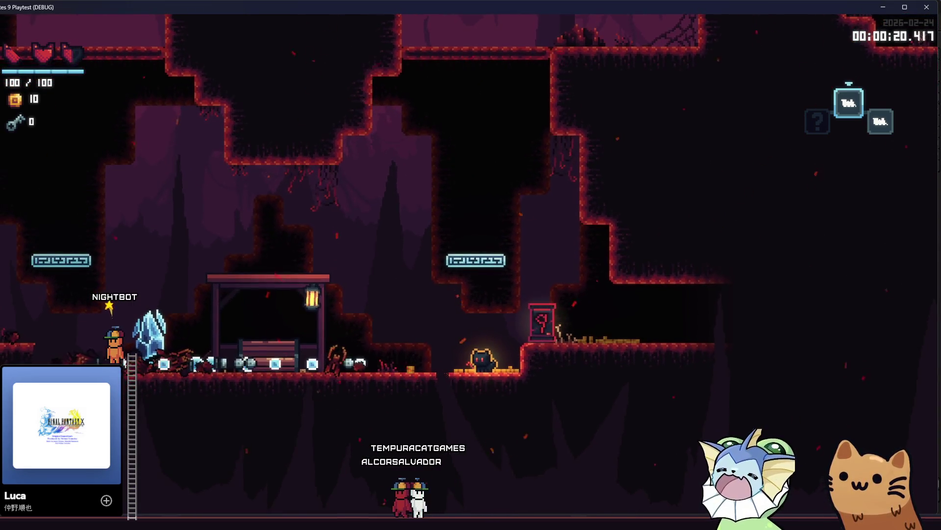
# Step: Return to the Godot editor with the caret on empty line 20 of shatter.gd
pyautogui.moveTo(171, 525)
pyautogui.click(172, 471)
pyautogui.click(338, 306)
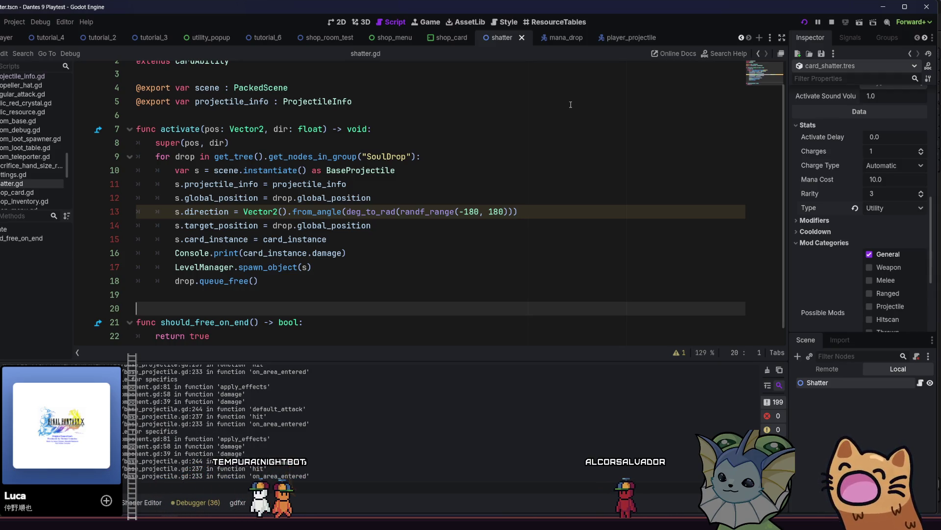
pyautogui.hotkey('alt', 'Tab')
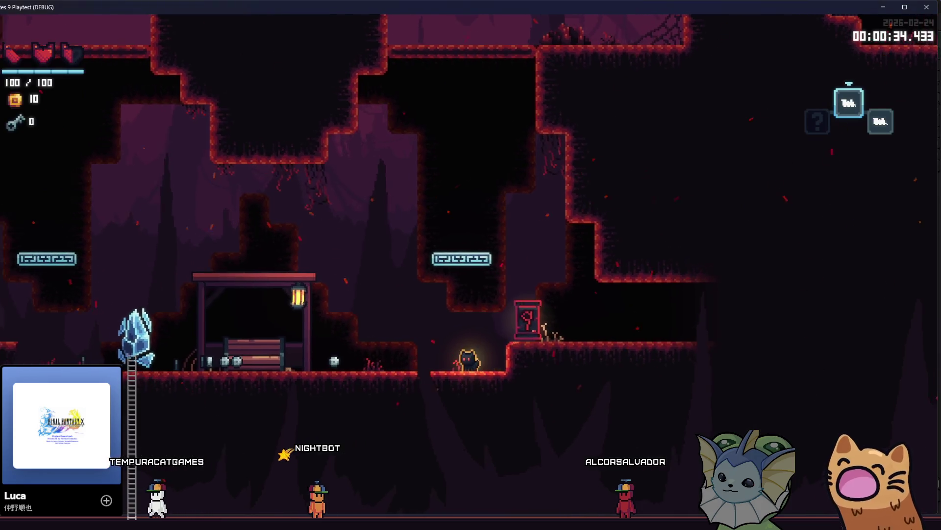
pyautogui.hotkey('alt', 'Tab')
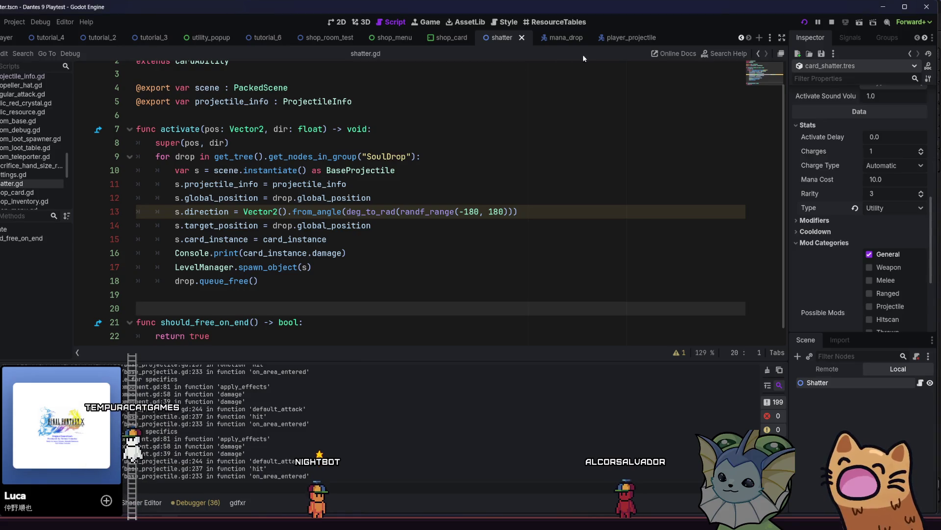
pyautogui.click(627, 42)
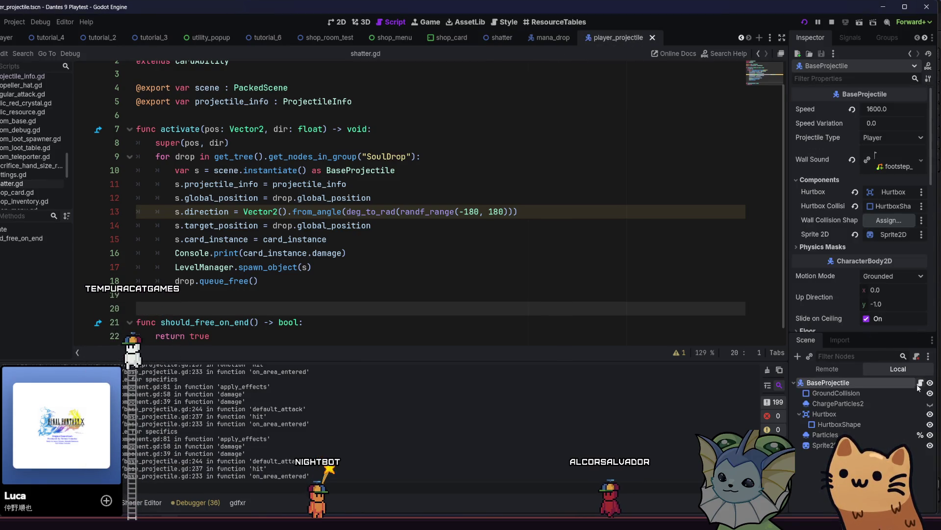
pyautogui.click(921, 383)
pyautogui.moveTo(766, 128); pyautogui.dragTo(783, 307)
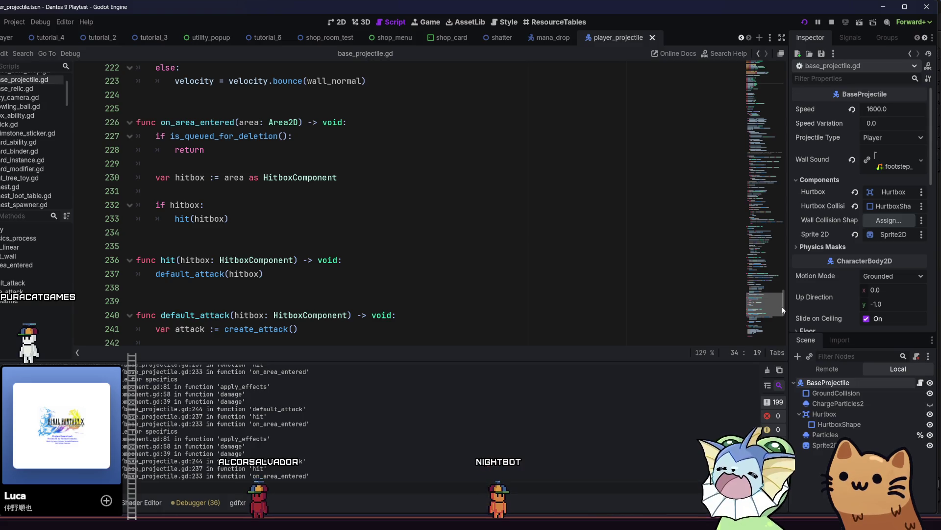
pyautogui.scroll(-2, 352, 209)
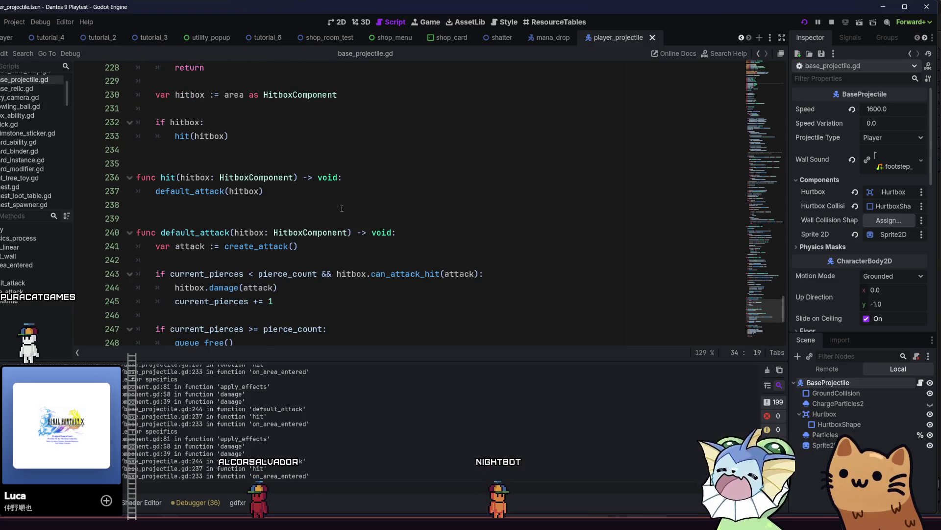
pyautogui.scroll(-2, 352, 208)
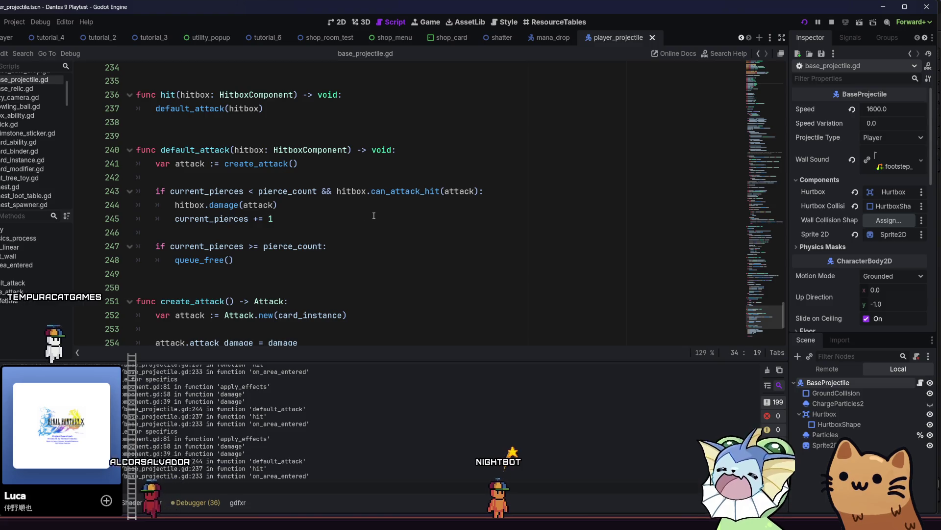
pyautogui.scroll(-3, 373, 215)
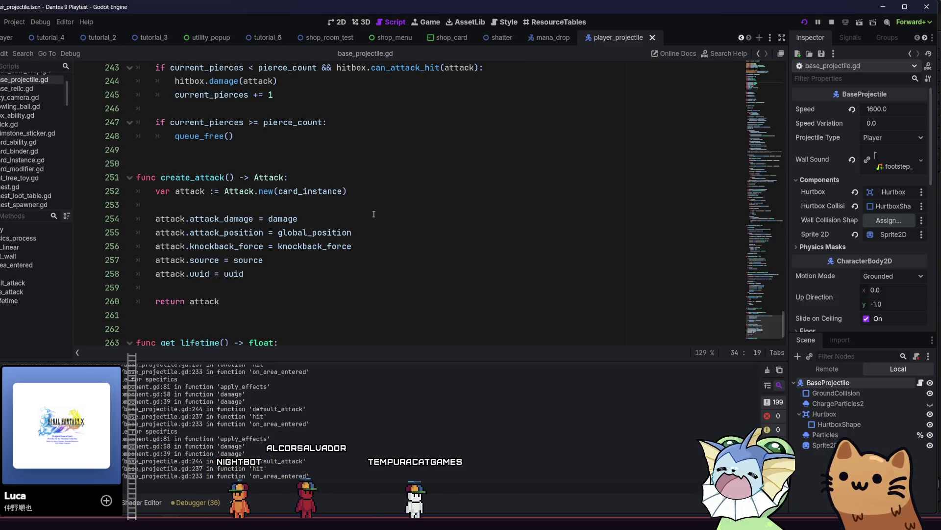
pyautogui.doubleClick(249, 261)
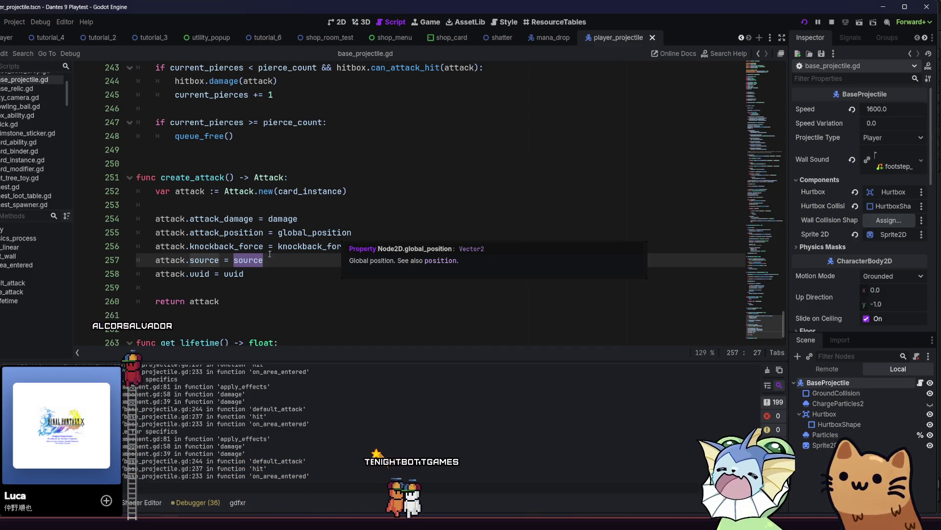
pyautogui.scroll(-1, 294, 248)
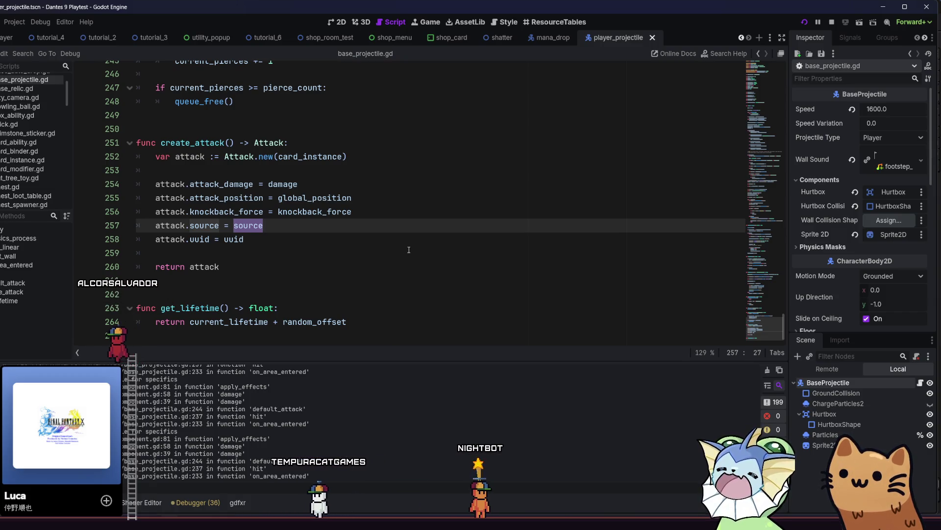
pyautogui.scroll(20, 736, 171)
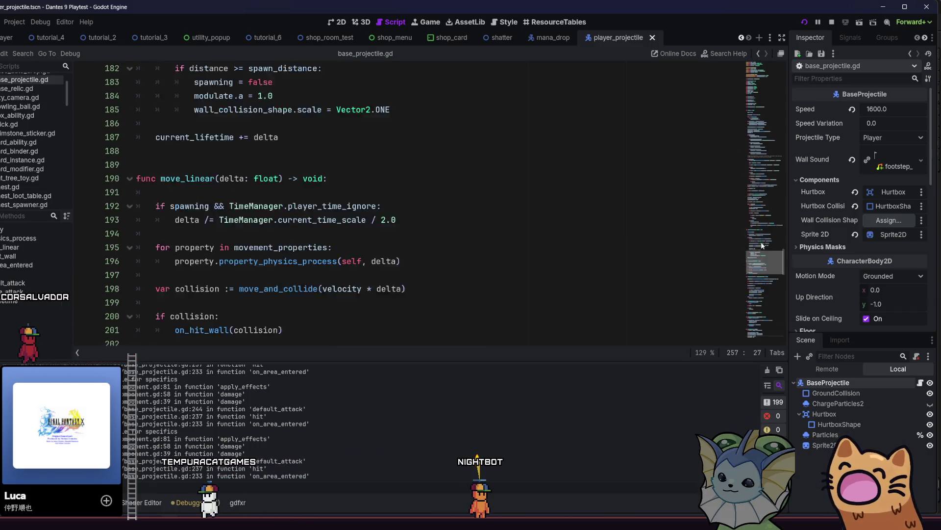
pyautogui.click(742, 196)
pyautogui.scroll(4, 761, 165)
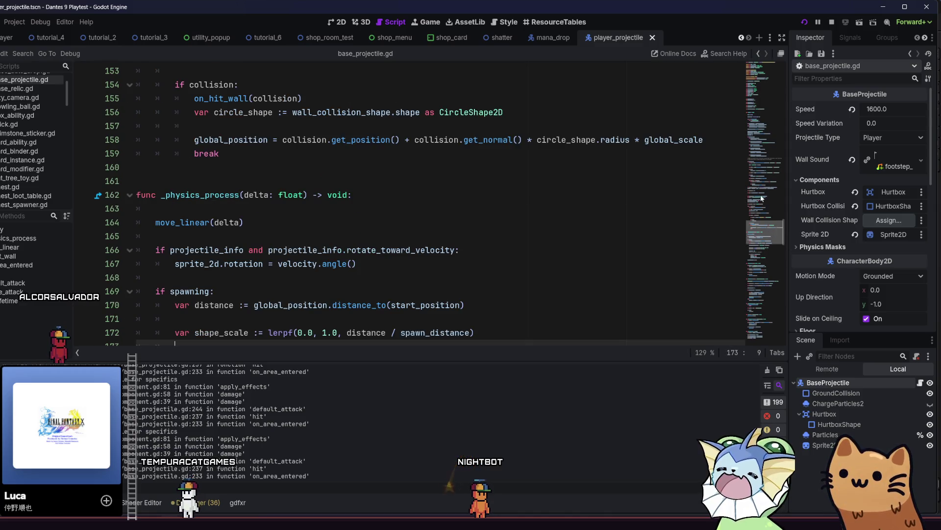
pyautogui.moveTo(768, 240)
pyautogui.mouseDown()
pyautogui.moveTo(762, 82)
pyautogui.moveTo(758, 102)
pyautogui.mouseUp()
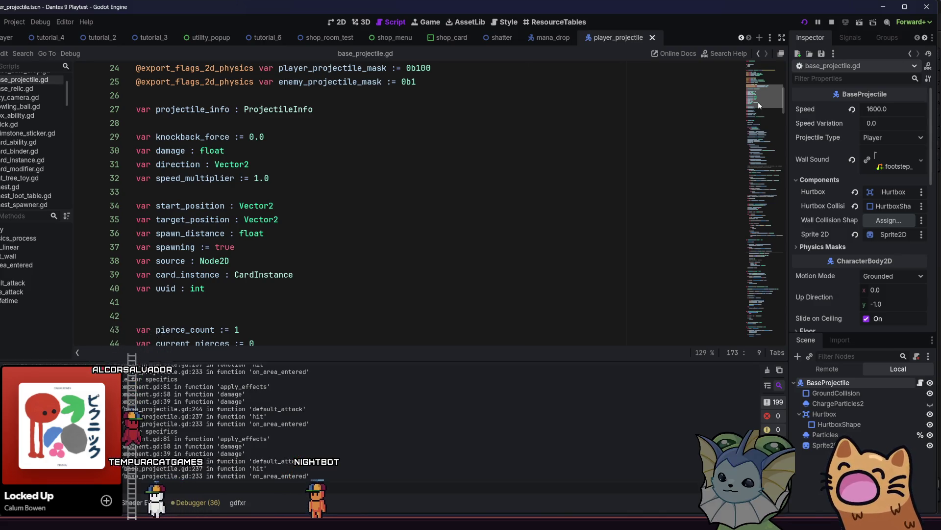
pyautogui.click(543, 40)
pyautogui.click(588, 38)
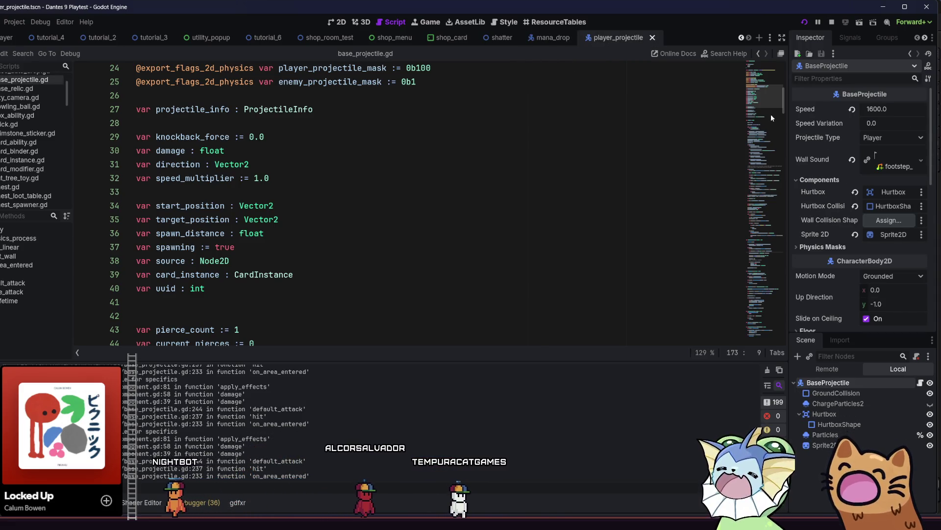
pyautogui.moveTo(768, 100); pyautogui.dragTo(765, 330)
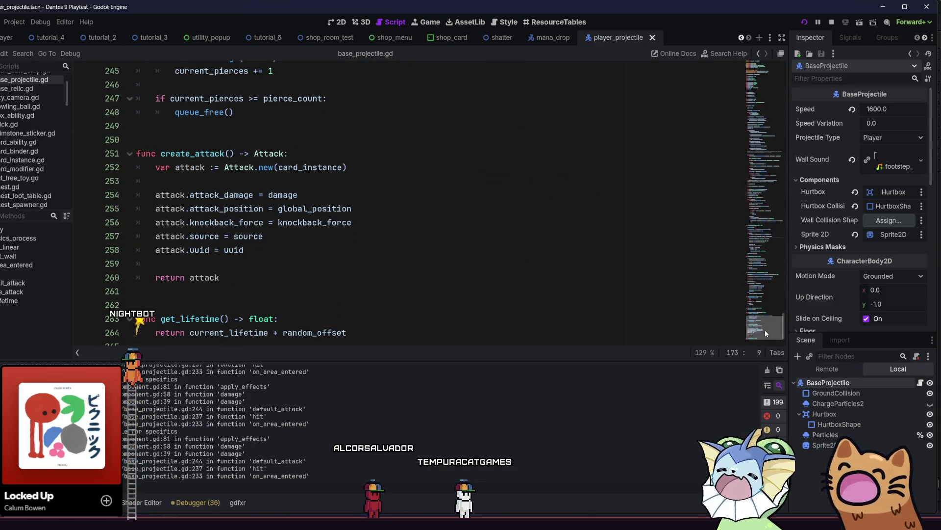
pyautogui.doubleClick(278, 192)
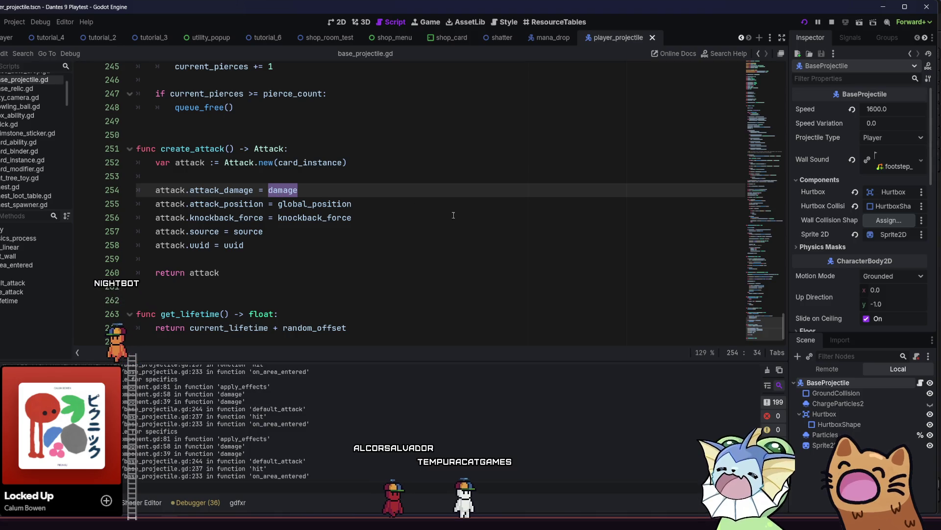
pyautogui.moveTo(760, 301)
pyautogui.mouseDown()
pyautogui.moveTo(747, 114)
pyautogui.moveTo(743, 245)
pyautogui.moveTo(753, 276)
pyautogui.mouseUp()
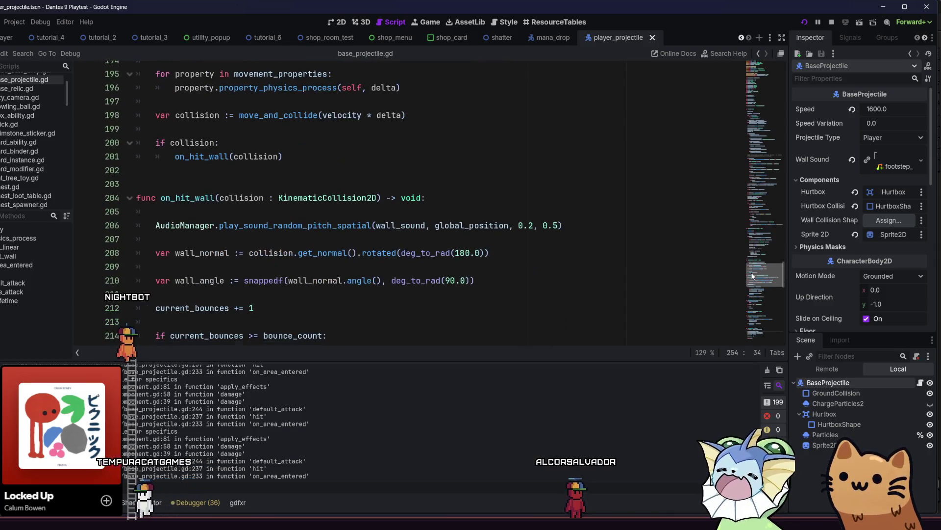
pyautogui.click(534, 39)
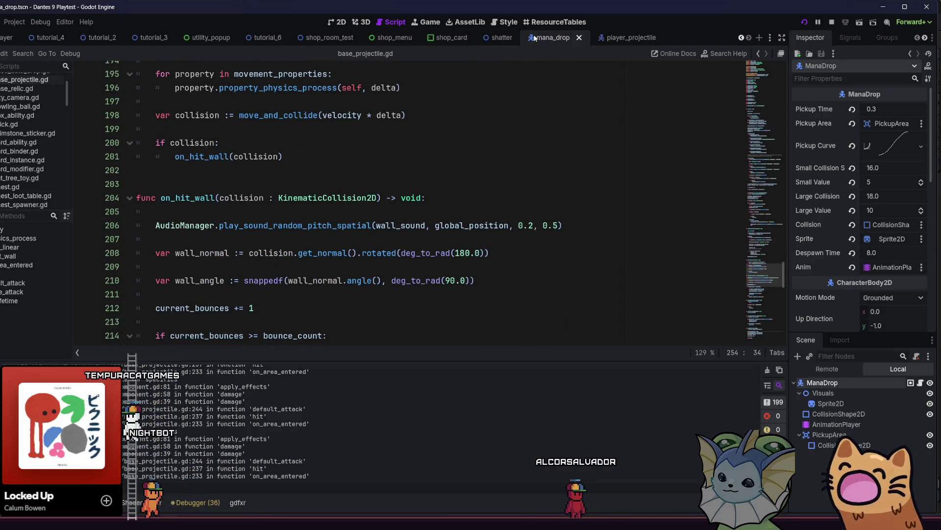
# Step: Open the Shatter card's script from the shatter scene
pyautogui.click(920, 382)
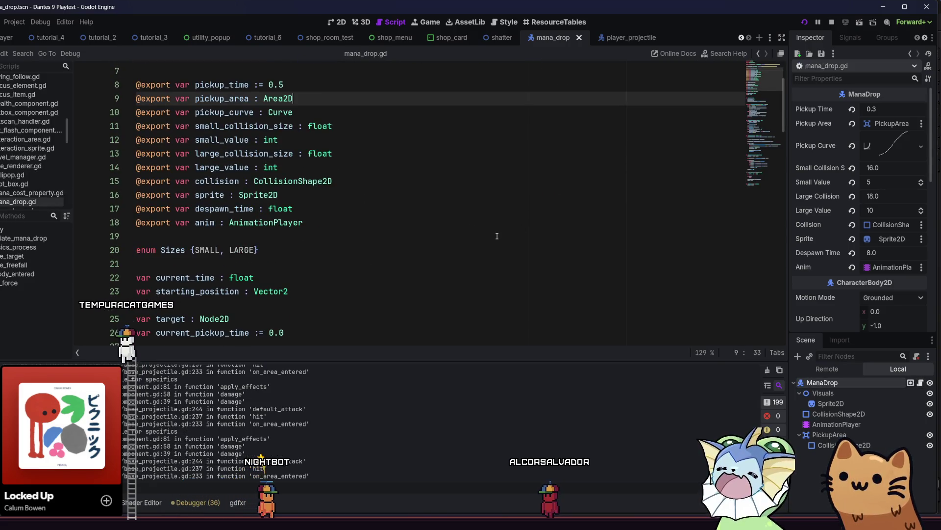
pyautogui.click(500, 39)
pyautogui.click(921, 382)
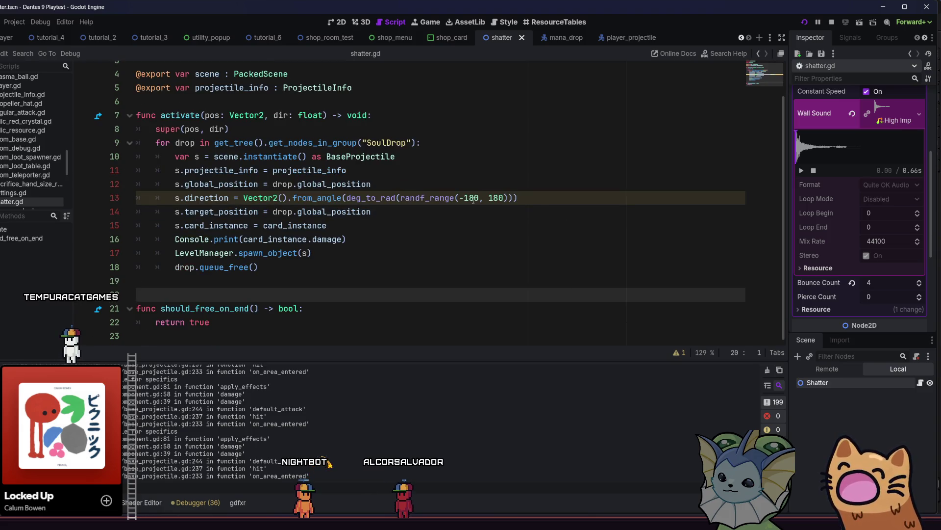
# Step: Add 's.source = Player.player' below the card_instance assignment
pyautogui.click(439, 173)
pyautogui.click(429, 185)
pyautogui.click(427, 196)
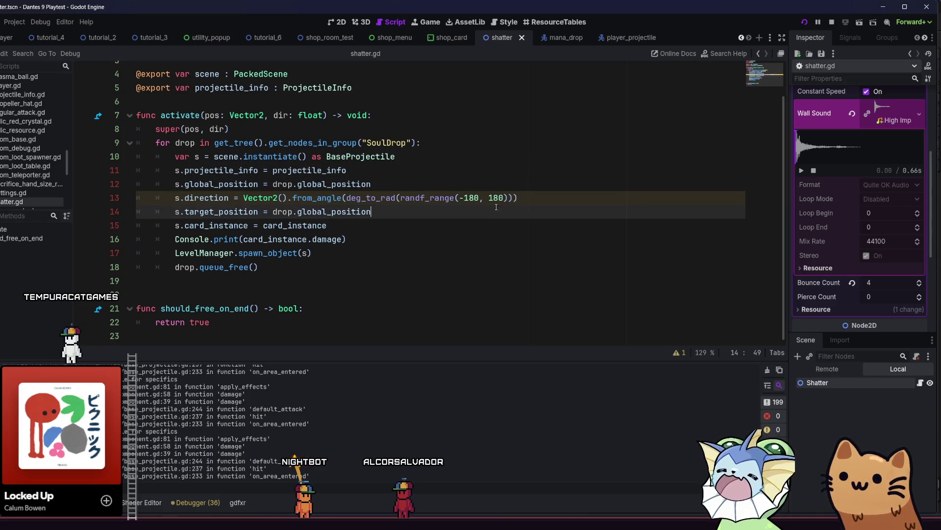
pyautogui.click(479, 220)
pyautogui.press('Return')
pyautogui.write('s.s')
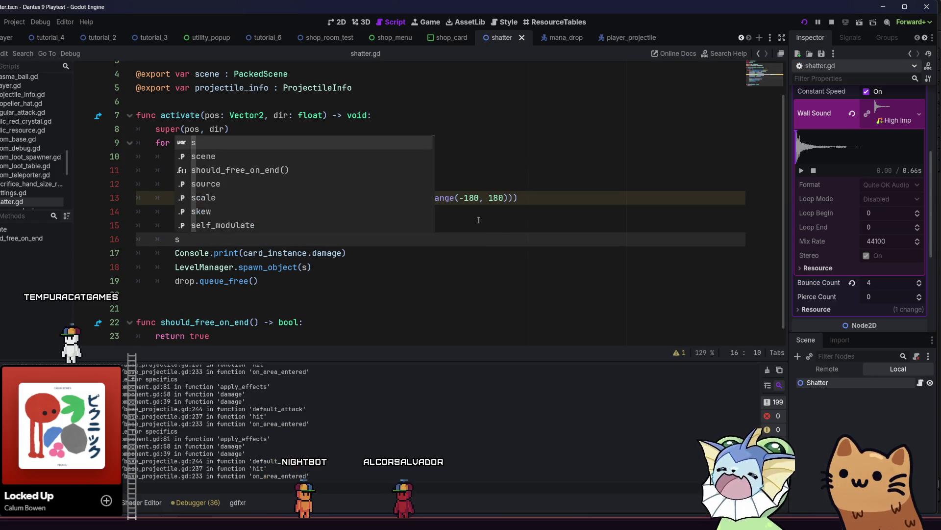
pyautogui.write('ource =Pl')
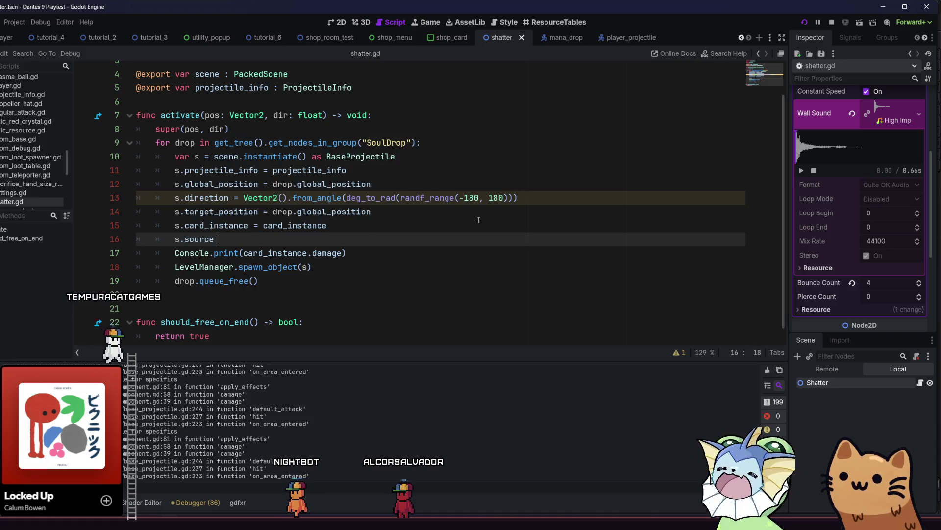
pyautogui.press('BackSpace')
pyautogui.press('BackSpace')
pyautogui.write('Player.')
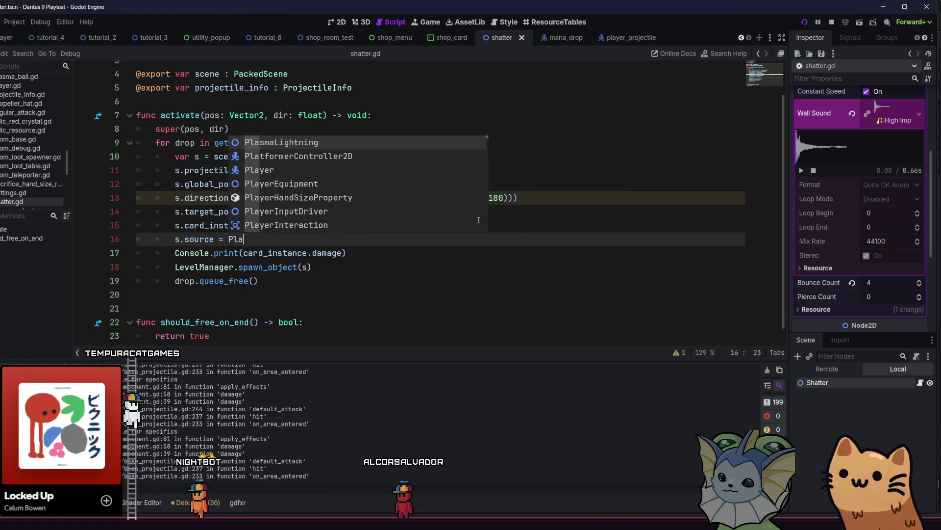
pyautogui.write('player')
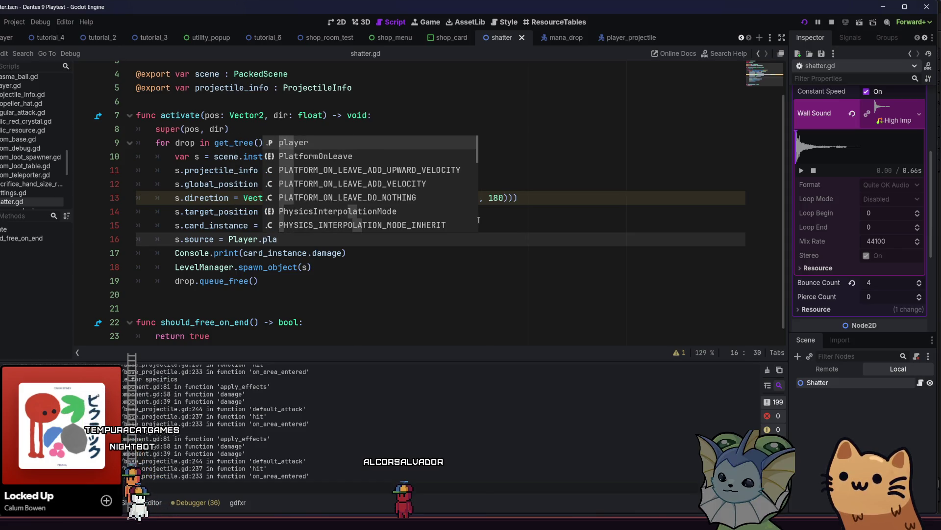
pyautogui.press('Return')
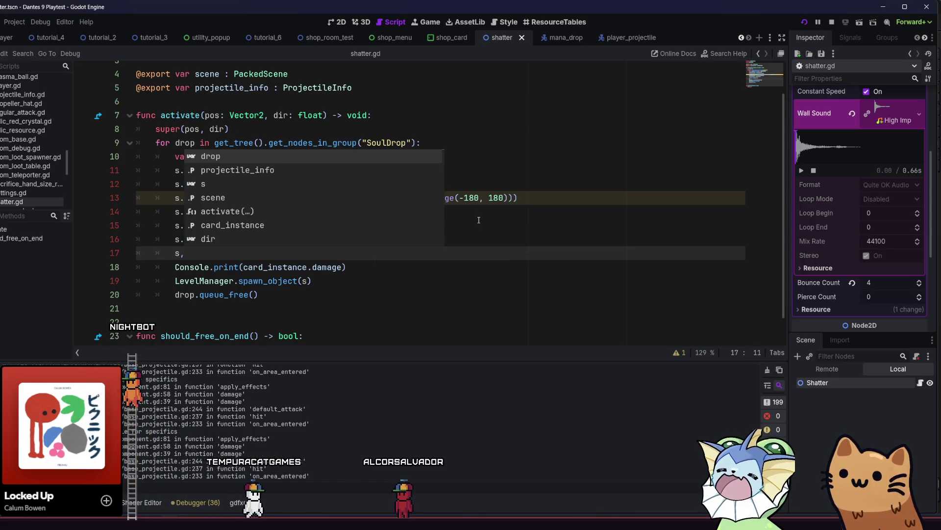
# Step: Add 's.damage = card_instance.damage', remove the leftover line, and save the script
pyautogui.write('damage')
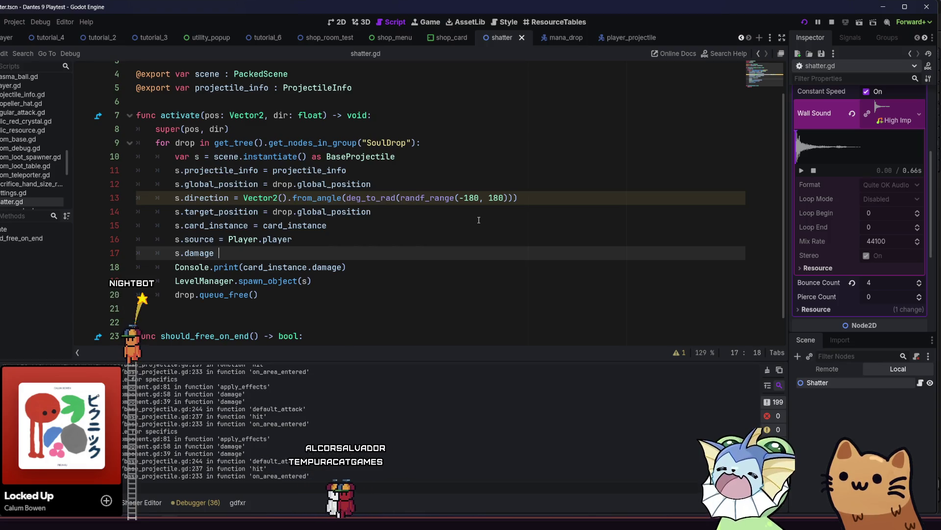
pyautogui.write(' = car')
pyautogui.press('Return')
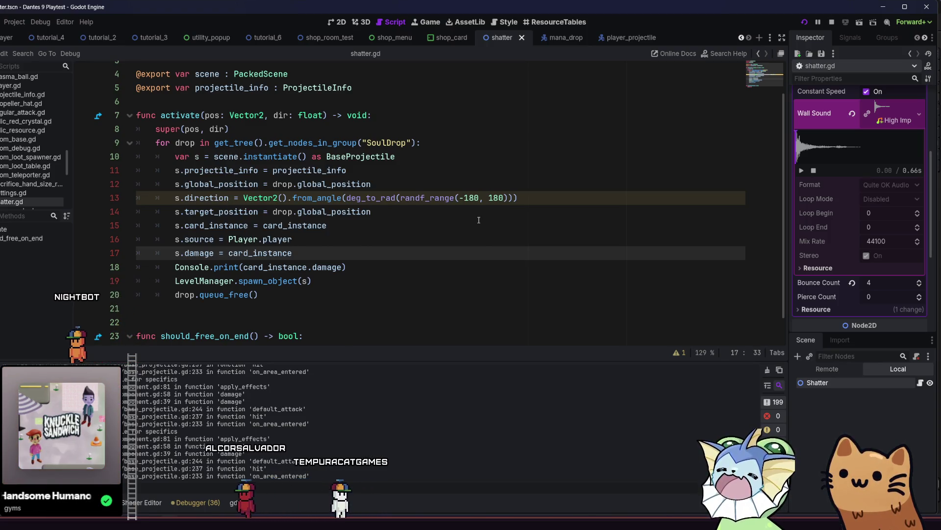
pyautogui.write('.')
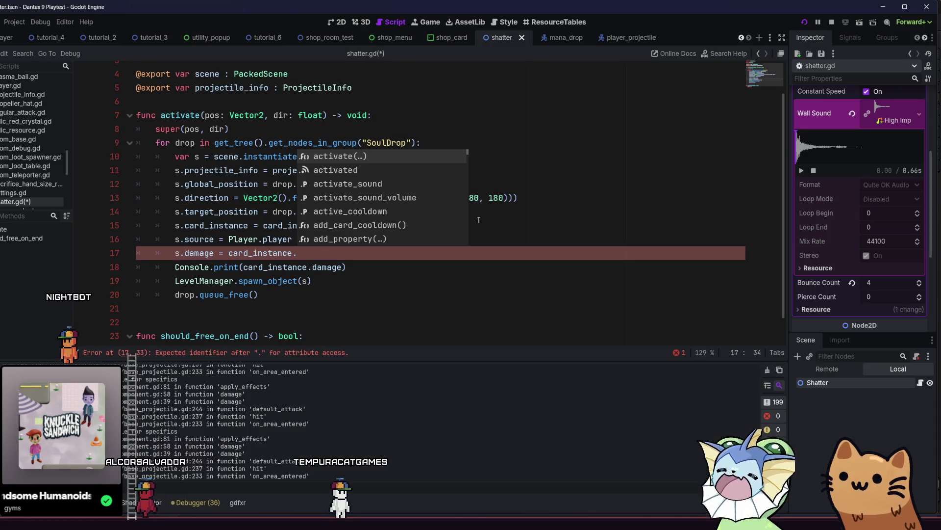
pyautogui.write('damage')
pyautogui.press('Return')
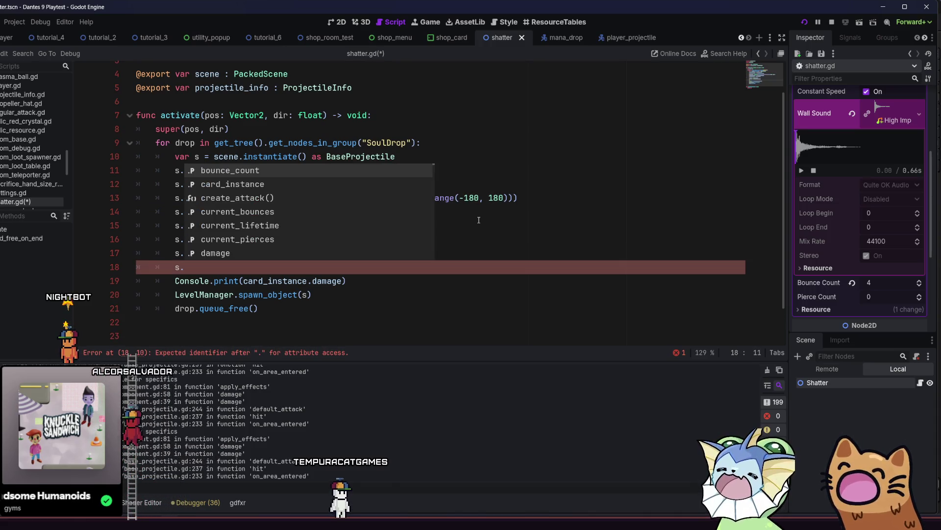
pyautogui.press('BackSpace')
pyautogui.press('BackSpace')
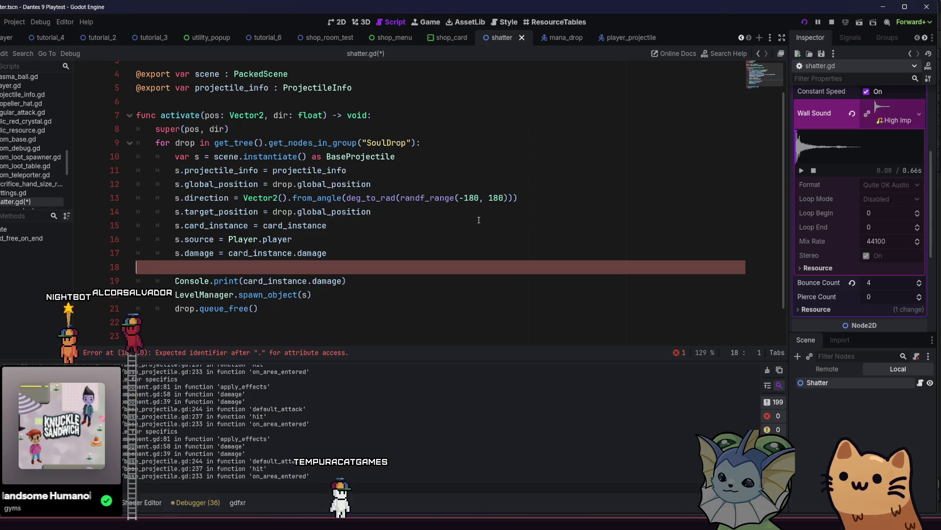
pyautogui.press('BackSpace')
pyautogui.hotkey('ctrl', 's')
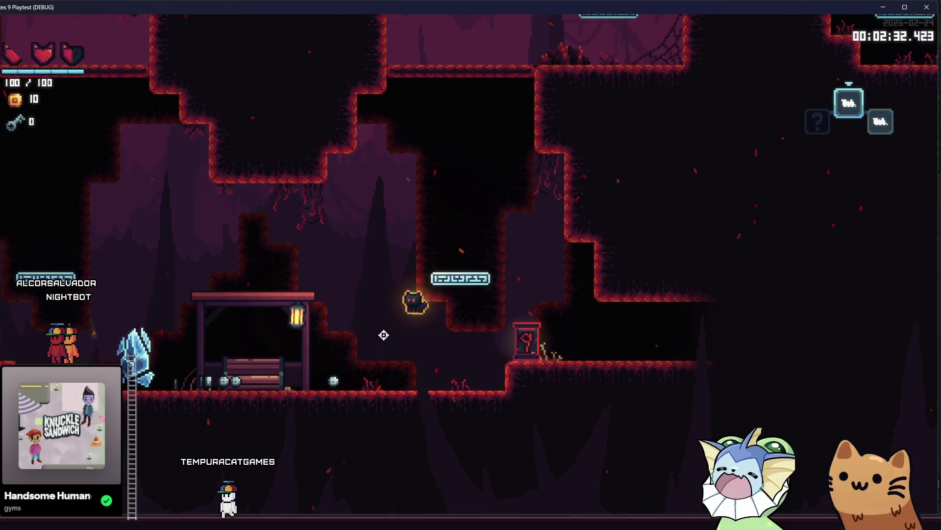
# Step: Run and jump left through the cave rooms down to the lower floor
pyautogui.press('Left')
pyautogui.press('space')
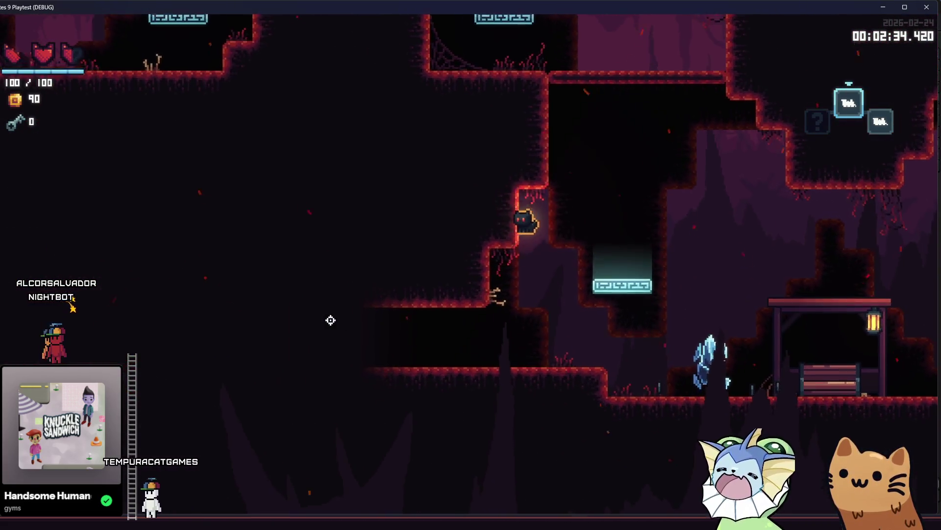
pyautogui.press('Left')
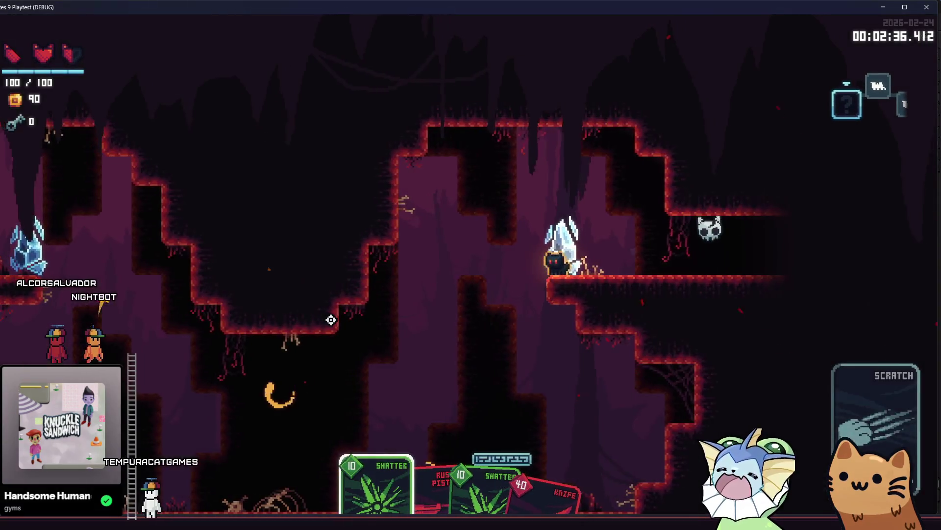
pyautogui.press('Left')
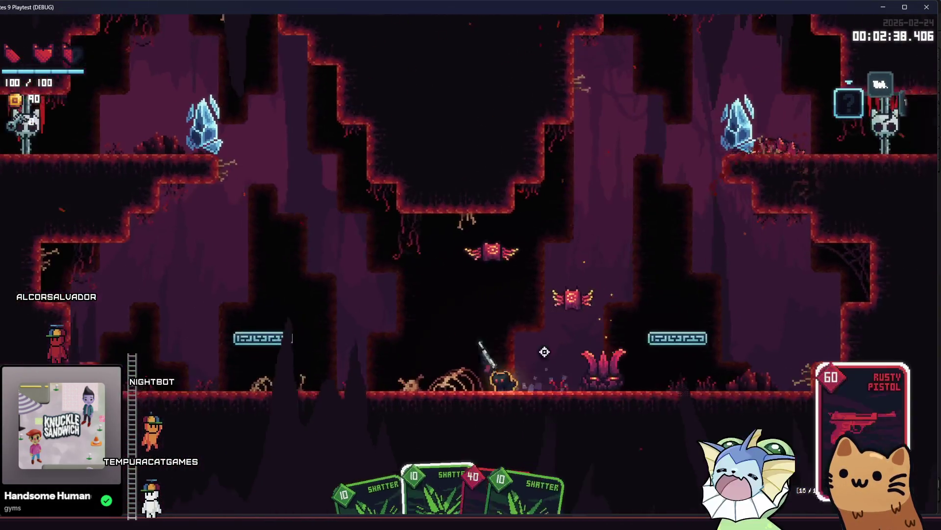
pyautogui.press('Left')
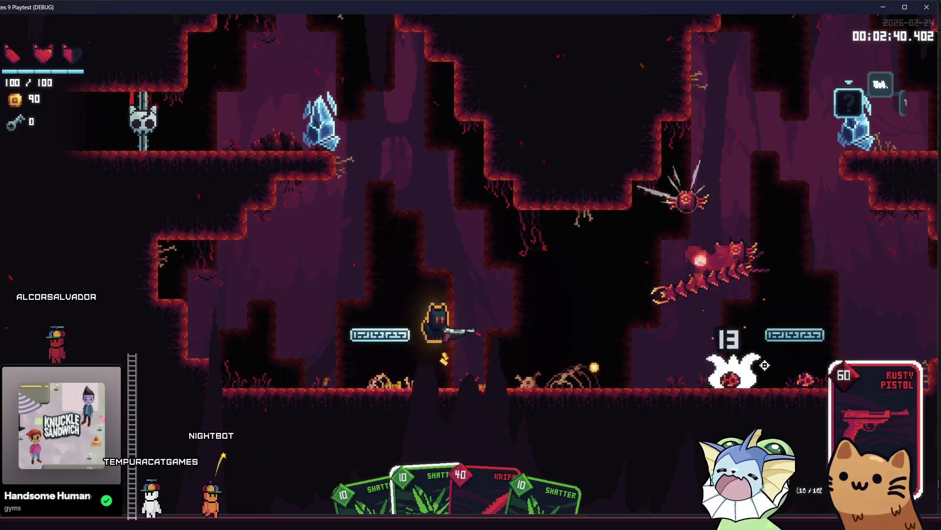
pyautogui.press('Left')
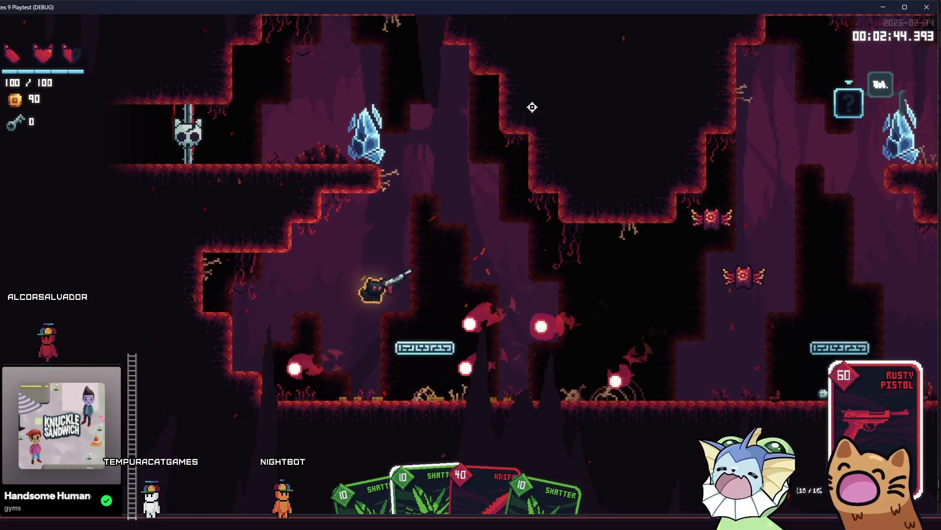
# Step: Shoot the flying enemies and shatter the upper-right crystal
pyautogui.press('Right')
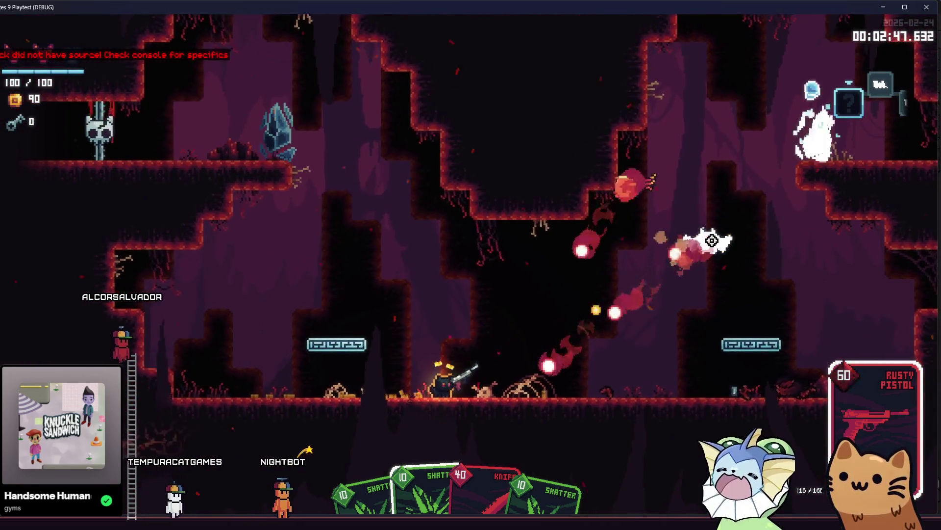
pyautogui.moveTo(711, 240); pyautogui.dragTo(712, 200)
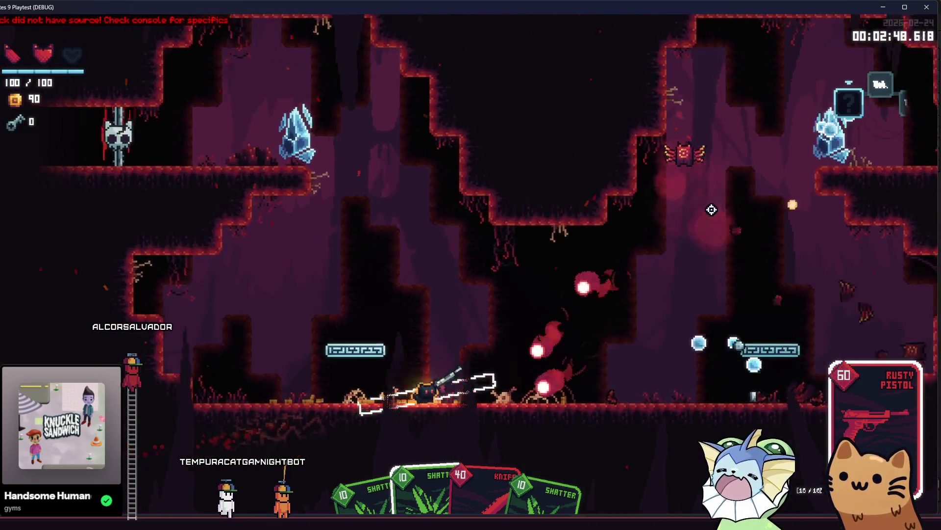
pyautogui.press('Left')
pyautogui.click(712, 211)
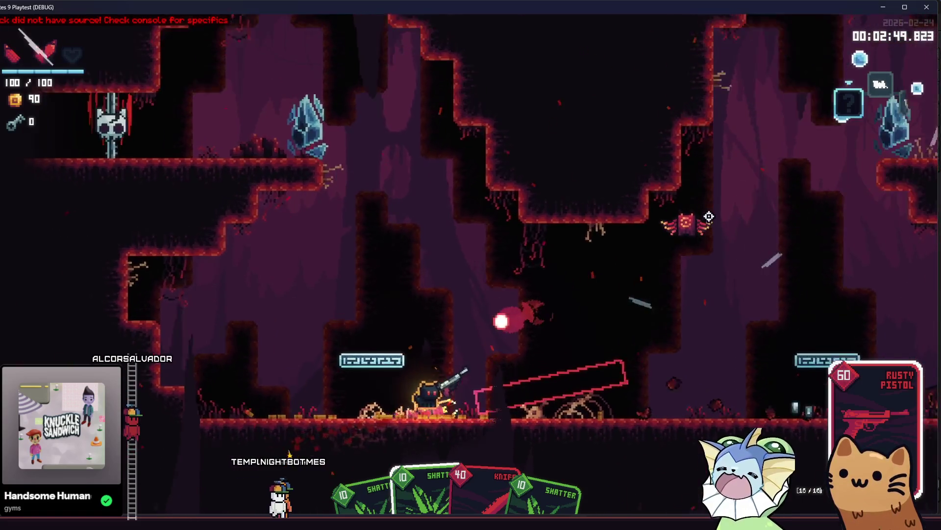
pyautogui.press('Right')
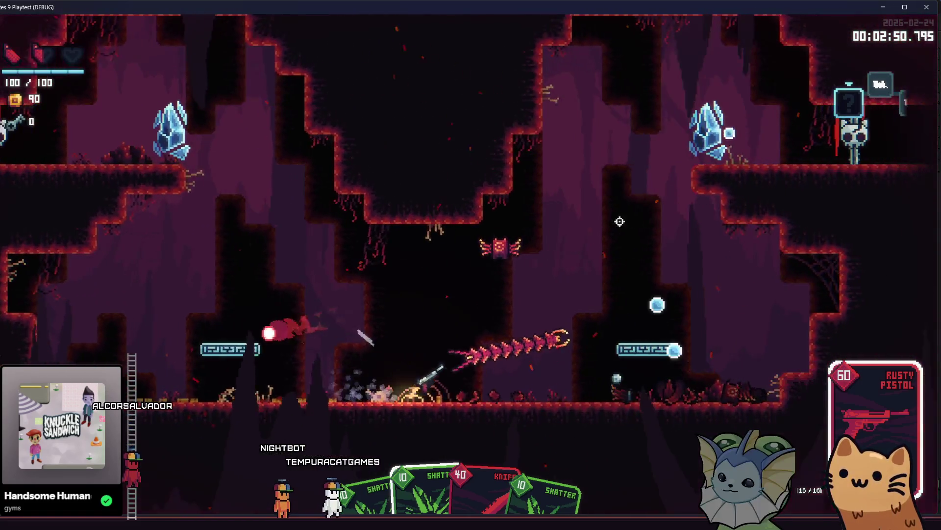
pyautogui.press('Left')
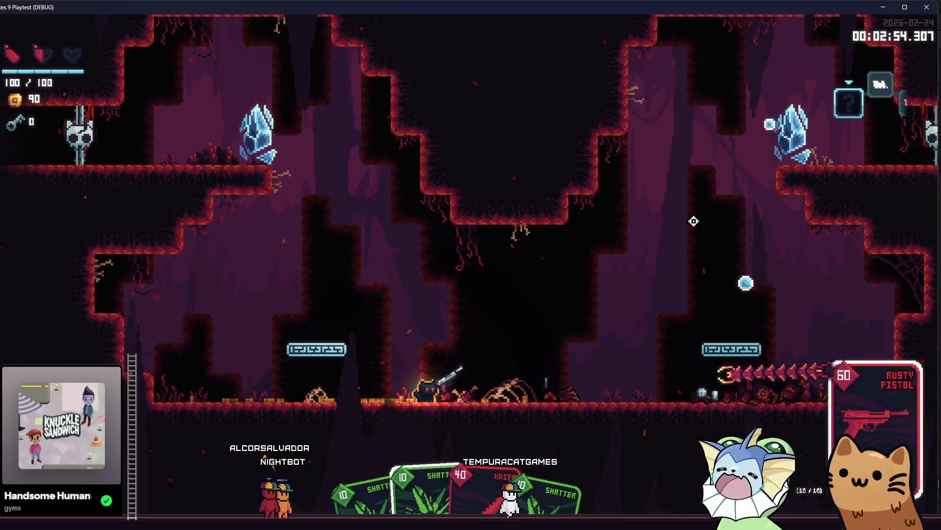
pyautogui.press('d')
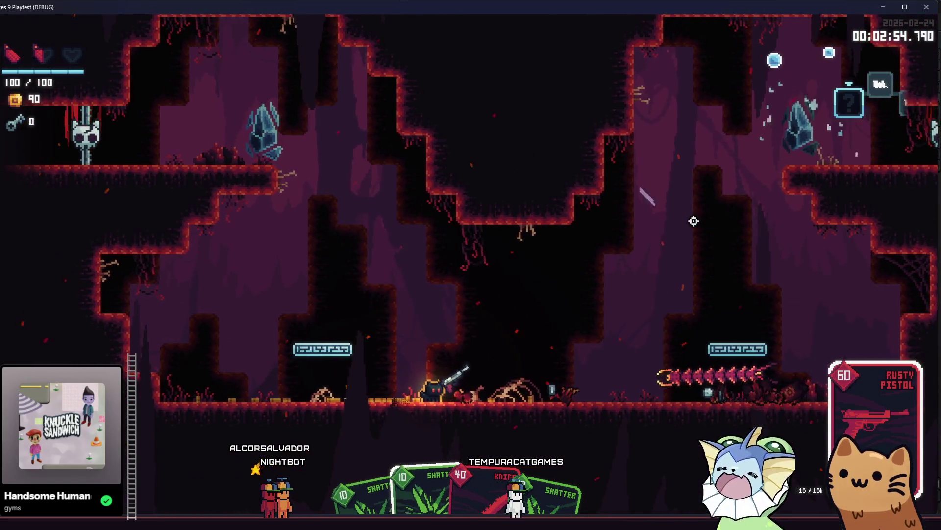
pyautogui.press('space')
pyautogui.click(692, 220)
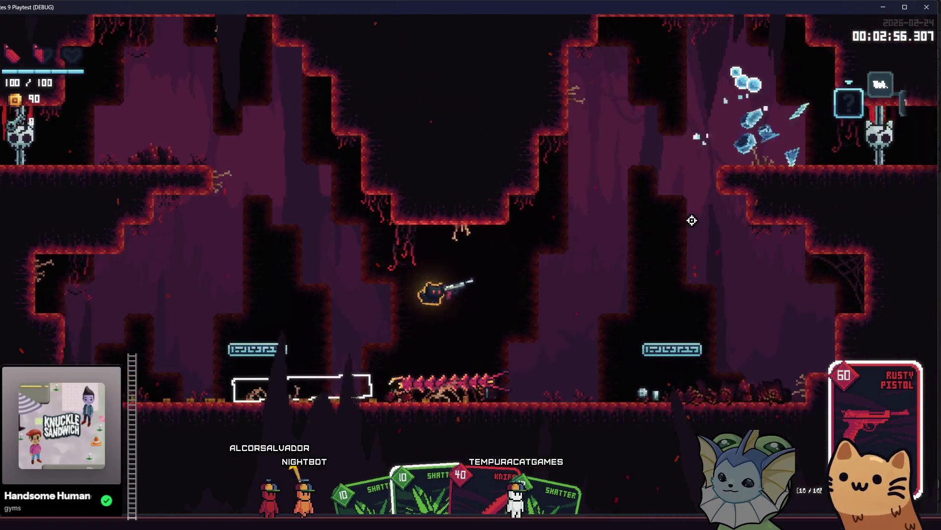
# Step: Run right down through the cave, gun down the centipede, and collect its coins
pyautogui.press('d')
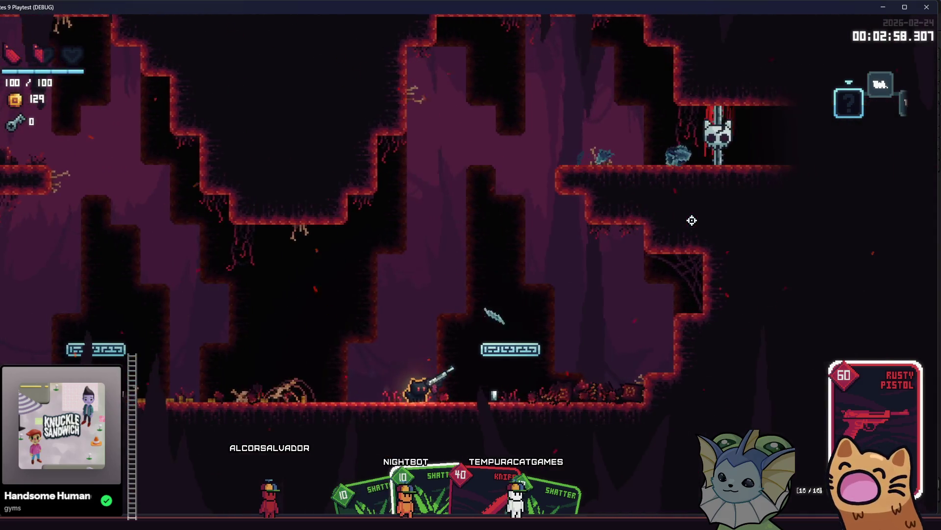
pyautogui.press('d')
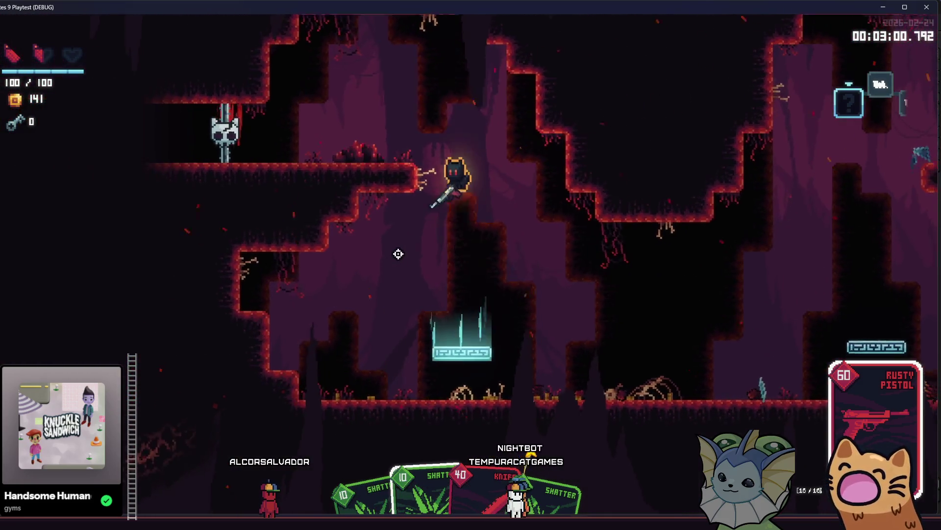
pyautogui.press('d')
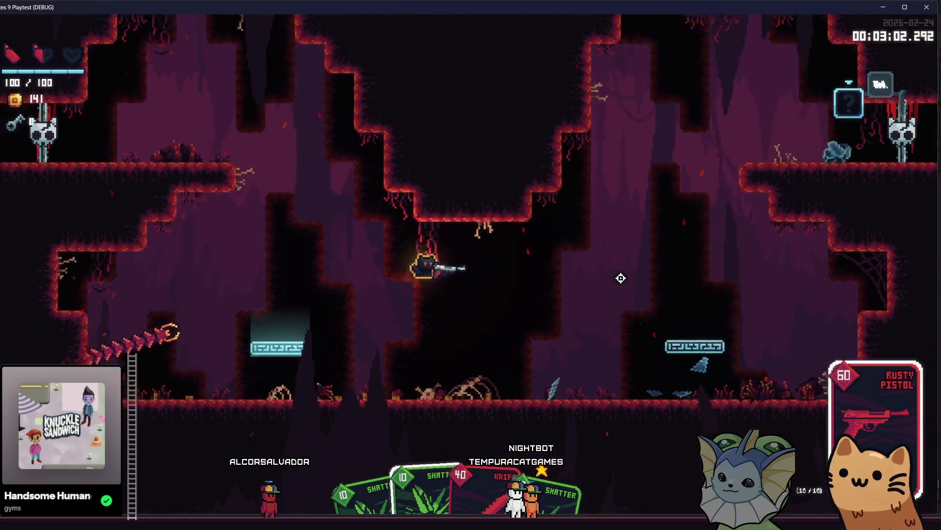
pyautogui.press('d')
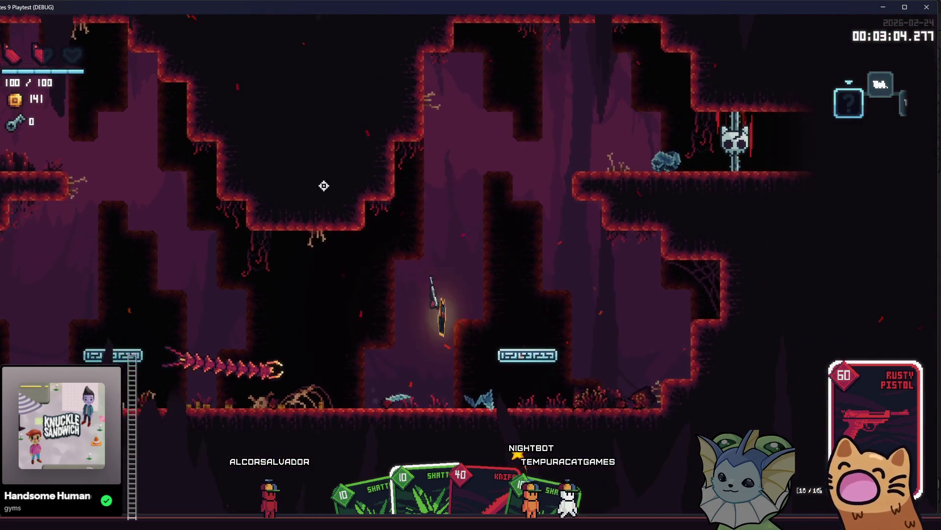
pyautogui.press('d')
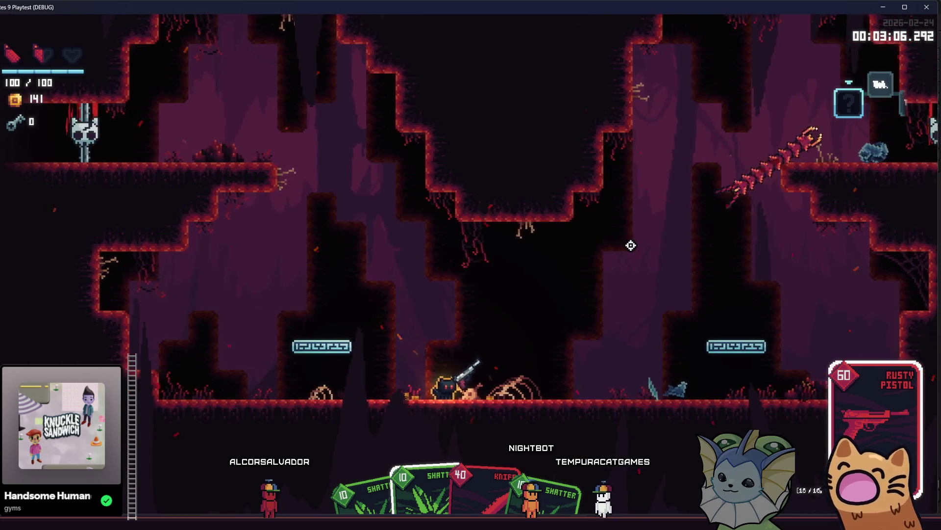
pyautogui.click(631, 245)
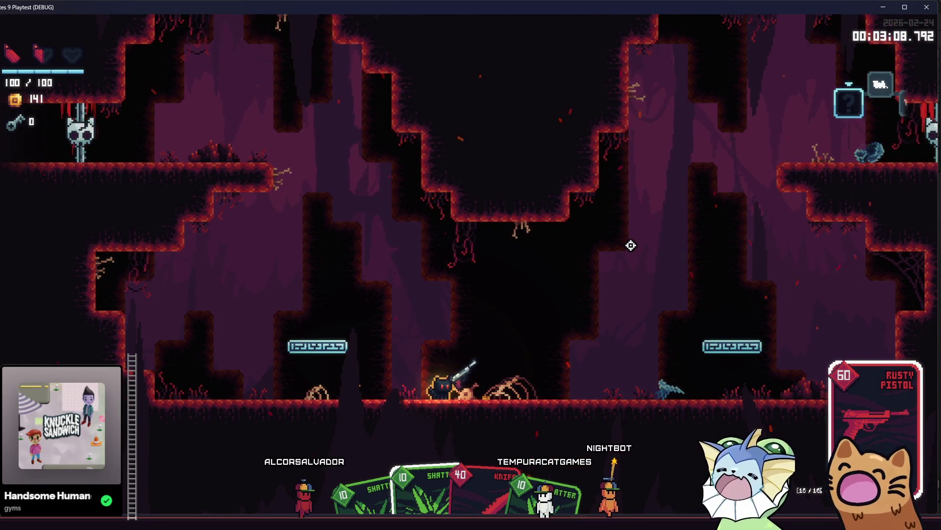
pyautogui.press('space')
pyautogui.click(595, 162)
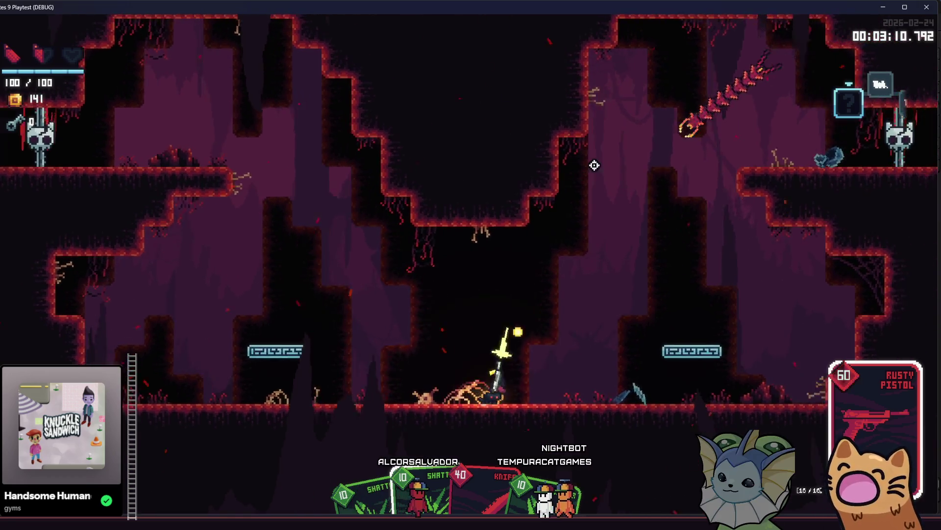
pyautogui.click(671, 218)
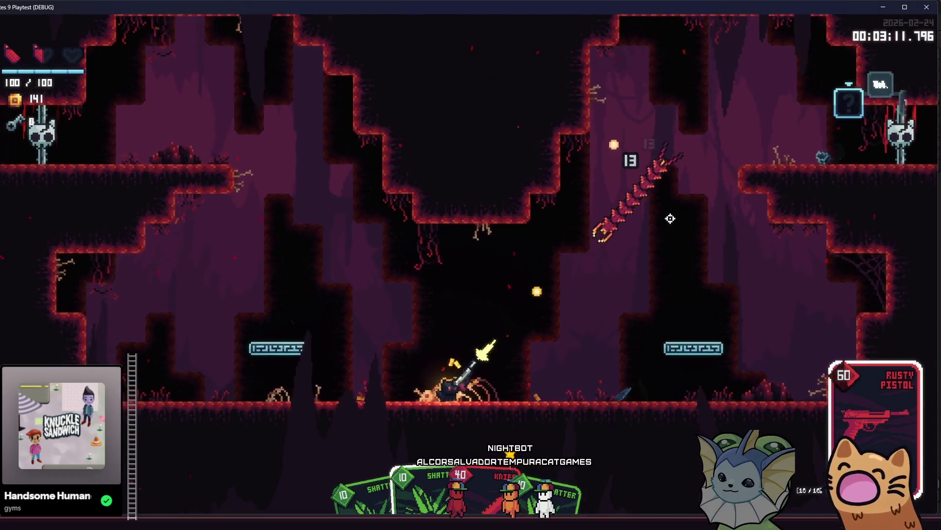
pyautogui.click(652, 251)
pyautogui.click(634, 273)
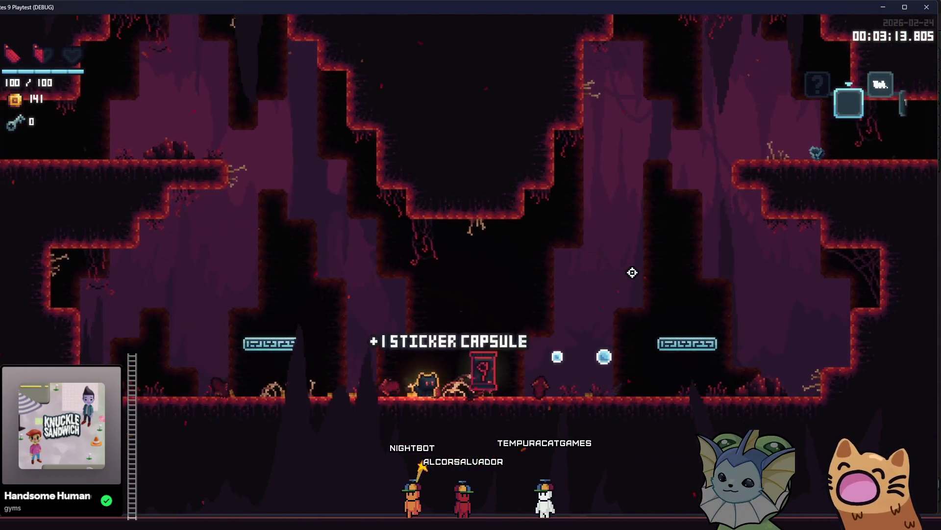
pyautogui.press('d')
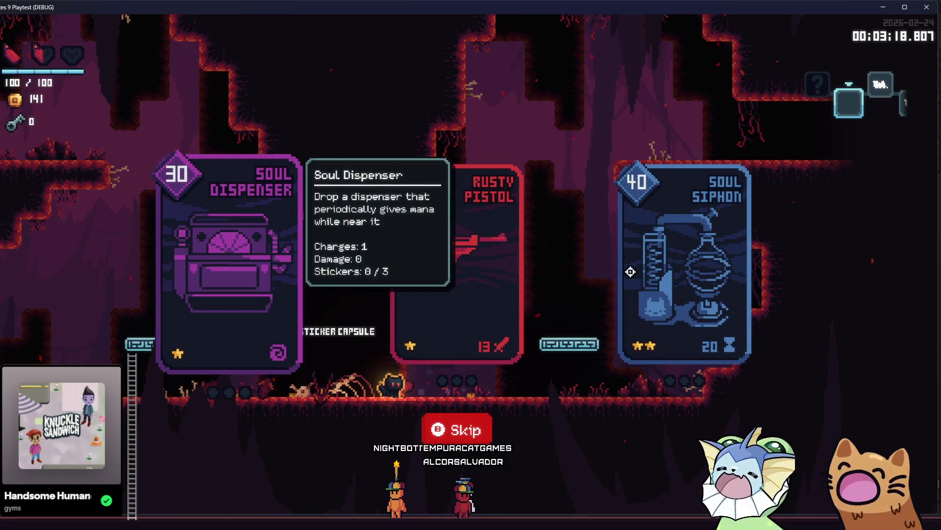
# Step: Run left up into the next room and shoot the bats from the ledge
pyautogui.moveTo(438, 260)
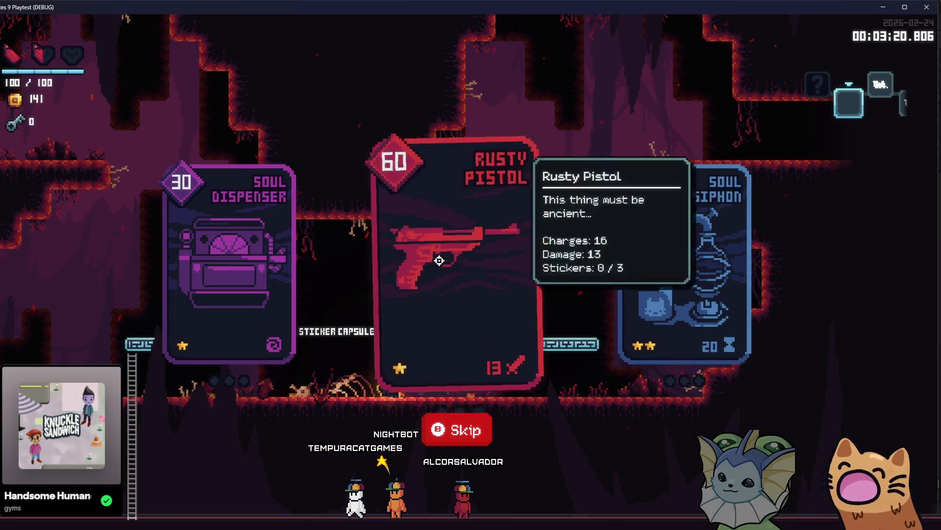
pyautogui.press('space')
pyautogui.press('space')
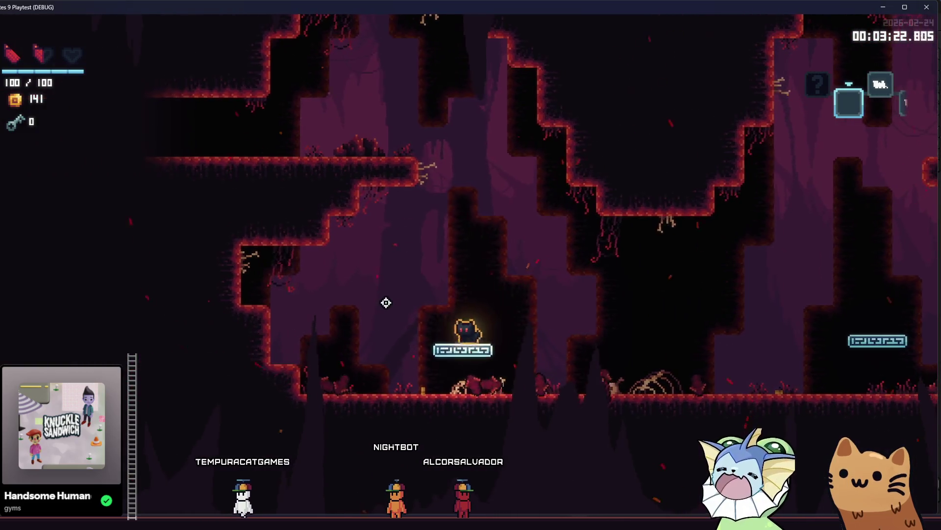
pyautogui.press('a')
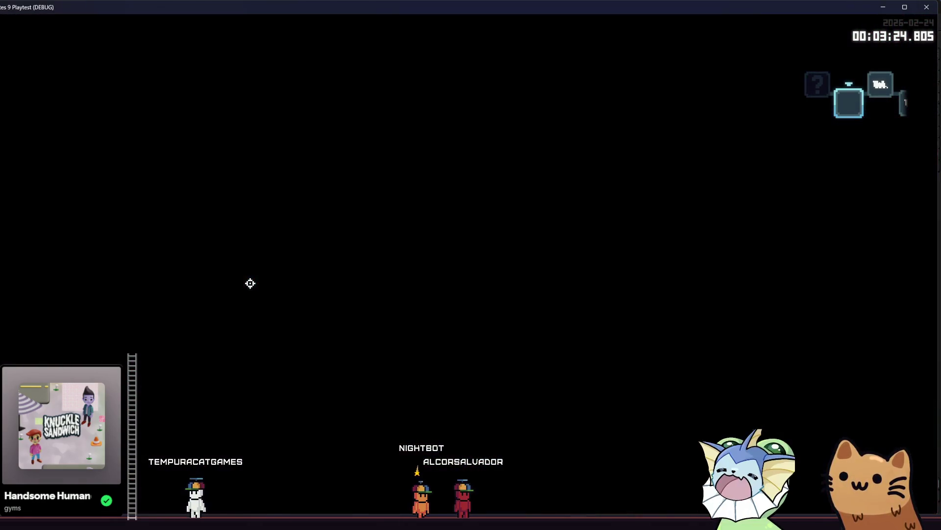
pyautogui.press('space')
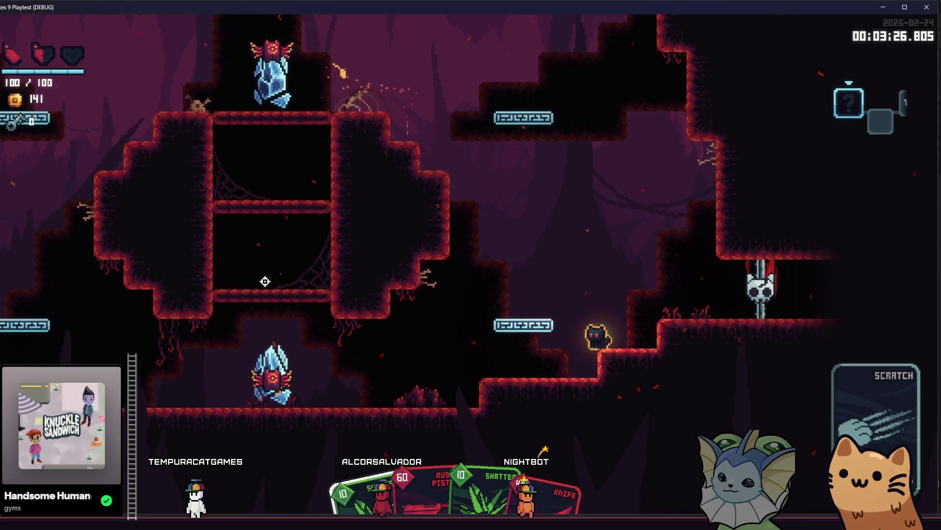
pyautogui.press('space')
pyautogui.click(319, 399)
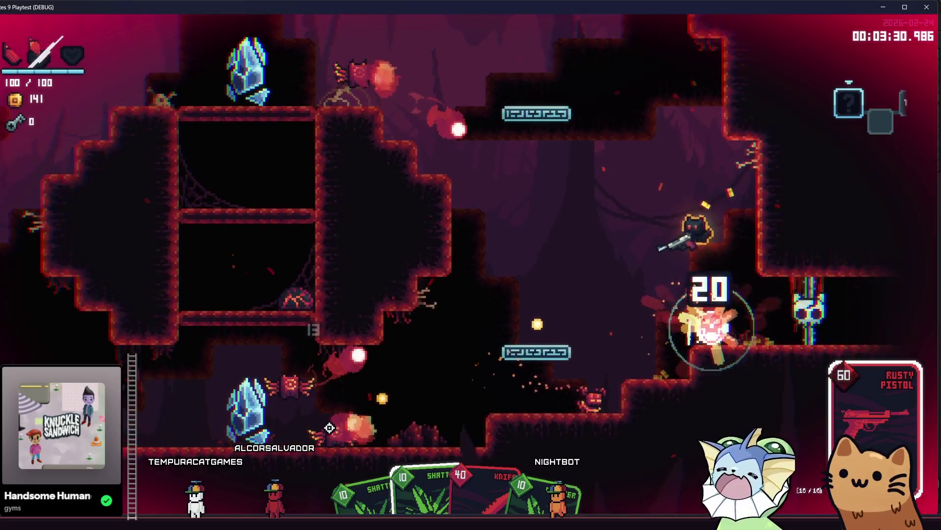
pyautogui.click(304, 382)
# Step: Fight along the lower floor and upper-left ledge, shattering the crystals and winged enemy
pyautogui.press('a')
pyautogui.click(307, 388)
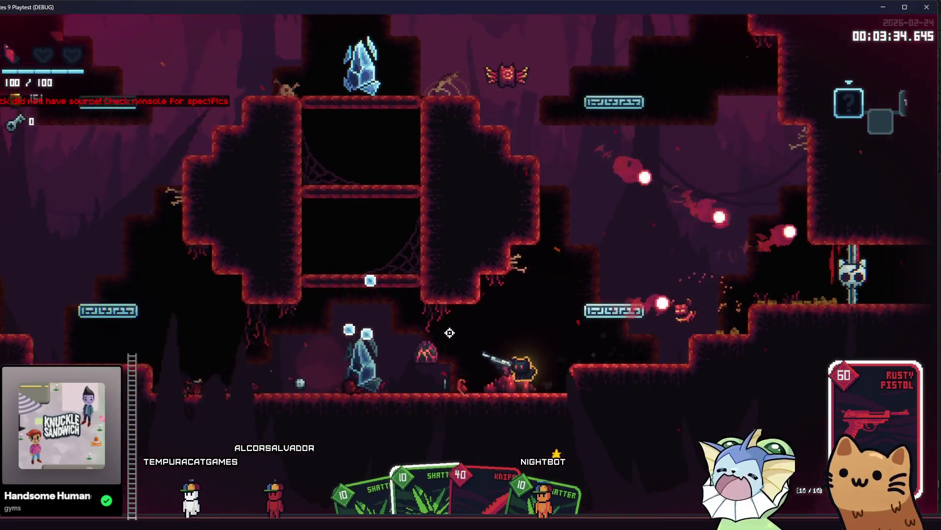
pyautogui.press('a')
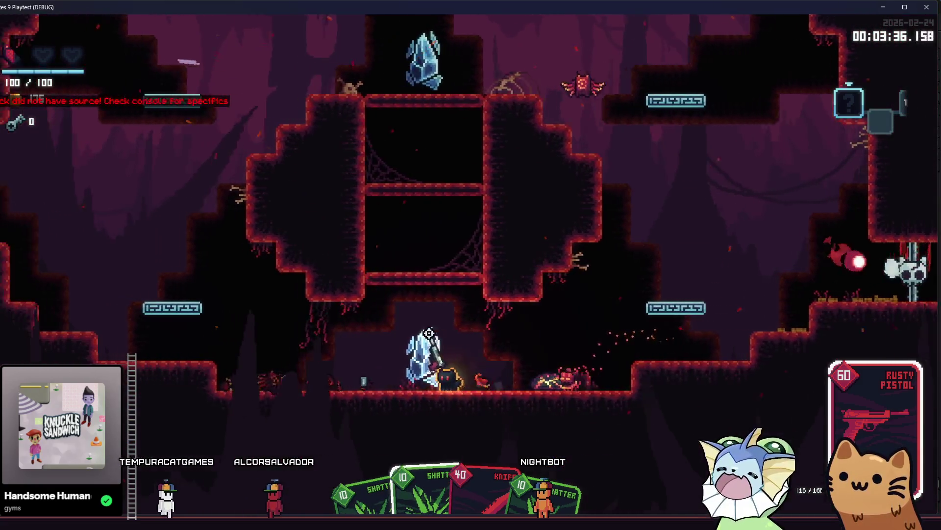
pyautogui.click(672, 331)
pyautogui.press('a')
pyautogui.click(672, 331)
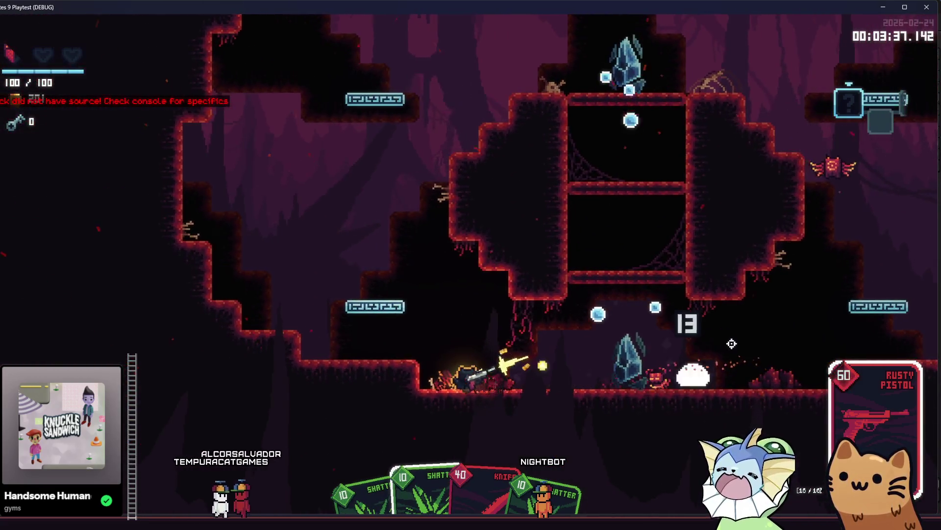
pyautogui.press('space')
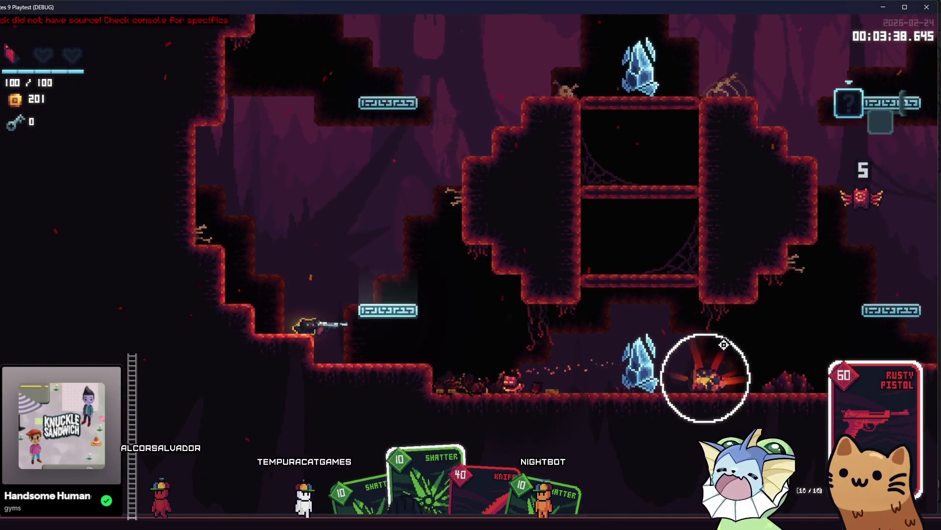
pyautogui.click(725, 345)
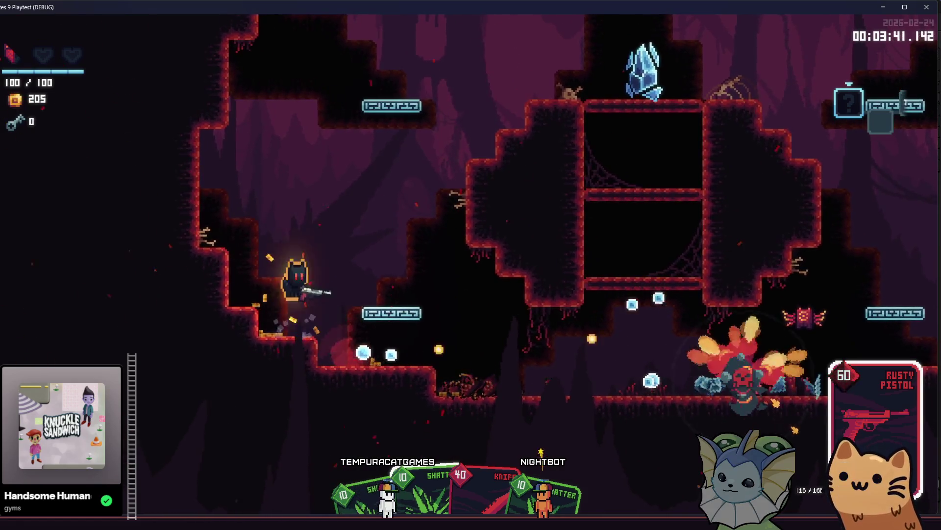
pyautogui.press('d')
pyautogui.click(692, 309)
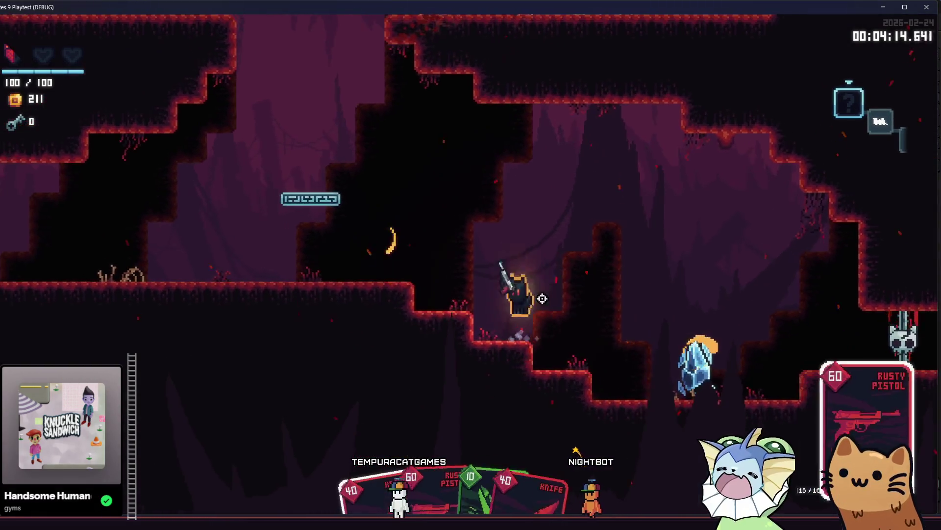
# Step: Climb through the cave firing large beams at the crystal enemies
pyautogui.click(542, 298)
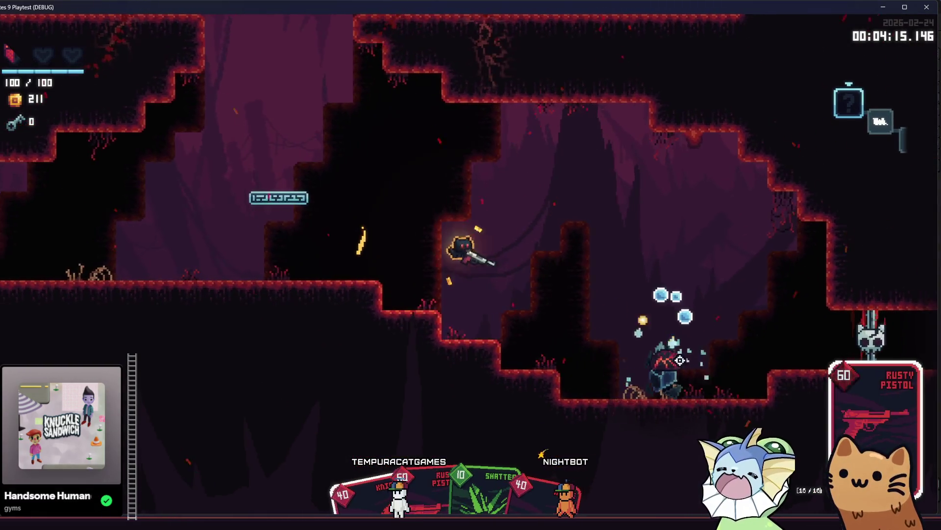
pyautogui.press('space')
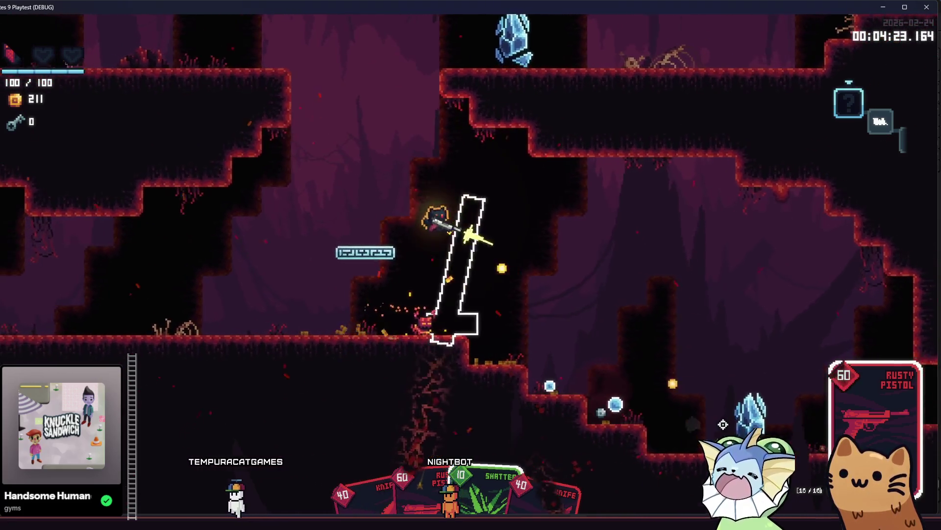
pyautogui.press('space')
pyautogui.click(544, 393)
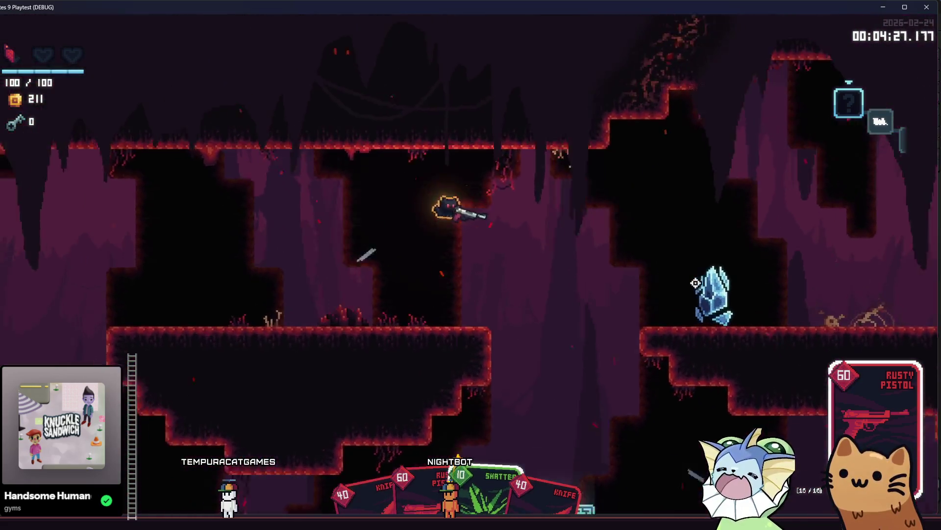
pyautogui.click(821, 274)
pyautogui.click(840, 301)
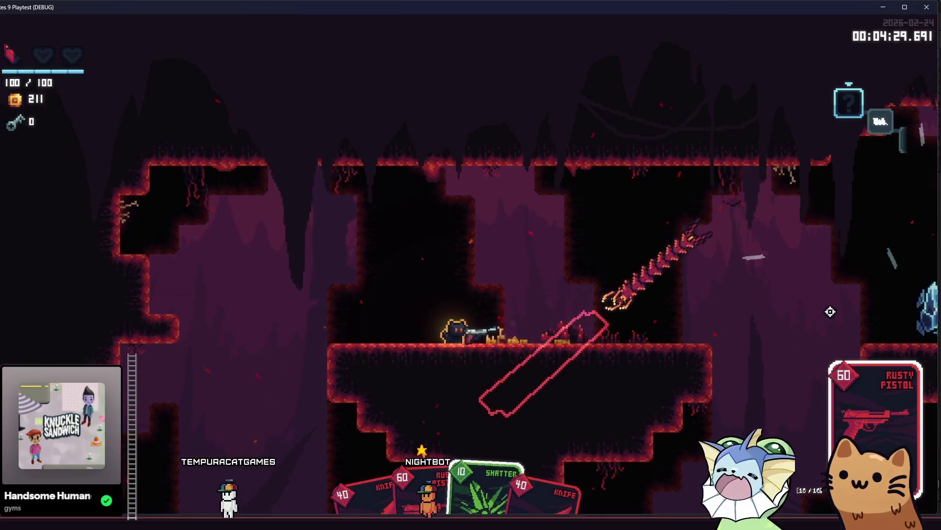
pyautogui.press('d')
pyautogui.click(790, 311)
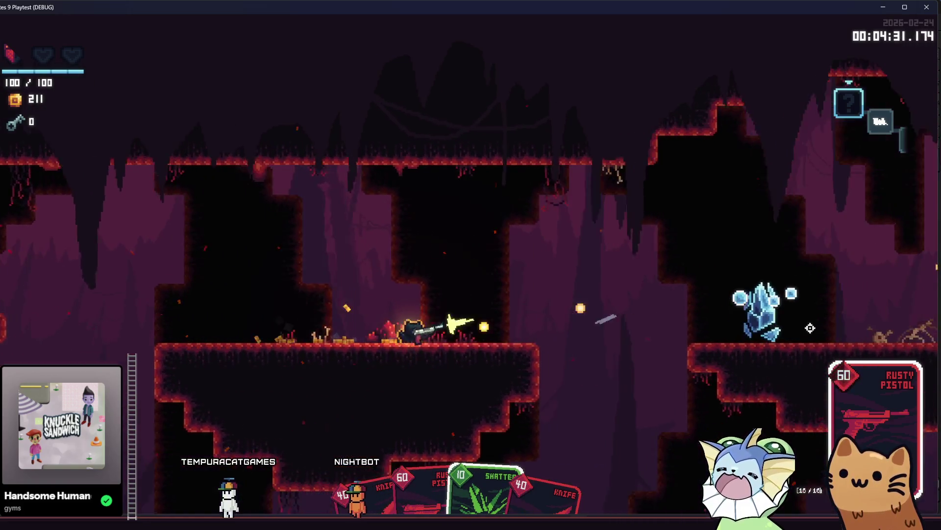
pyautogui.press('s')
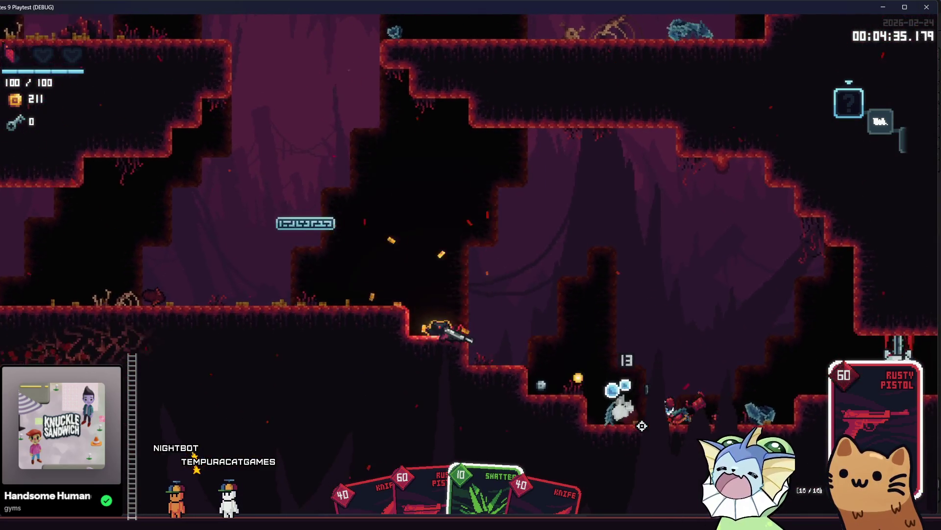
pyautogui.click(612, 377)
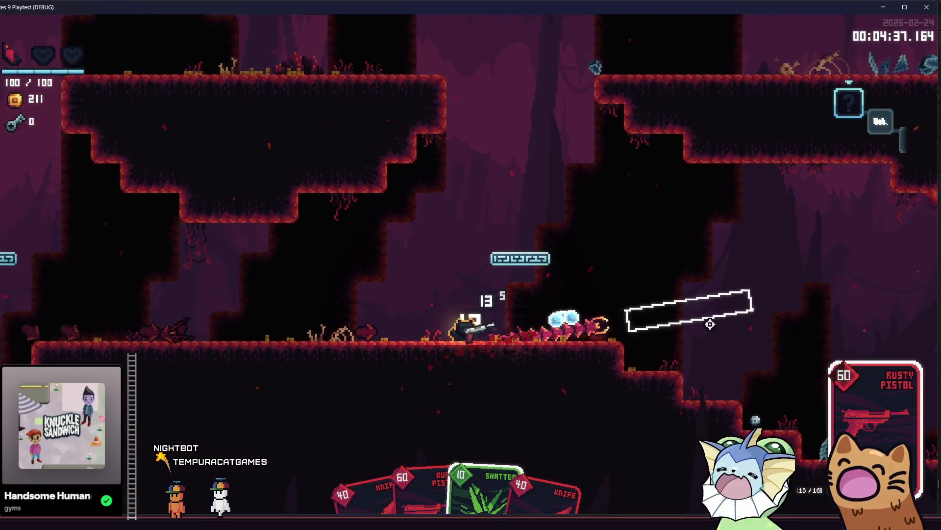
# Step: Walk the cat back and forth along the cave floor, then head right past the crystal ledge
pyautogui.press('a')
pyautogui.press('space')
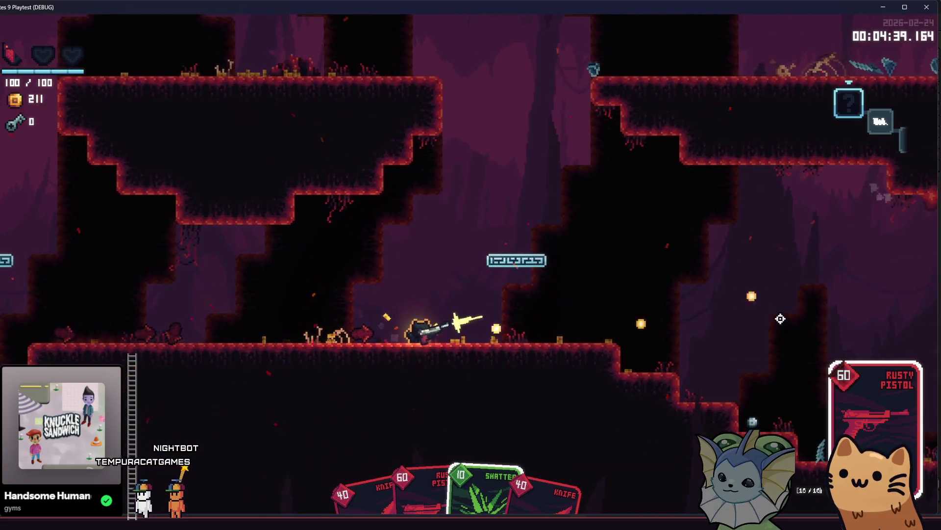
pyautogui.press('d')
pyautogui.press('a')
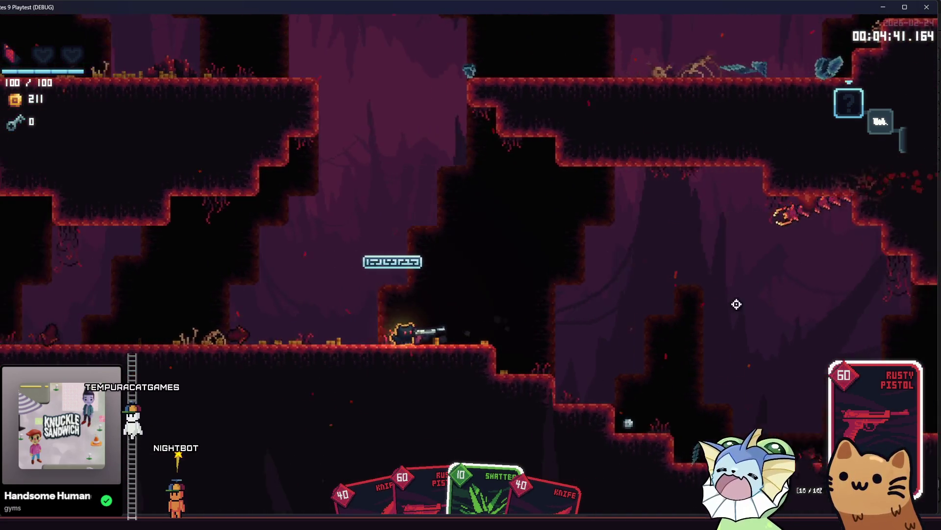
pyautogui.press('a')
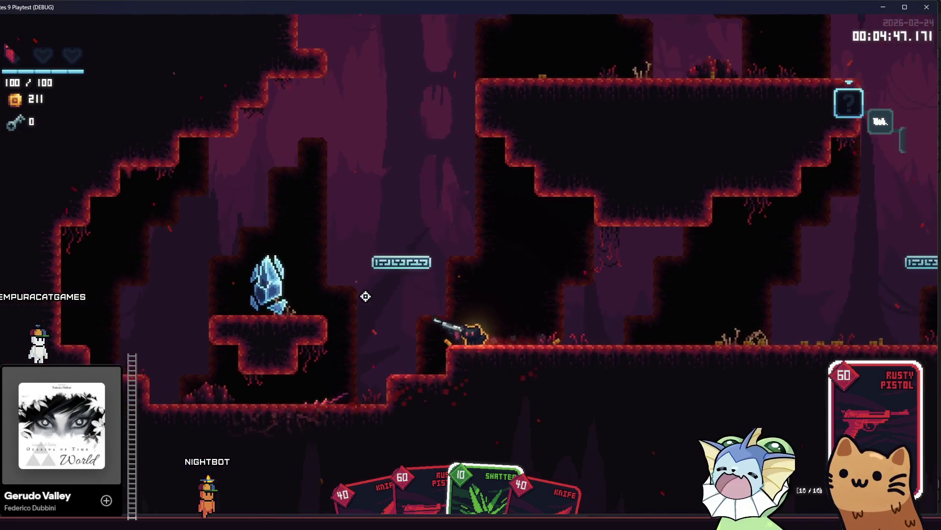
pyautogui.press('d')
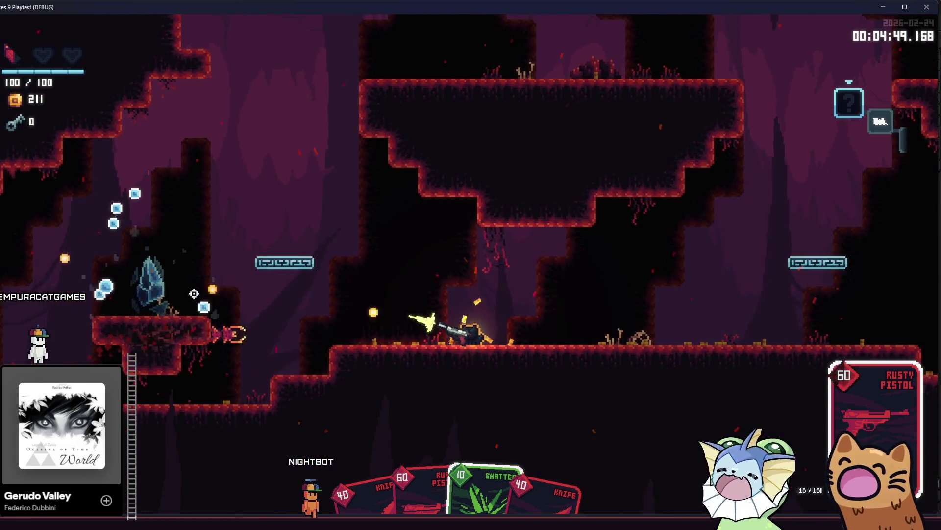
pyautogui.press('d')
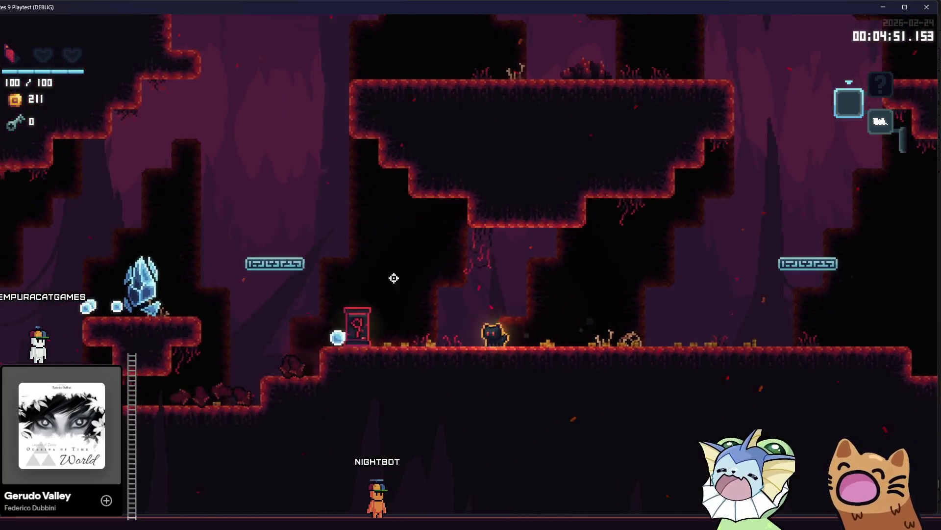
pyautogui.press('d')
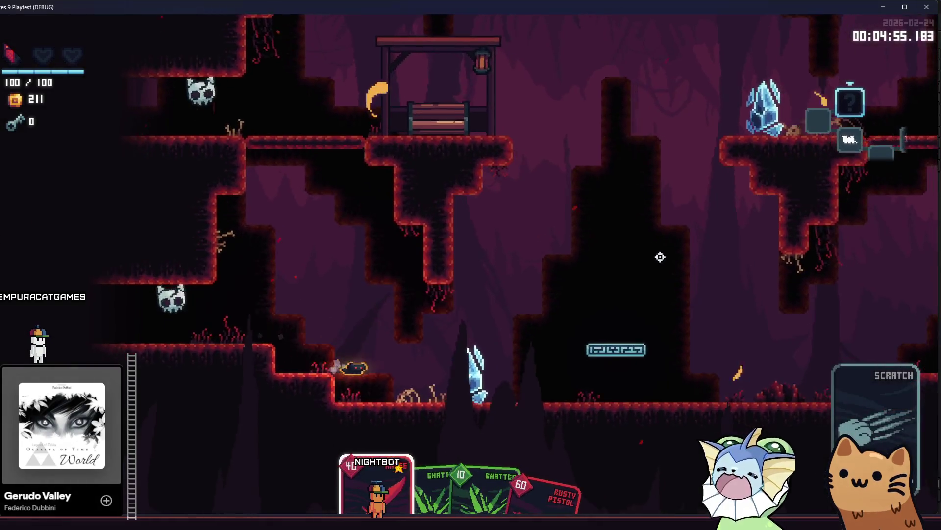
# Step: Switch to the Knife card and attack the eyeball enemies until dying, then start a new run
pyautogui.press('d')
pyautogui.click(652, 276)
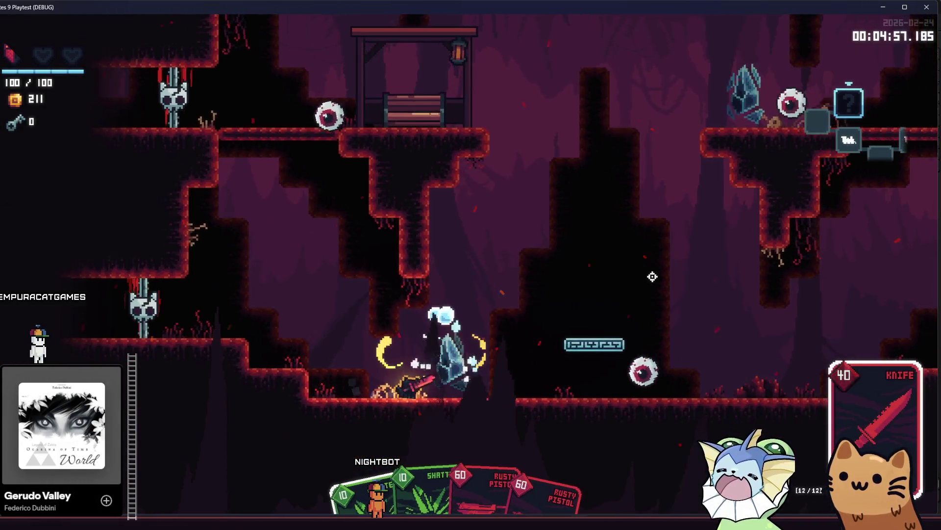
pyautogui.click(648, 283)
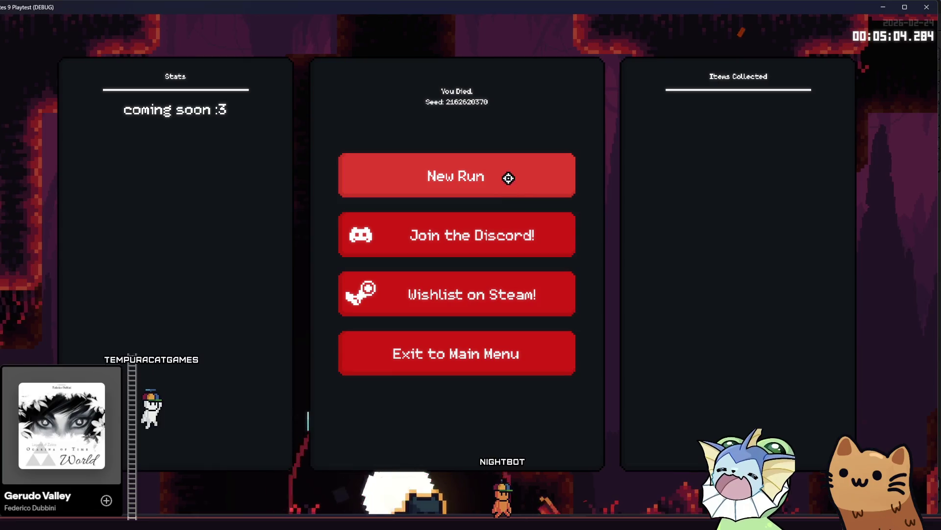
pyautogui.click(509, 179)
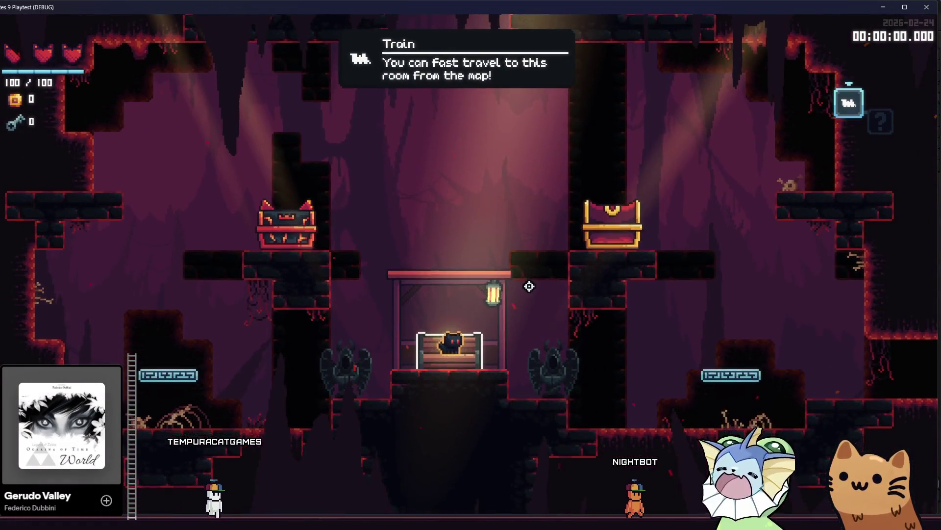
# Step: Open the gold chest and the red chest in the chest room
pyautogui.press('d')
pyautogui.press('e')
pyautogui.press('space')
pyautogui.press('a')
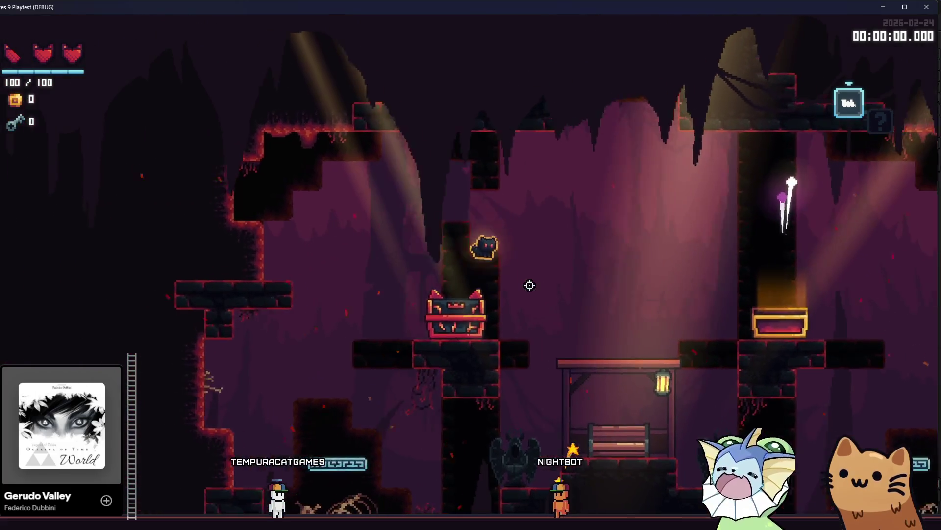
pyautogui.press('e')
pyautogui.press('a')
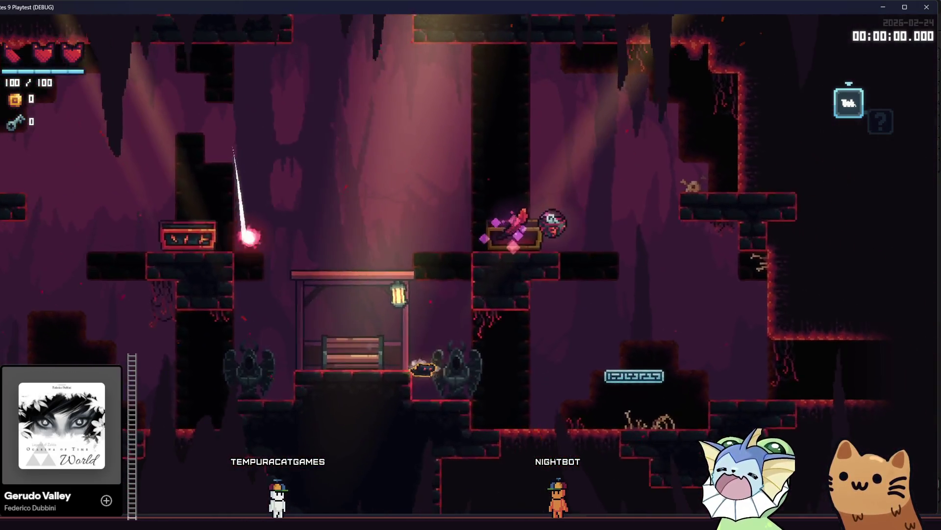
# Step: Bind mana_drop.tscn to the Debug 1 slot from the debug menu
pyautogui.press('F1')
pyautogui.click(92, 344)
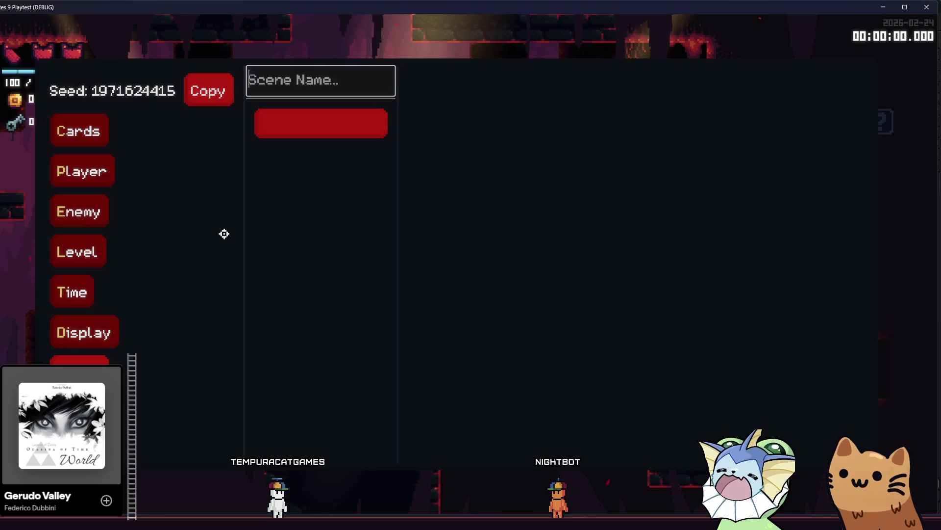
pyautogui.write('mana')
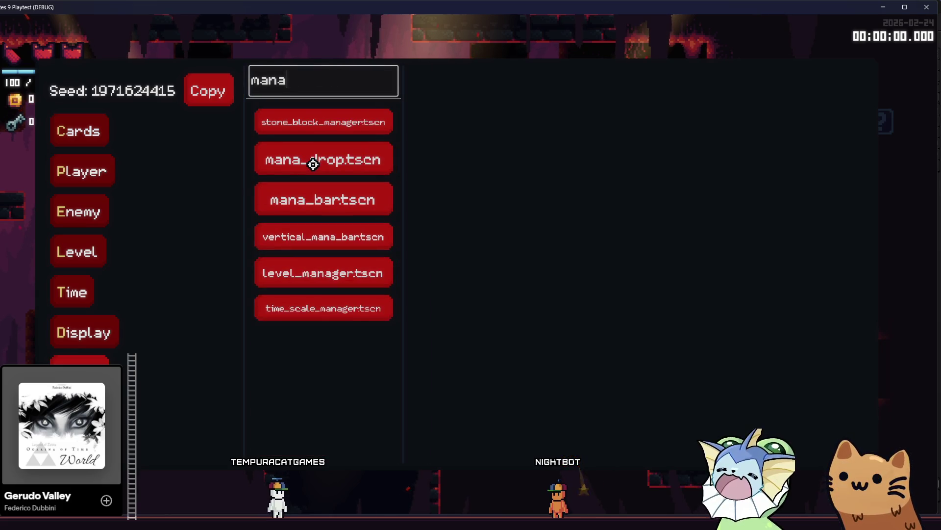
pyautogui.click(317, 165)
pyautogui.click(386, 186)
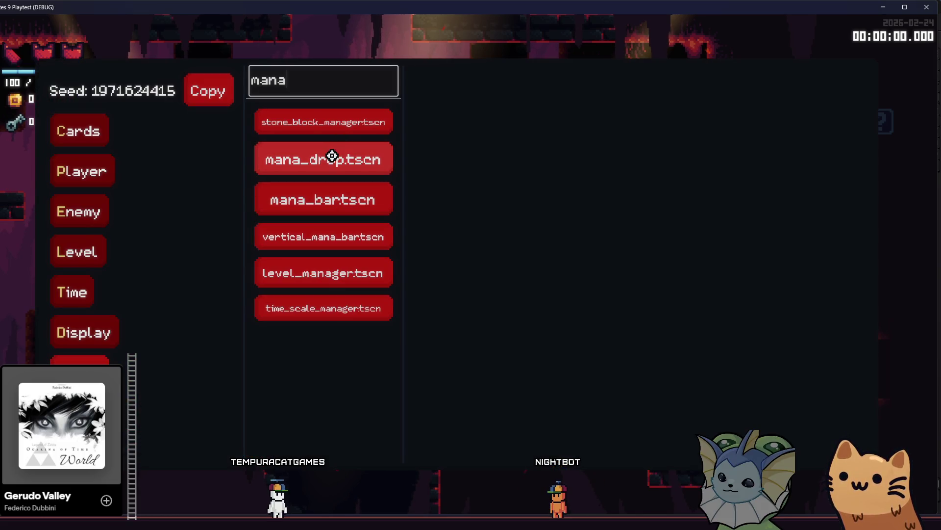
pyautogui.click(354, 161)
pyautogui.click(477, 116)
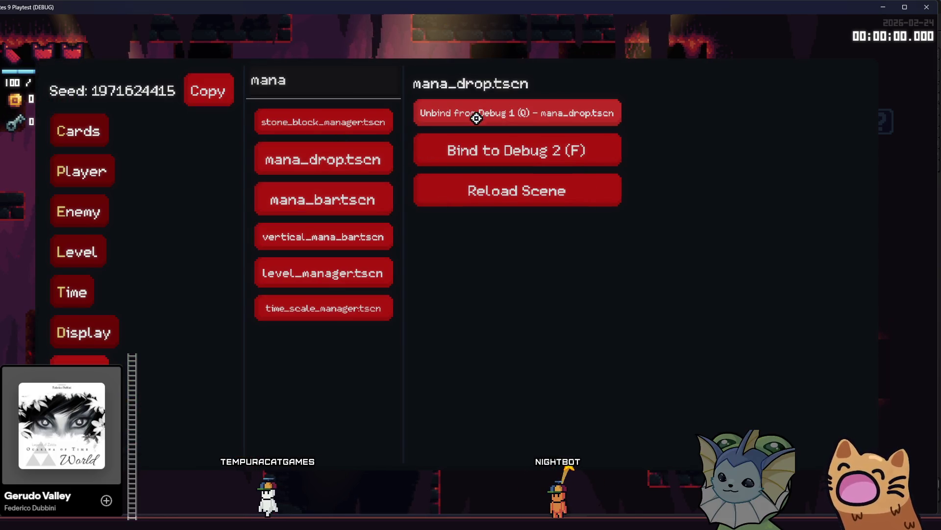
pyautogui.press('Escape')
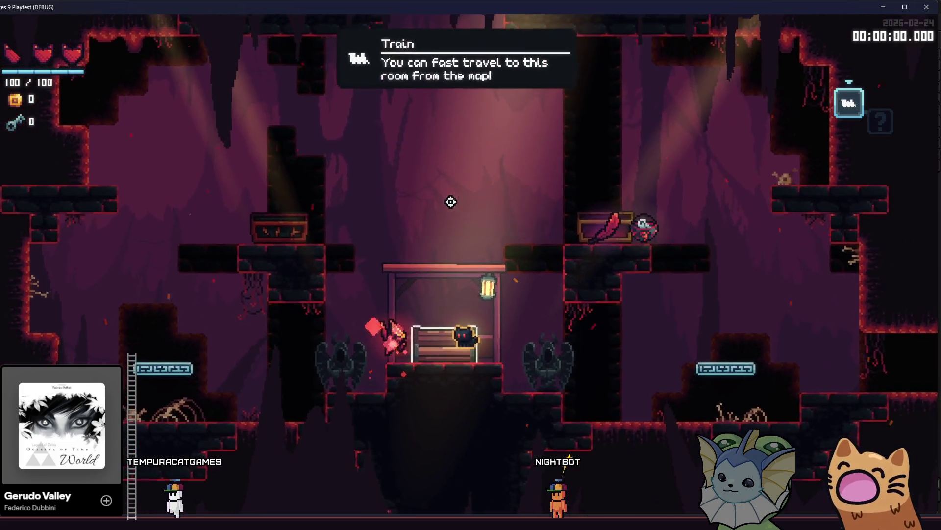
# Step: Add Shatter cards to the hand via Cards > Add Cards and fire one at the chest
pyautogui.press('`')
pyautogui.click(81, 133)
pyautogui.click(305, 94)
pyautogui.scroll(-3, 473, 216)
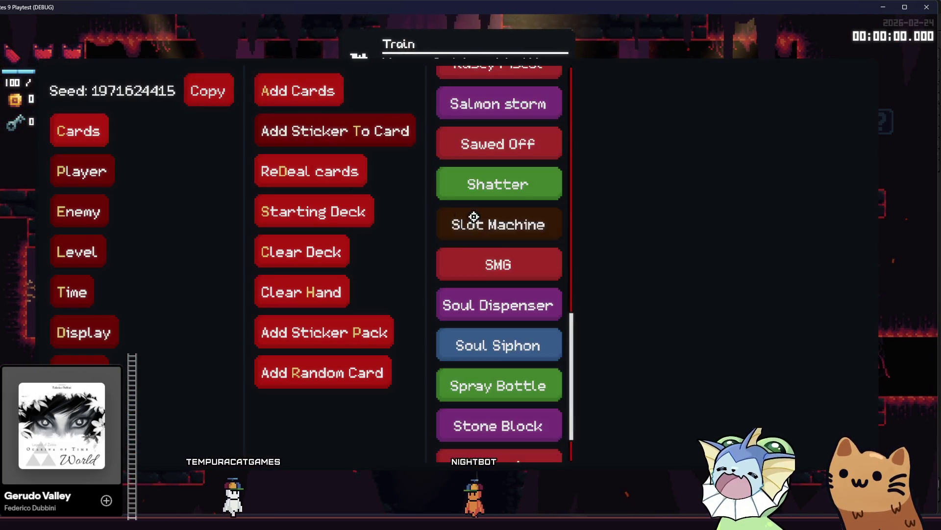
pyautogui.click(480, 122)
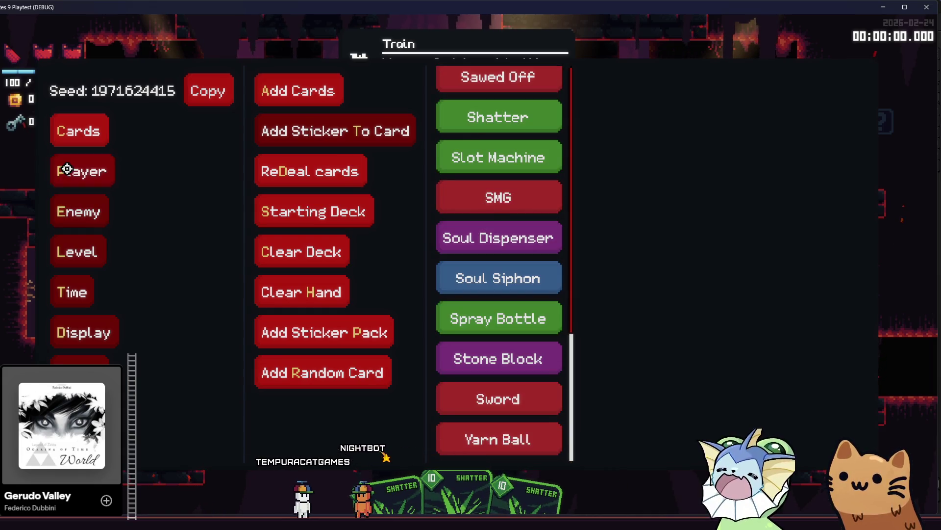
pyautogui.click(64, 167)
pyautogui.press('Escape')
pyautogui.click(405, 160)
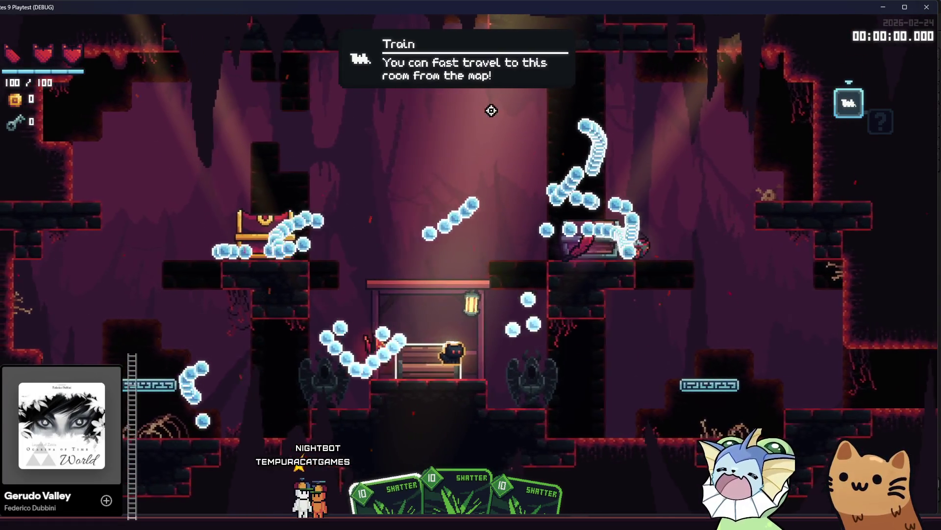
# Step: Fire and sweep Shatter orb streams across the chest room, bursting them into glass shards
pyautogui.click(490, 109)
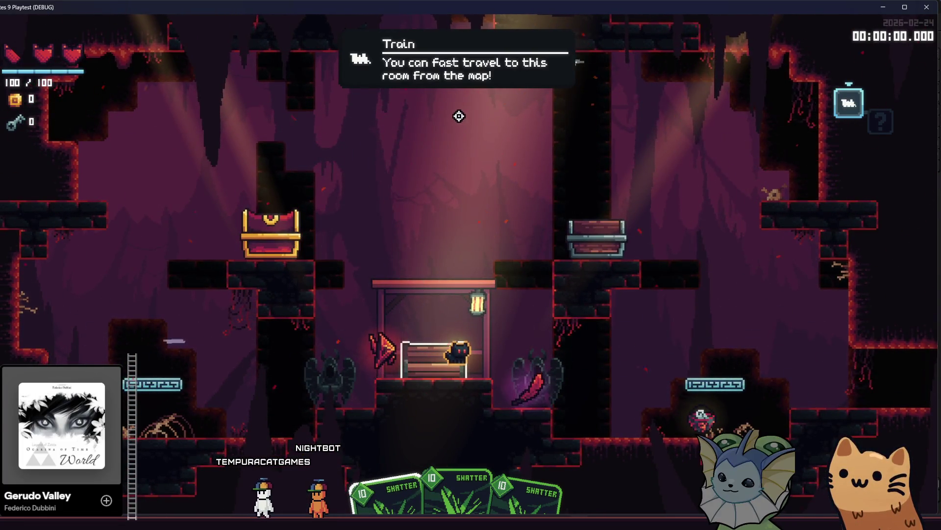
pyautogui.click(459, 116)
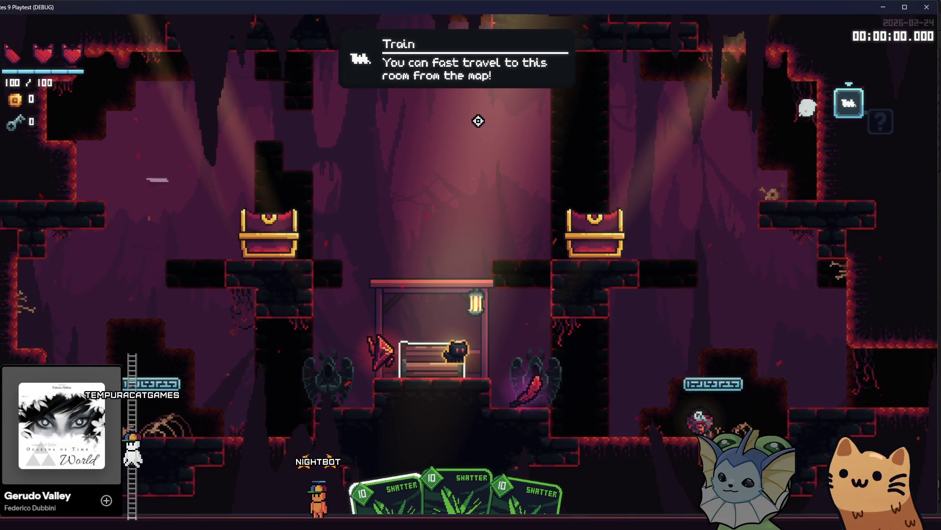
pyautogui.moveTo(470, 130)
pyautogui.mouseDown()
pyautogui.moveTo(637, 149)
pyautogui.moveTo(238, 153)
pyautogui.mouseUp()
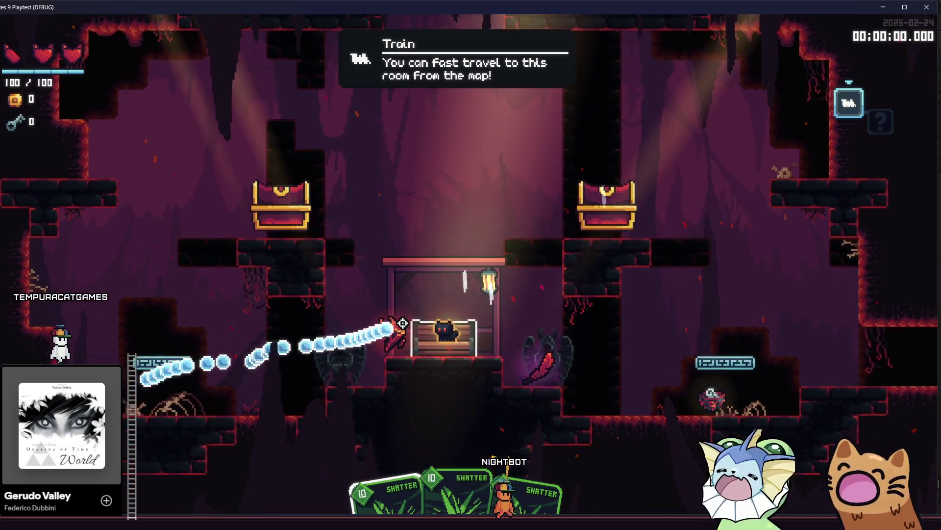
pyautogui.moveTo(402, 323); pyautogui.dragTo(690, 310)
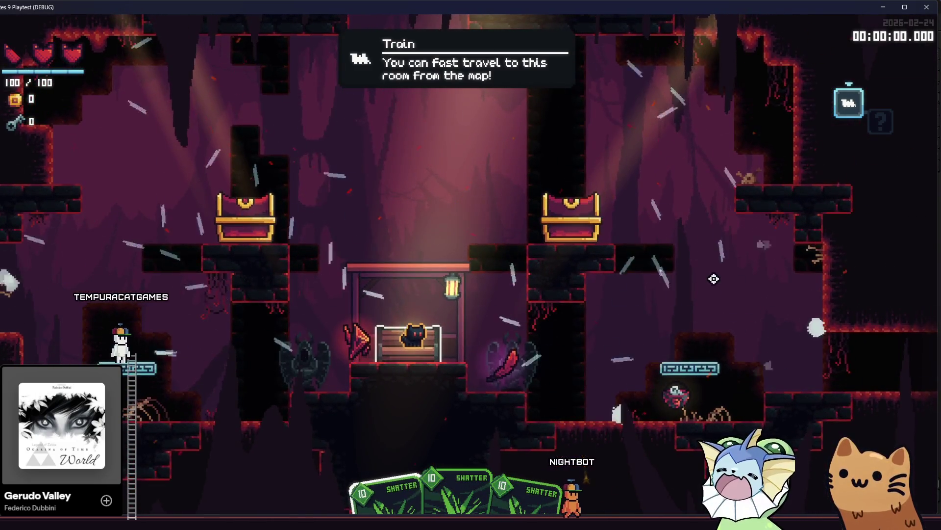
pyautogui.moveTo(623, 243)
pyautogui.mouseDown()
pyautogui.moveTo(116, 157)
pyautogui.moveTo(310, 191)
pyautogui.moveTo(590, 137)
pyautogui.moveTo(369, 126)
pyautogui.moveTo(208, 219)
pyautogui.moveTo(218, 241)
pyautogui.mouseUp()
# Step: Walk left and right, fire a stream toward the upper right, then drop to the floor
pyautogui.press('a')
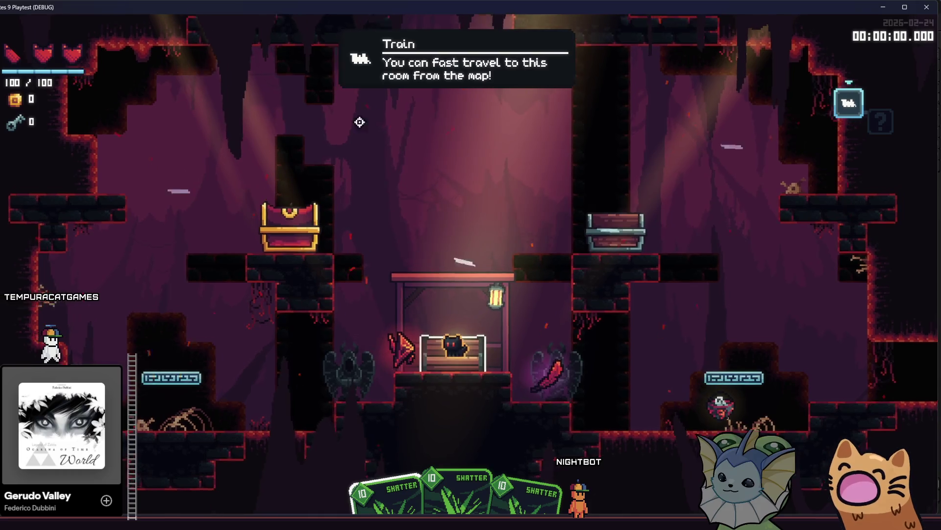
pyautogui.press('d')
pyautogui.moveTo(359, 122)
pyautogui.mouseDown()
pyautogui.moveTo(725, 144)
pyautogui.moveTo(751, 204)
pyautogui.mouseUp()
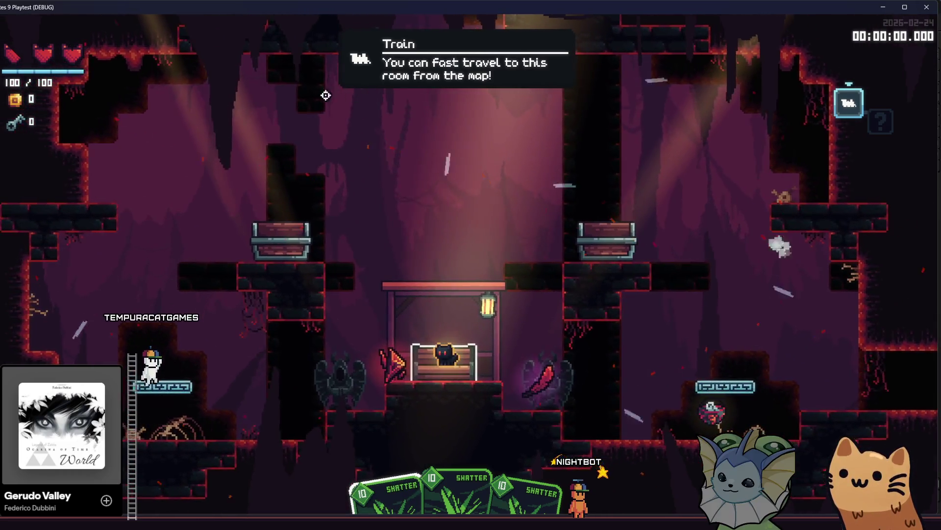
pyautogui.press('s')
pyautogui.press('`')
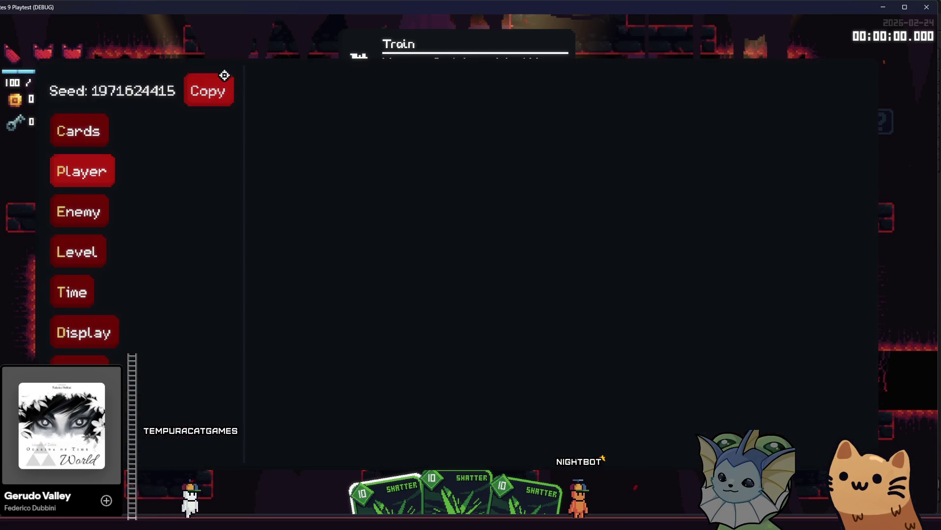
# Step: Browse the enemy, player and card debug options, including the sticker list
pyautogui.click(99, 200)
pyautogui.click(99, 169)
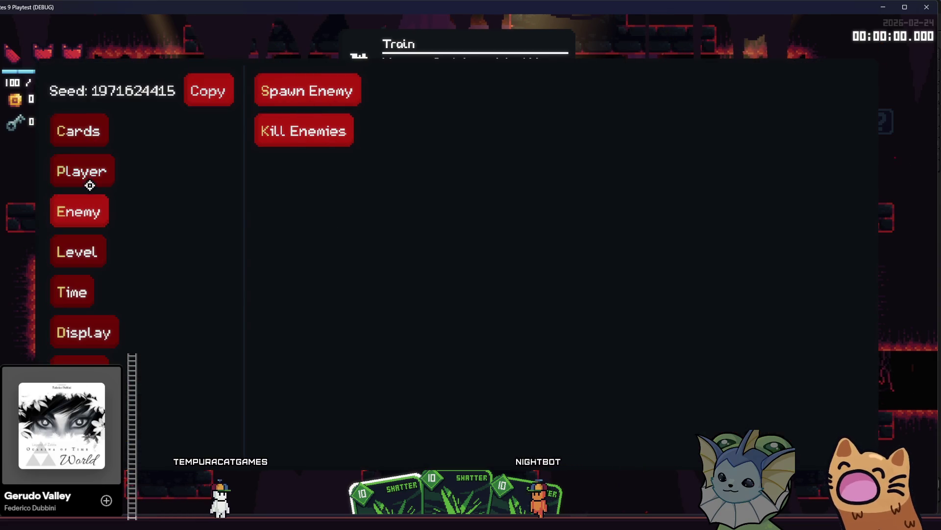
pyautogui.click(104, 127)
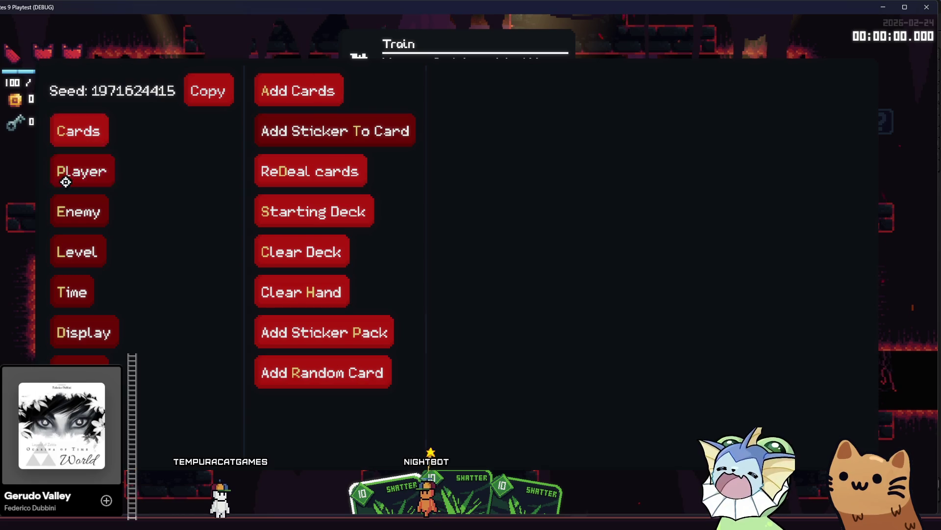
pyautogui.click(362, 132)
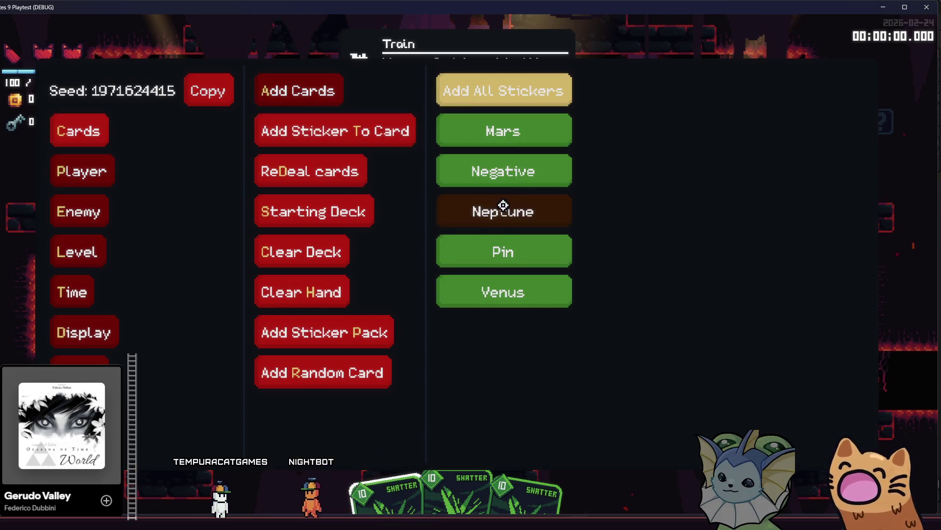
pyautogui.click(532, 125)
# Step: Spawn a dpsdummy enemy via Enemy > Spawn Enemy, then return to the Godot editor
pyautogui.press('F1')
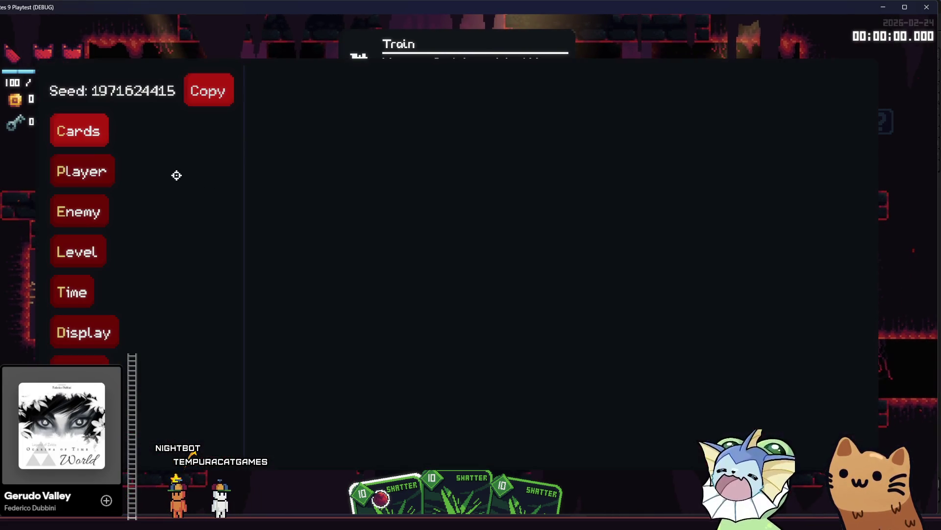
pyautogui.click(84, 208)
pyautogui.click(326, 83)
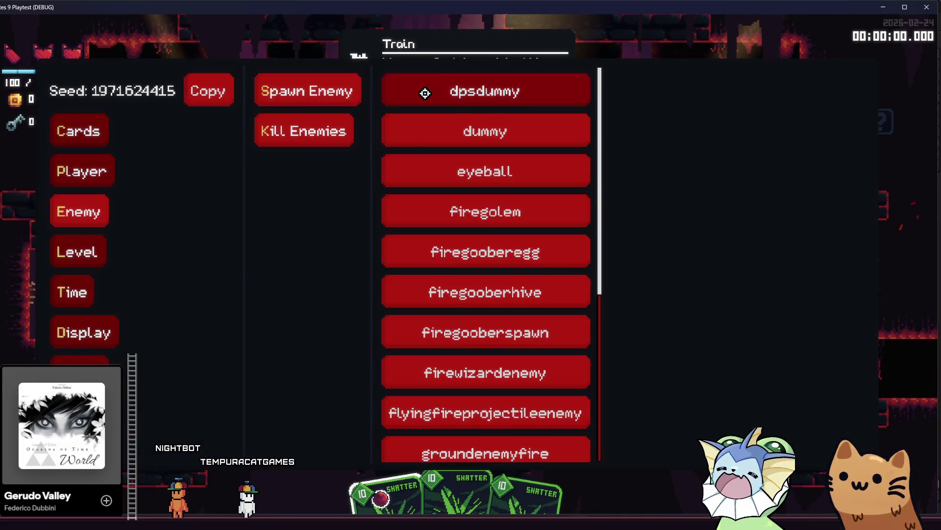
pyautogui.click(425, 90)
pyautogui.press('F1')
pyautogui.click(96, 205)
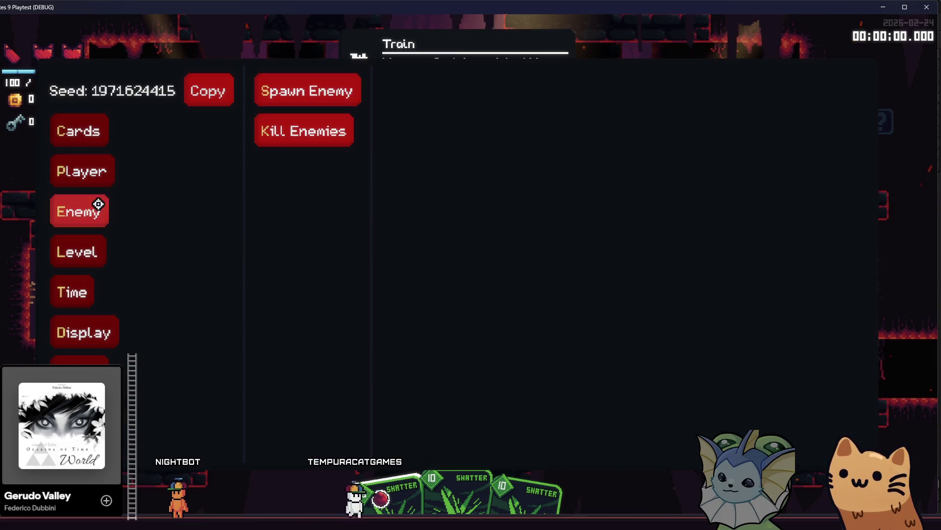
pyautogui.click(265, 89)
pyautogui.click(440, 91)
pyautogui.press('F1')
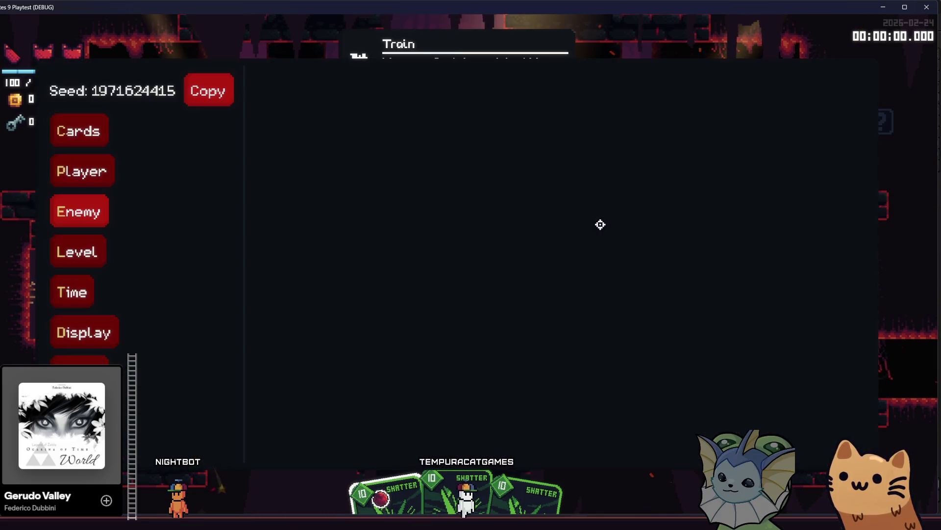
pyautogui.press('F1')
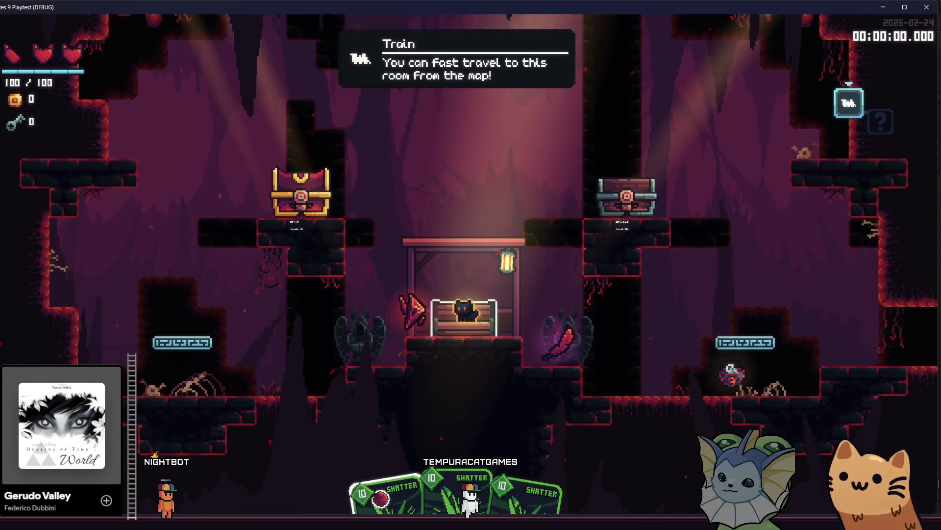
pyautogui.hotkey('alt', 'Tab')
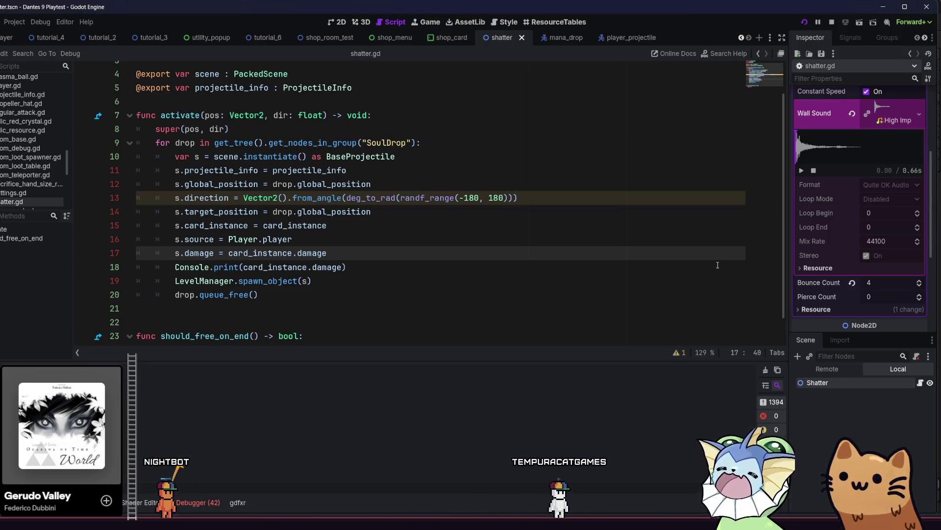
# Step: Quick-open the card_shatter.tres resource
pyautogui.hotkey('shift', 'alt', 'o')
pyautogui.write('card_sjat')
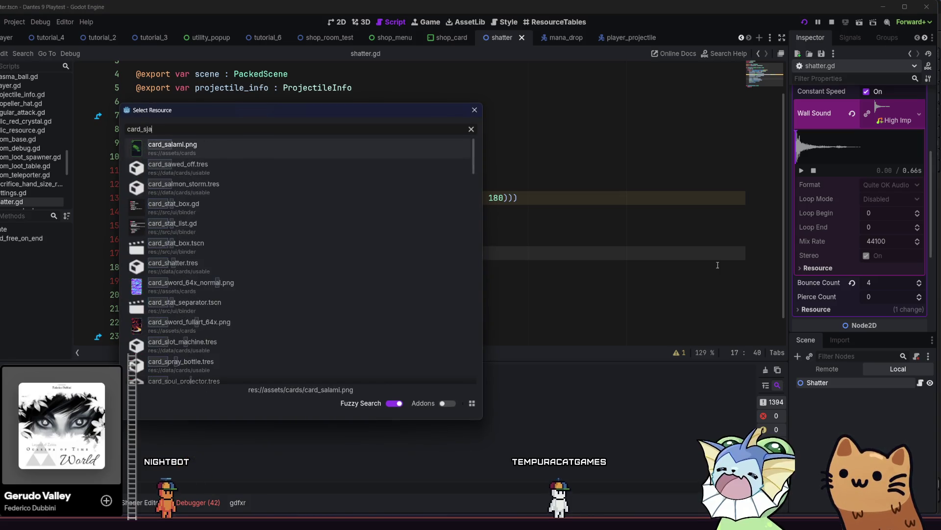
pyautogui.press('BackSpace')
pyautogui.press('BackSpace')
pyautogui.press('BackSpace')
pyautogui.write('hat')
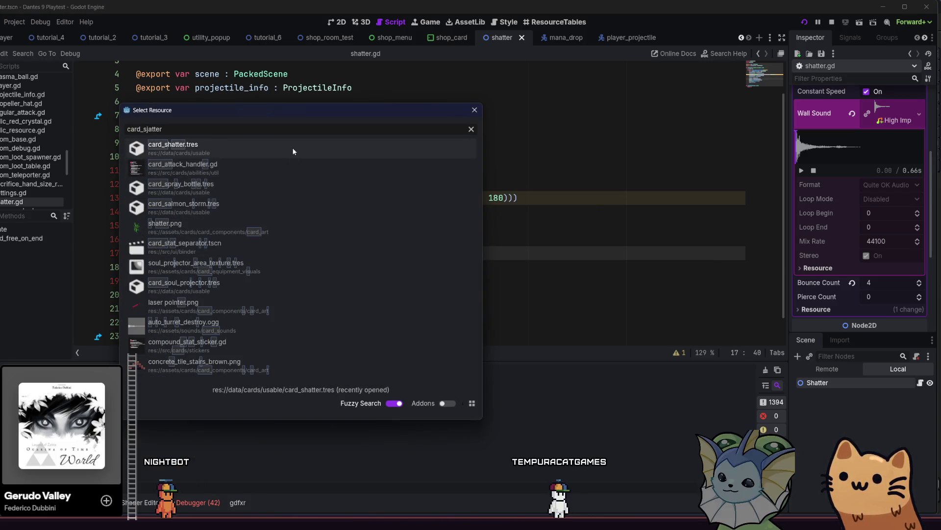
pyautogui.doubleClick(293, 148)
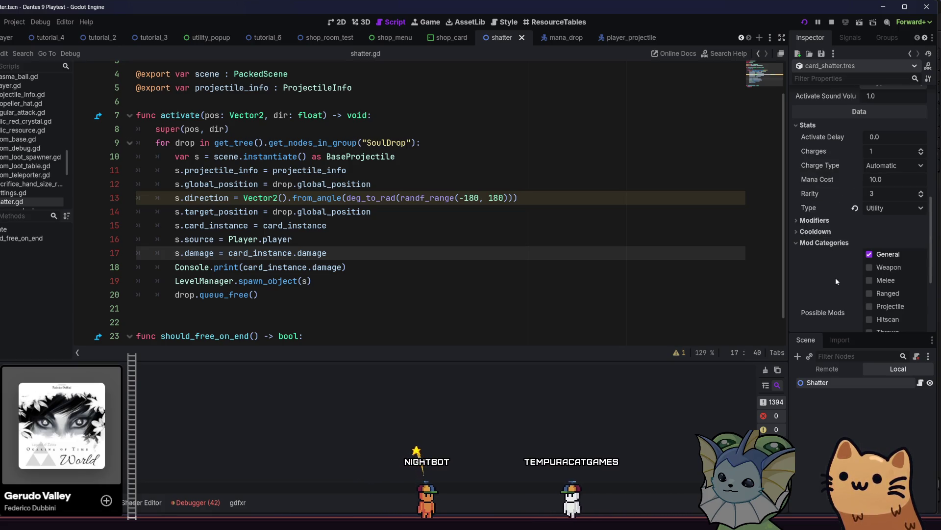
# Step: Add Weapon and Projectile to Shatter's Mod Categories and run the project
pyautogui.scroll(-3, 860, 228)
pyautogui.click(881, 208)
pyautogui.click(878, 246)
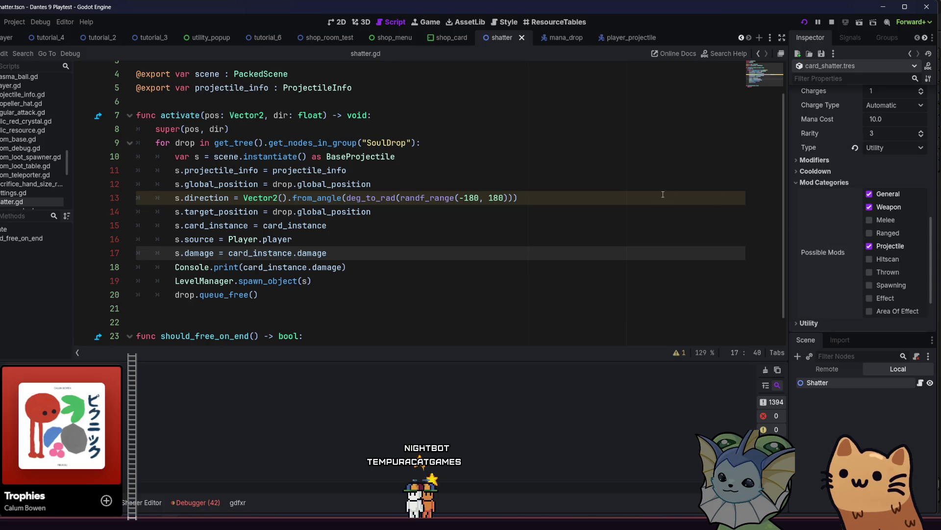
pyautogui.click(805, 21)
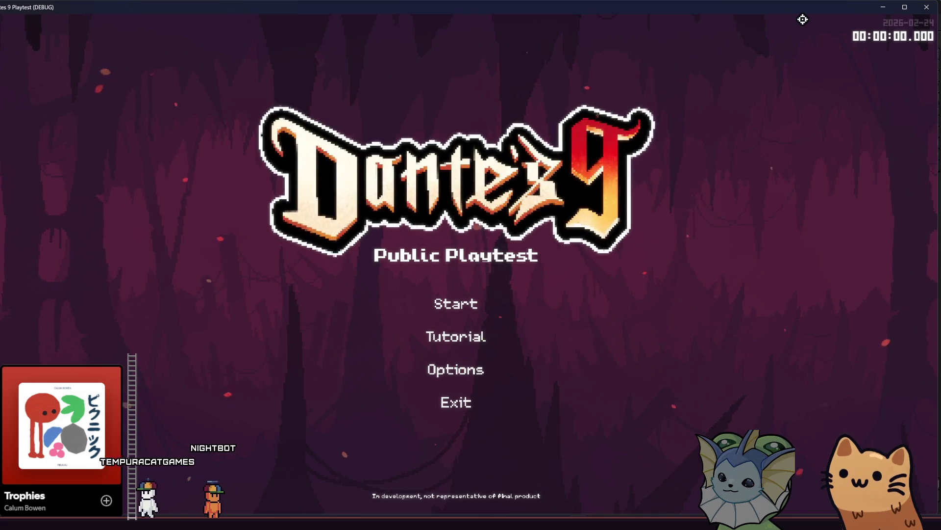
# Step: Start a new game, take the tutorial exit train, and add Shatter cards to the hand
pyautogui.click(481, 297)
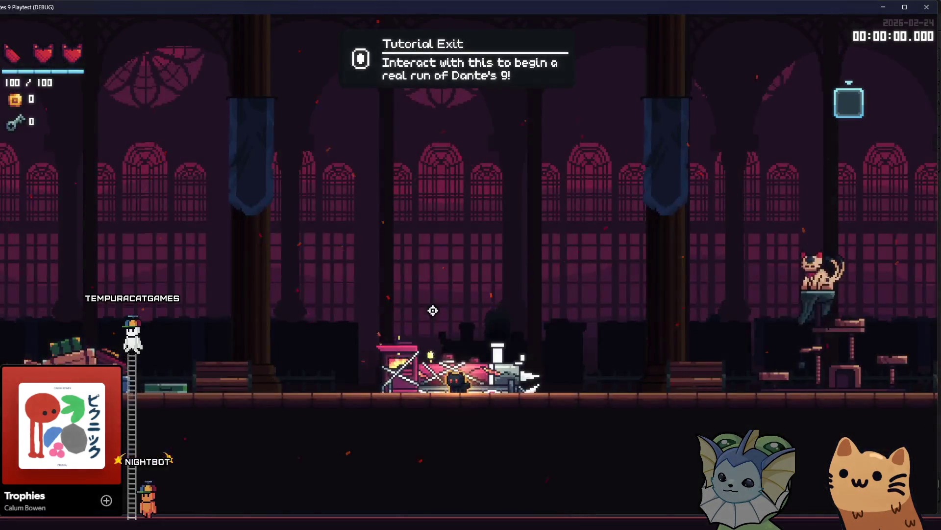
pyautogui.press('e')
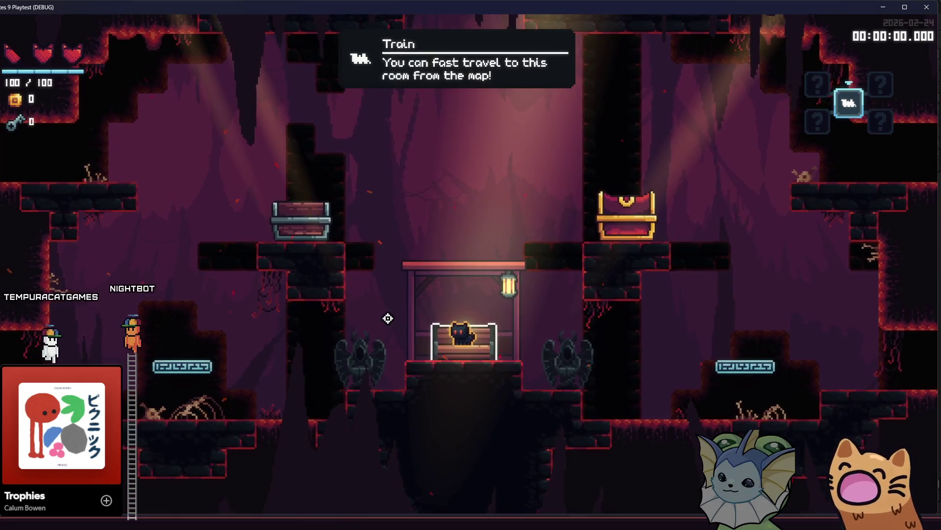
pyautogui.press('F1')
pyautogui.click(307, 98)
pyautogui.scroll(-10, 456, 304)
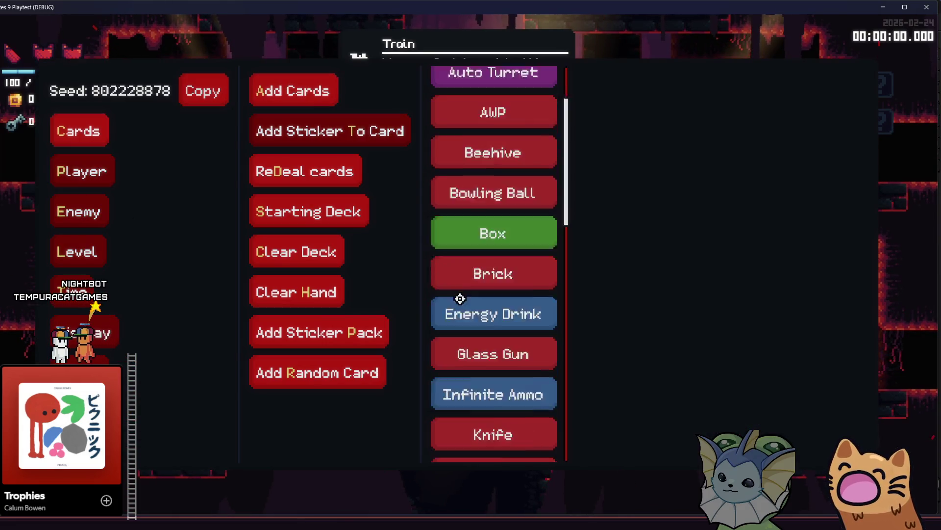
pyautogui.click(493, 382)
pyautogui.click(493, 382)
pyautogui.click(493, 382)
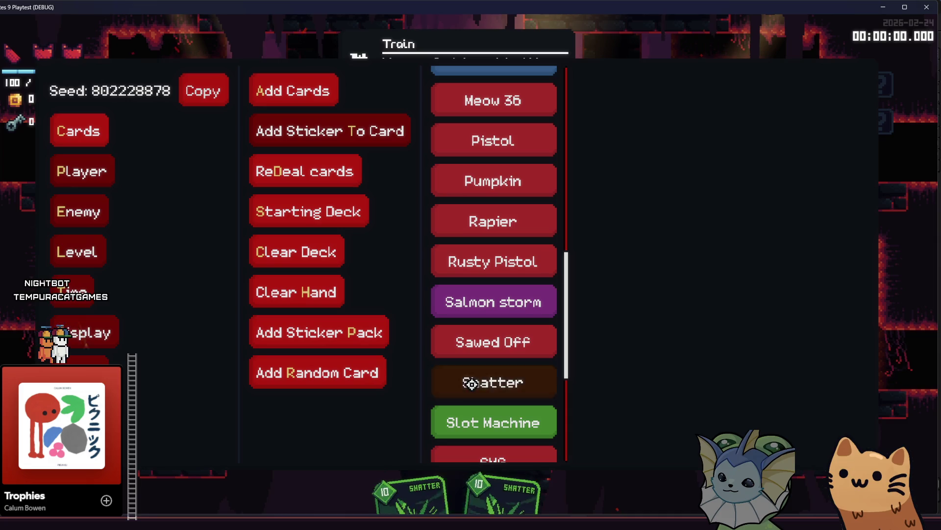
# Step: Bind mana_drop.tscn to Debug 1 and spawn mana drops with the 1 key
pyautogui.click(81, 170)
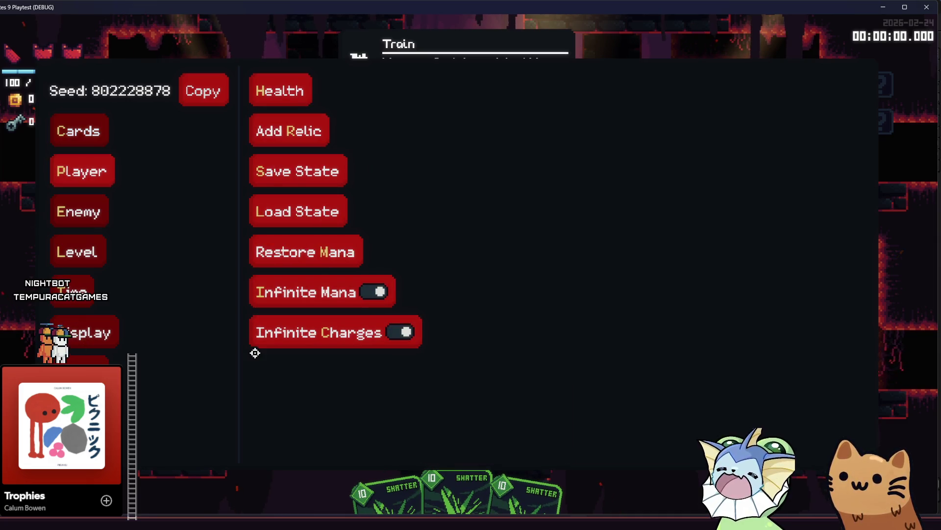
pyautogui.click(297, 171)
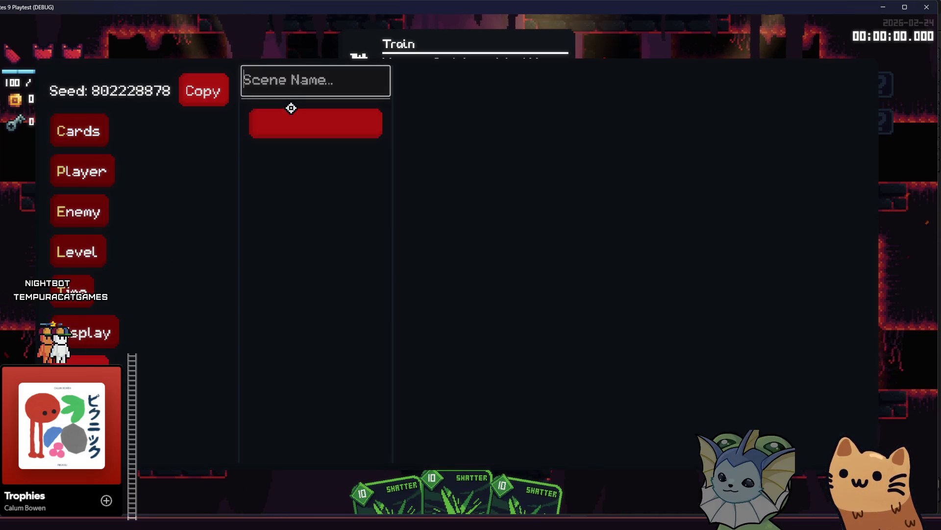
pyautogui.write('mana')
pyautogui.click(374, 147)
pyautogui.click(483, 115)
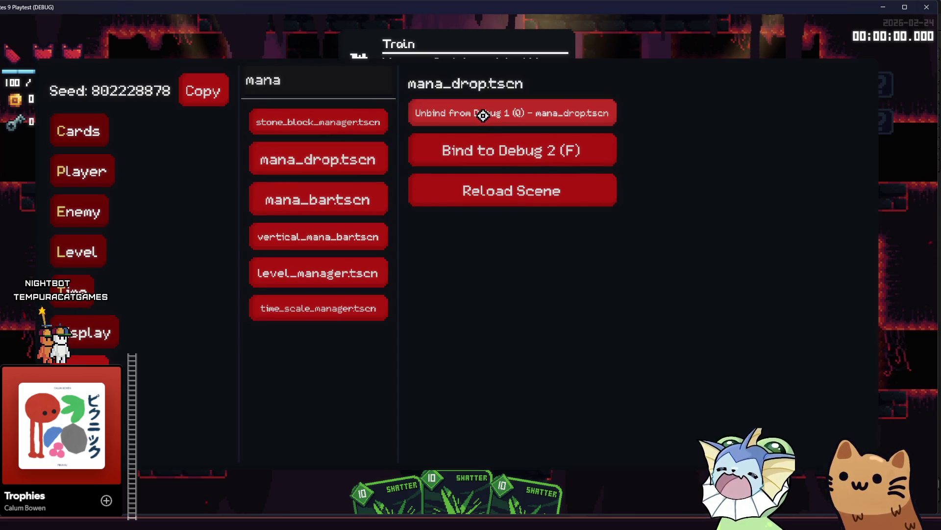
pyautogui.press('Escape')
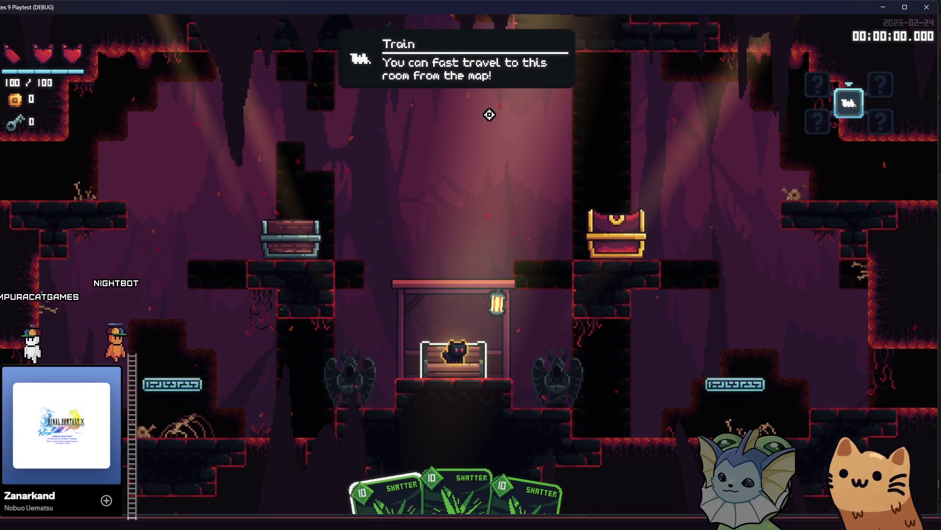
pyautogui.press('1')
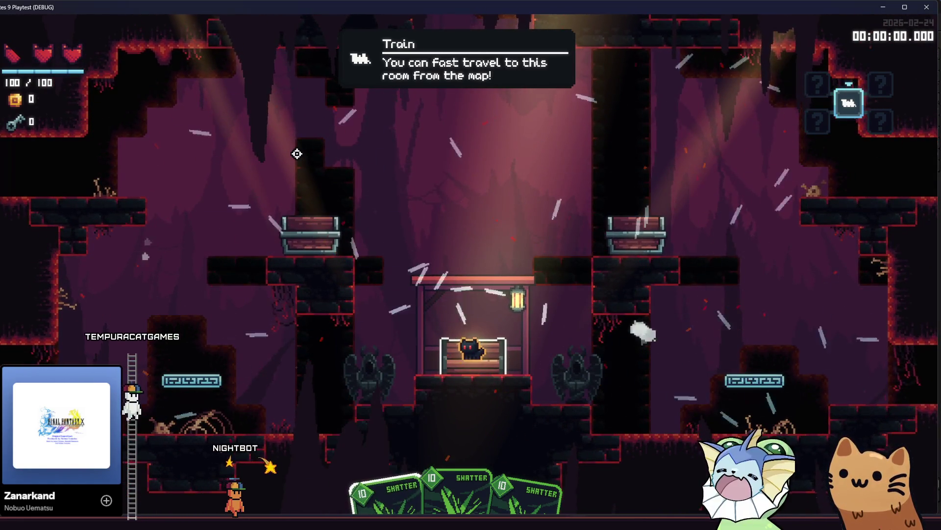
pyautogui.press('`')
# Step: Apply the Jupiter sticker to the Shatter card via Cards > Add Sticker To Card
pyautogui.click(101, 136)
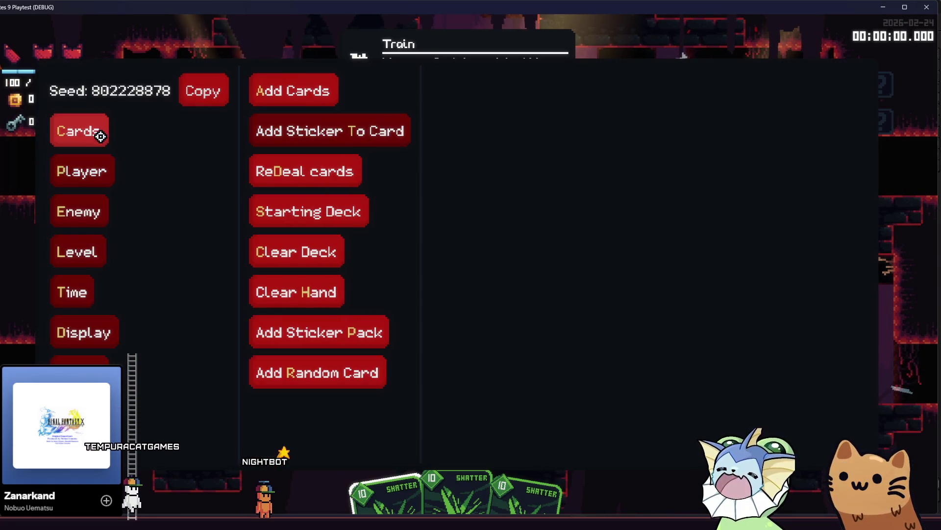
pyautogui.click(333, 132)
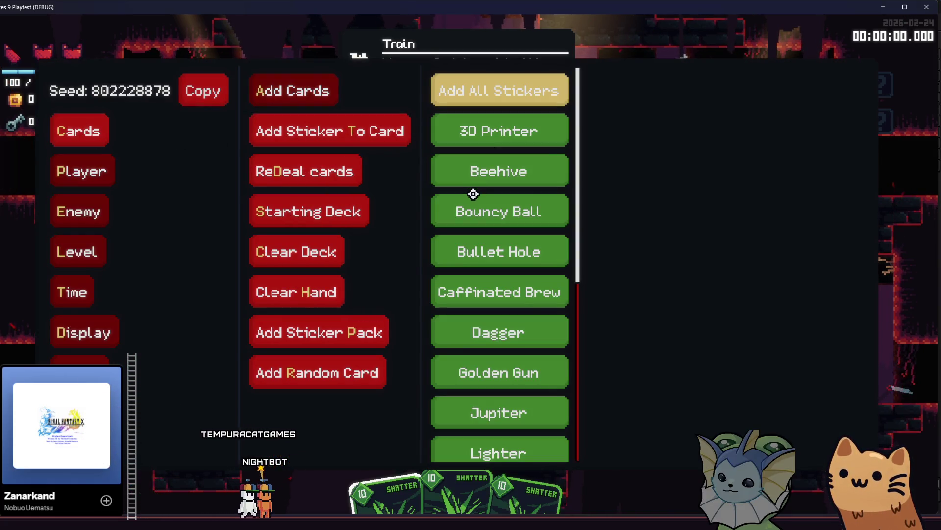
pyautogui.scroll(-5, 477, 191)
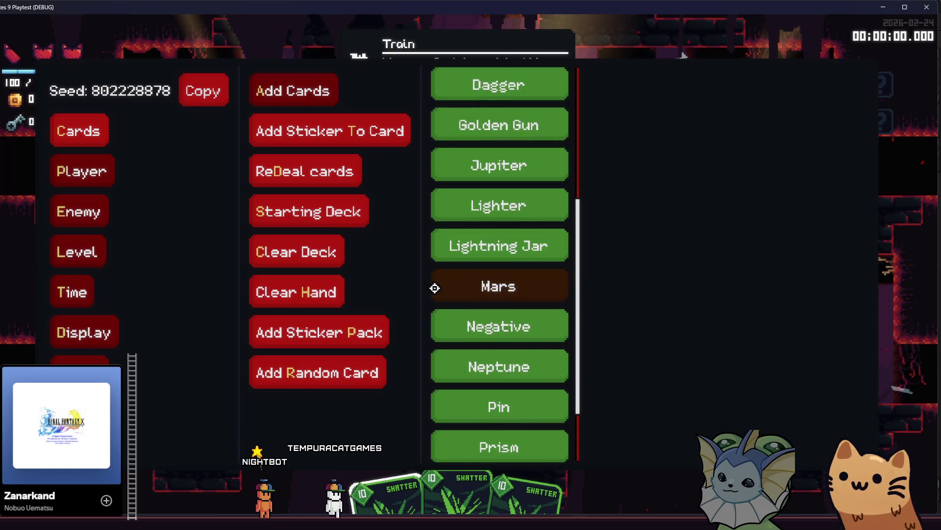
pyautogui.scroll(5, 483, 166)
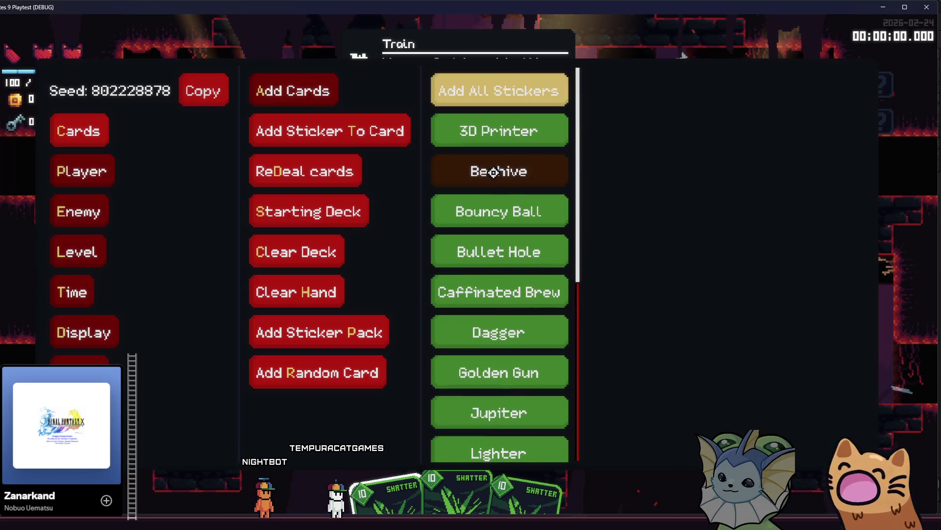
pyautogui.scroll(-5, 503, 201)
pyautogui.scroll(5, 507, 208)
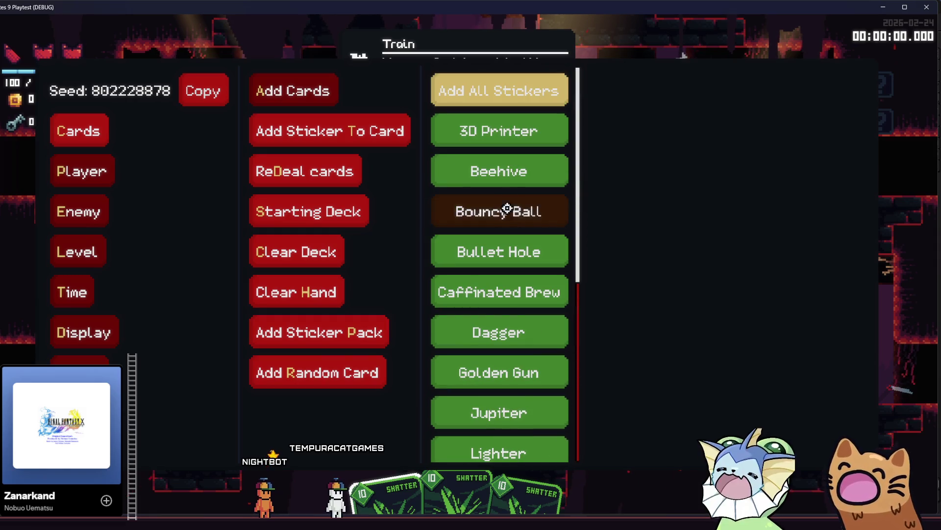
pyautogui.scroll(-5, 506, 209)
pyautogui.scroll(5, 509, 185)
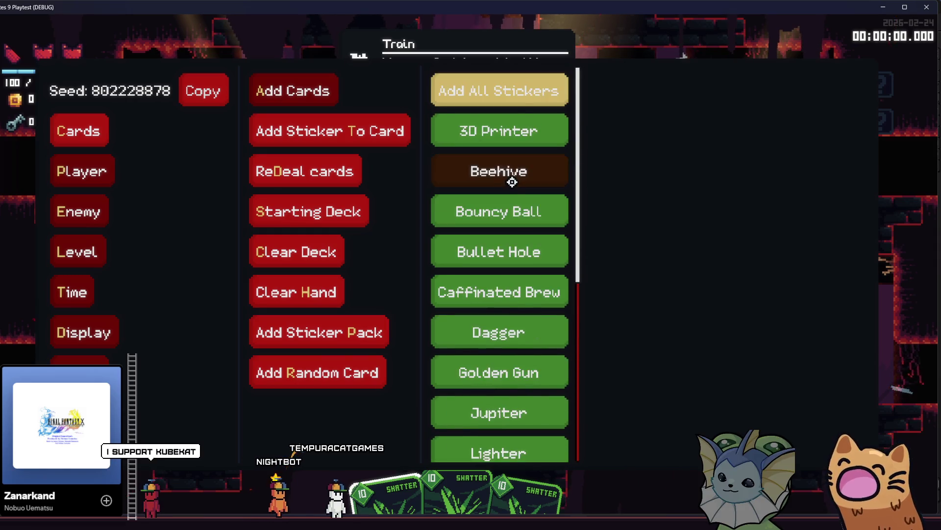
pyautogui.scroll(-5, 512, 182)
pyautogui.scroll(5, 515, 192)
pyautogui.scroll(-1, 520, 198)
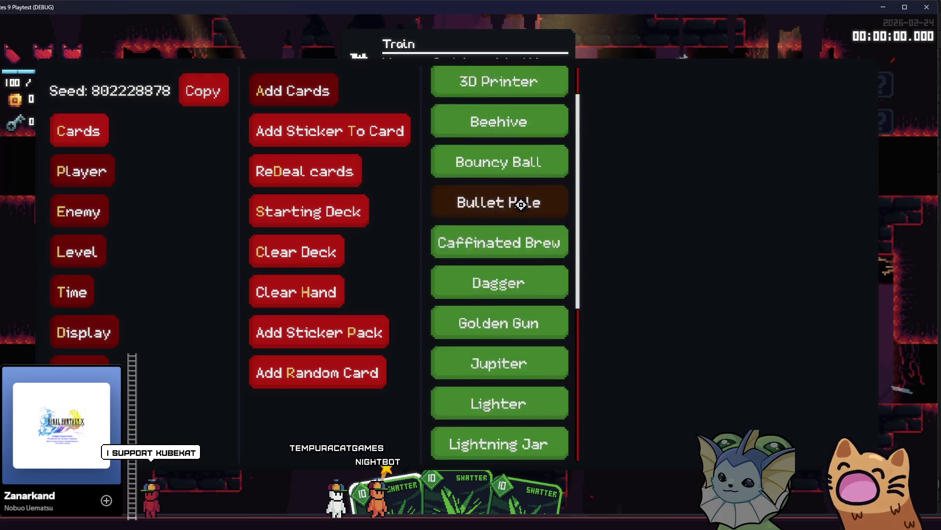
pyautogui.scroll(-4, 521, 204)
pyautogui.click(468, 212)
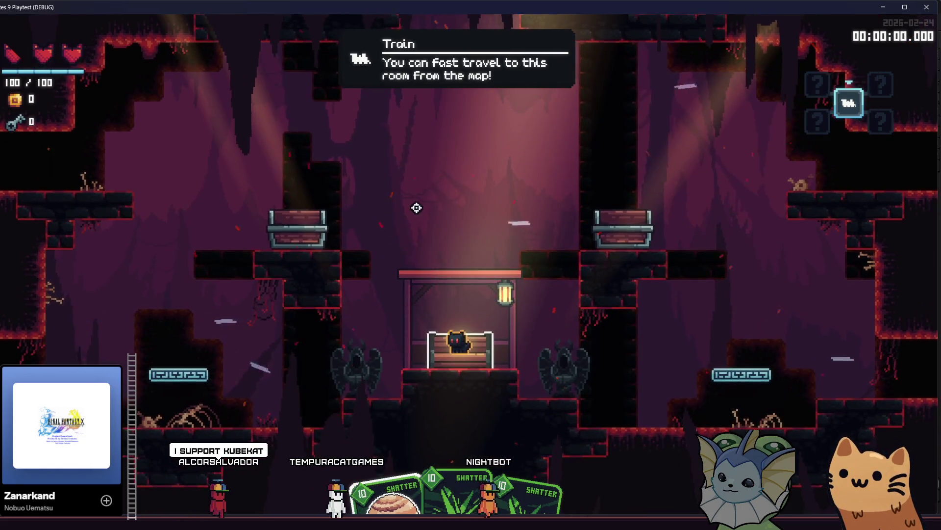
# Step: Fire the stickered Shatter card twice across the room, hitting the left chest
pyautogui.click(384, 199)
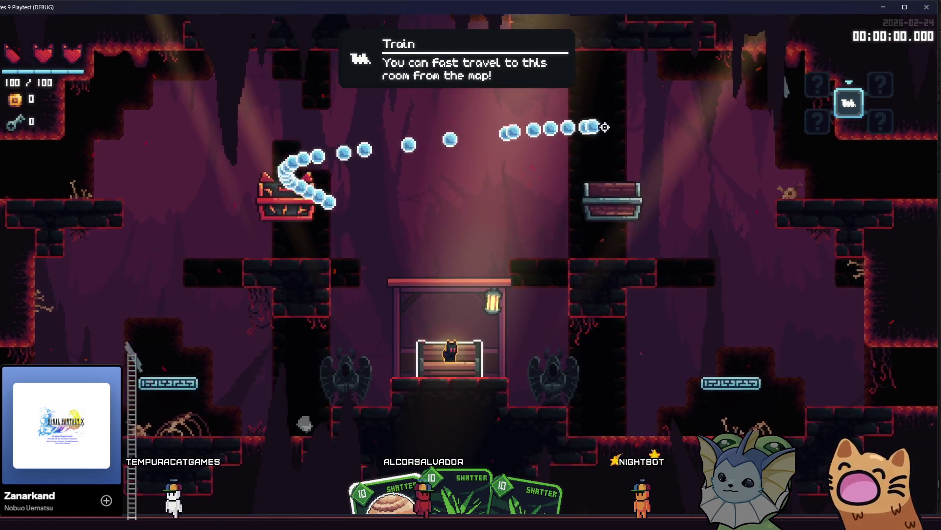
pyautogui.click(372, 133)
pyautogui.press('`')
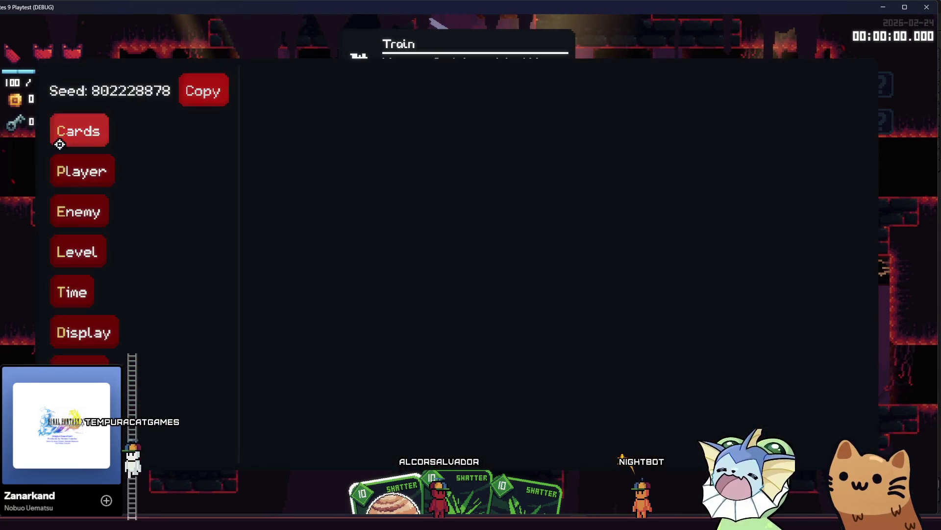
# Step: Apply the Negative sticker to the card from the Add Sticker To Card list
pyautogui.click(59, 144)
pyautogui.click(338, 140)
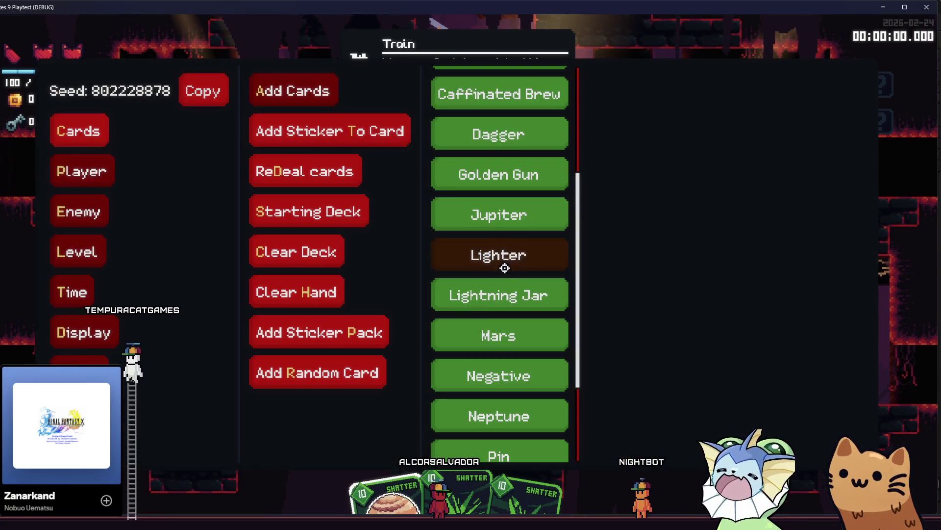
pyautogui.scroll(-3, 495, 273)
pyautogui.scroll(8, 486, 343)
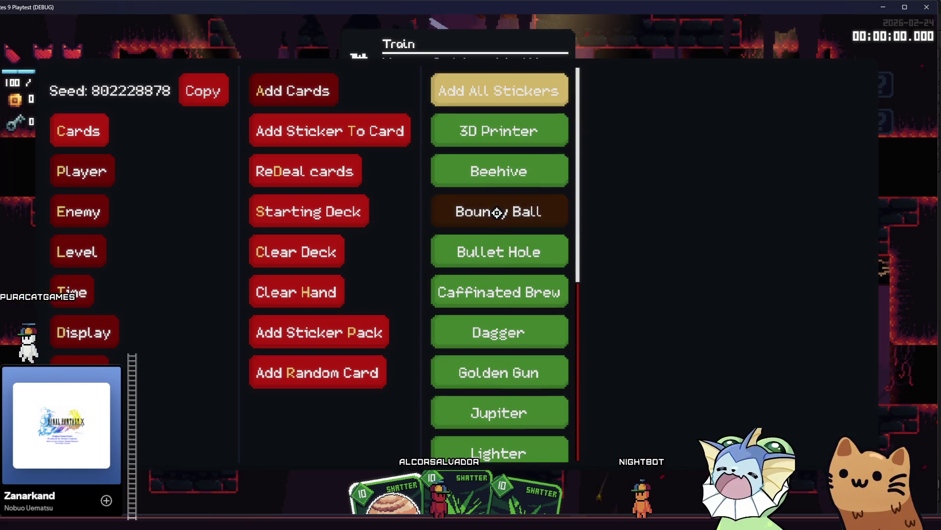
pyautogui.scroll(-5, 495, 263)
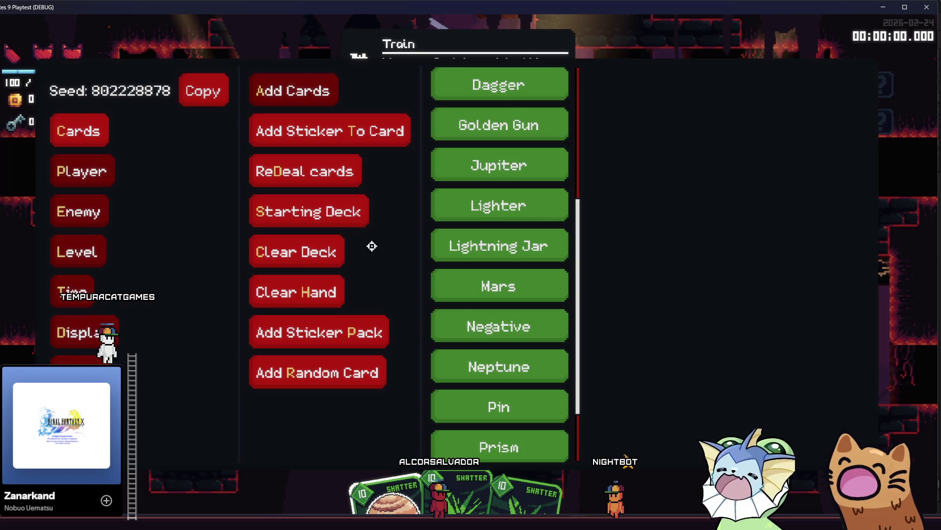
pyautogui.click(499, 326)
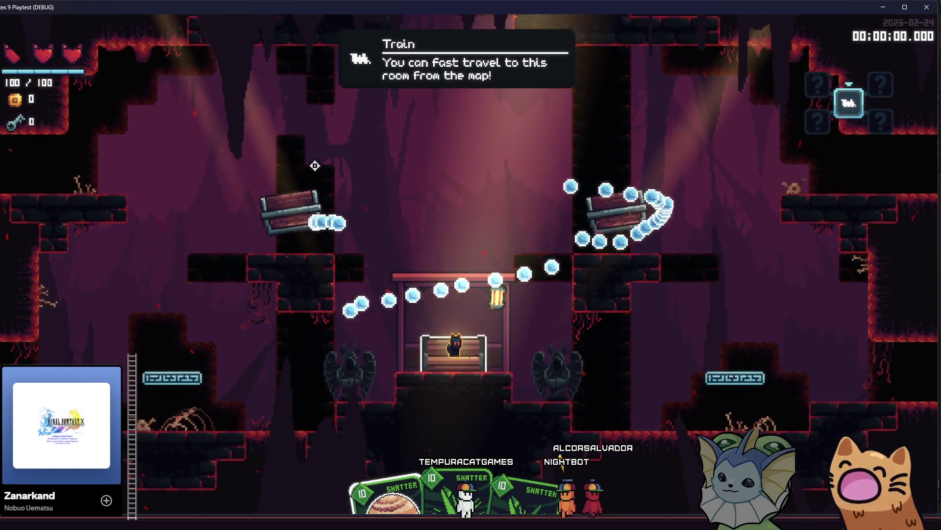
# Step: From the debug menu's Enemy options, choose Spawn Enemy and select the training dummy
pyautogui.press('F1')
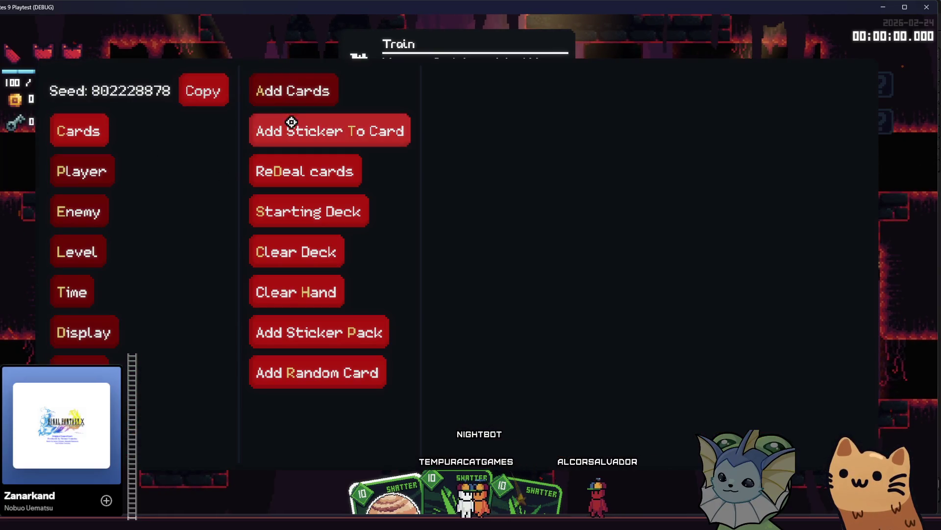
pyautogui.click(292, 123)
pyautogui.click(78, 211)
pyautogui.click(277, 100)
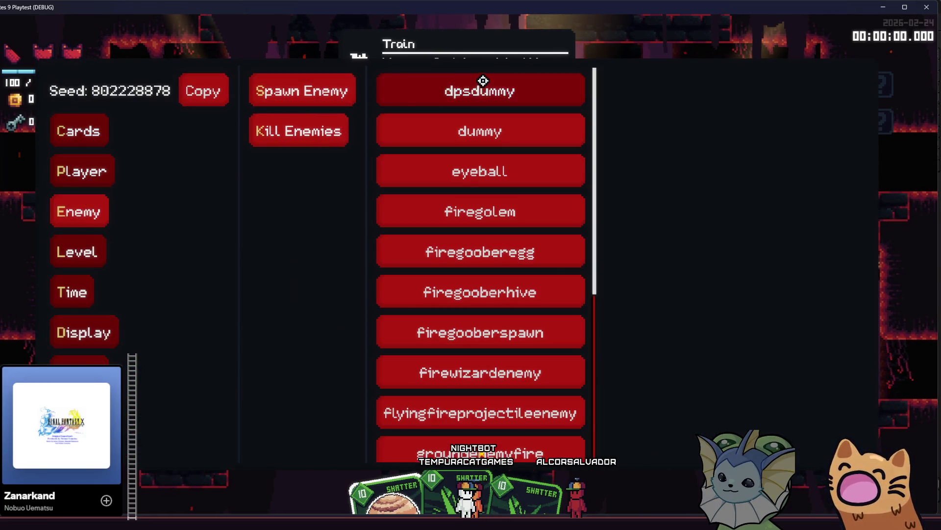
pyautogui.click(483, 81)
pyautogui.click(298, 230)
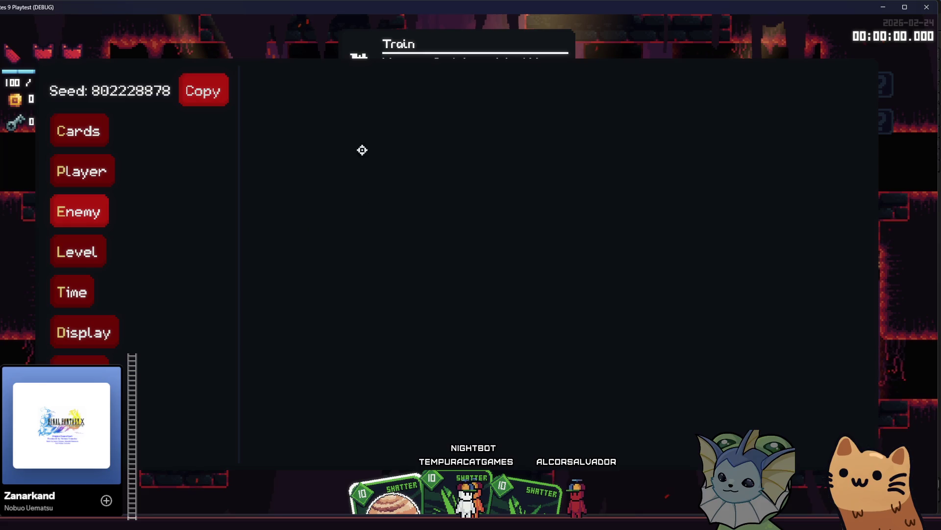
pyautogui.click(93, 210)
pyautogui.click(306, 99)
pyautogui.click(505, 165)
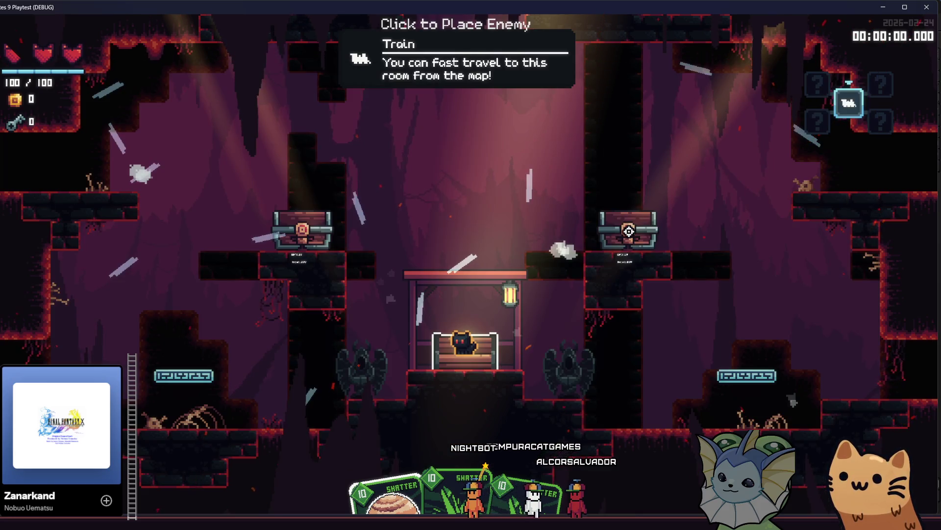
# Step: Place dummies on the upper platforms and around the room, then reopen the debug menu
pyautogui.click(327, 223)
pyautogui.click(656, 223)
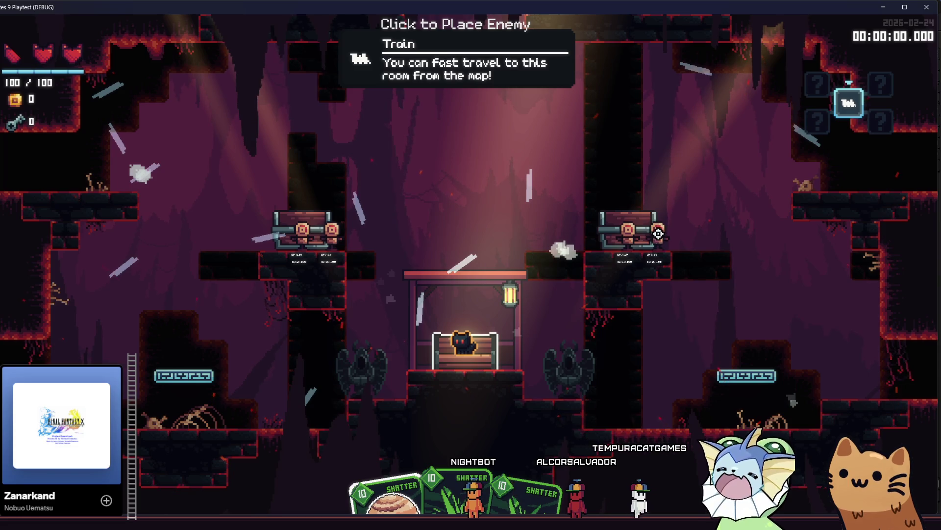
pyautogui.click(697, 251)
pyautogui.click(756, 252)
pyautogui.click(815, 252)
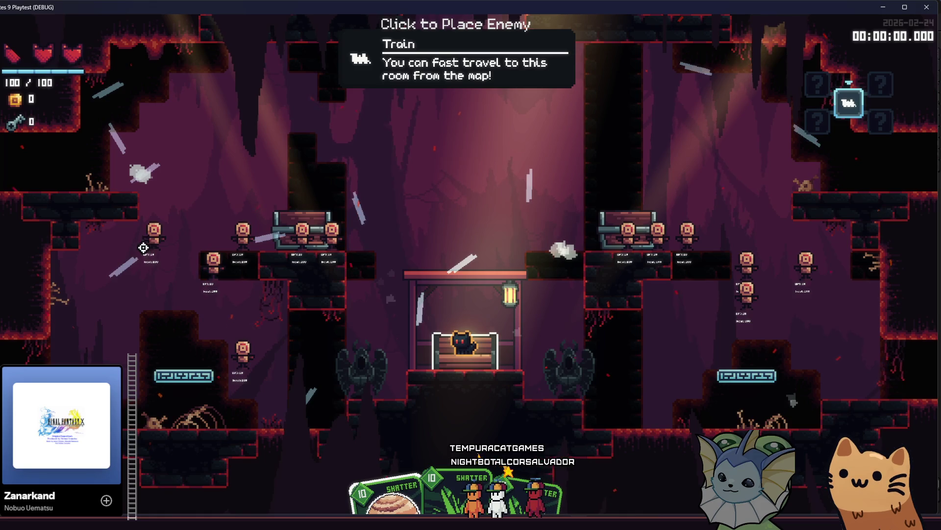
pyautogui.press('Escape')
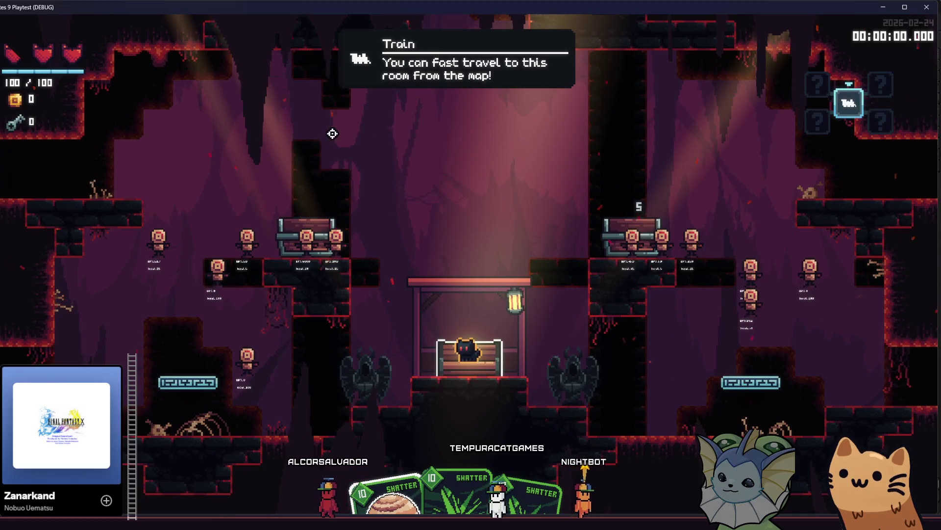
pyautogui.press('F1')
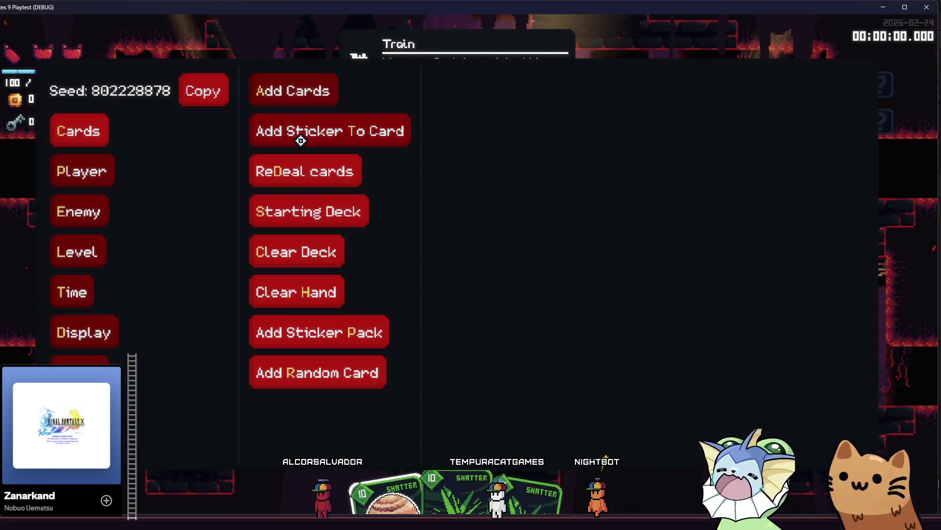
# Step: Add the Lightning Jar sticker to the tested card
pyautogui.click(301, 140)
pyautogui.scroll(-1, 492, 195)
pyautogui.click(485, 200)
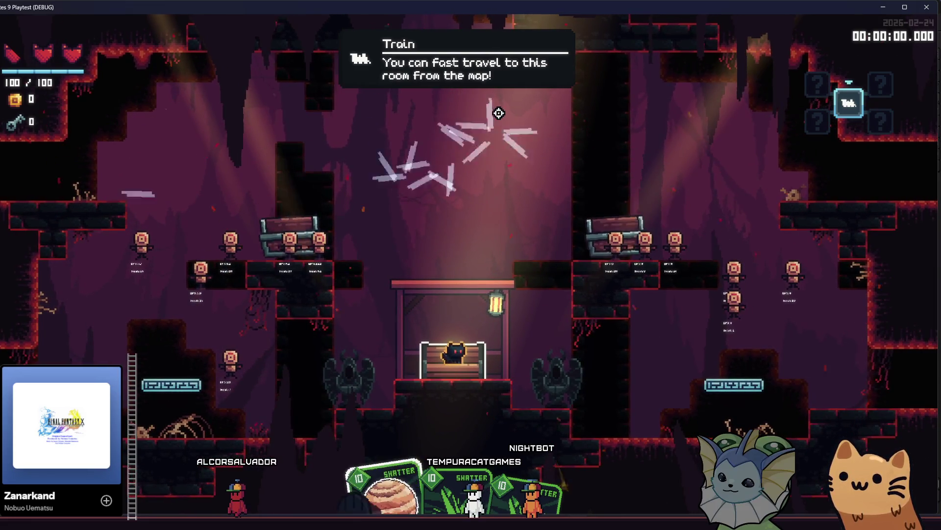
# Step: Add the Beehive sticker to the card through Cards > Add Sticker To Card
pyautogui.press('F1')
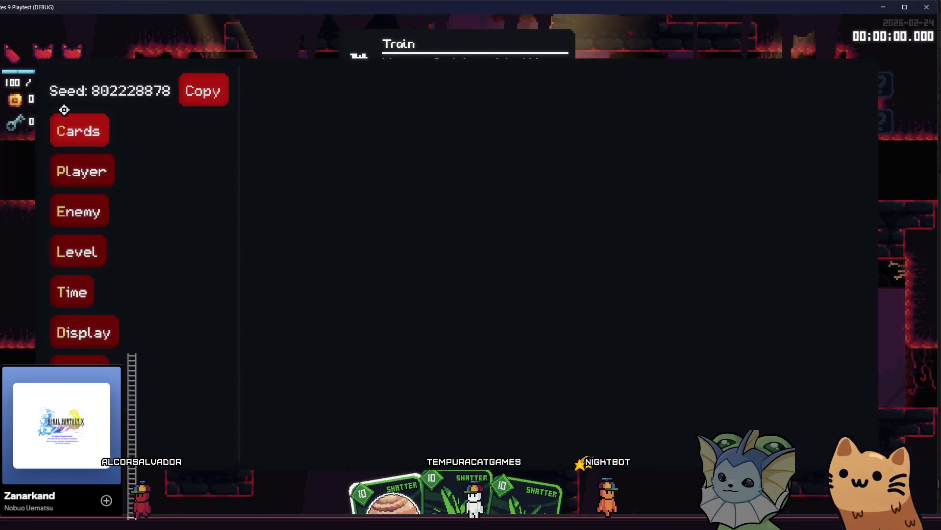
pyautogui.click(78, 128)
pyautogui.click(335, 133)
pyautogui.scroll(-1, 489, 252)
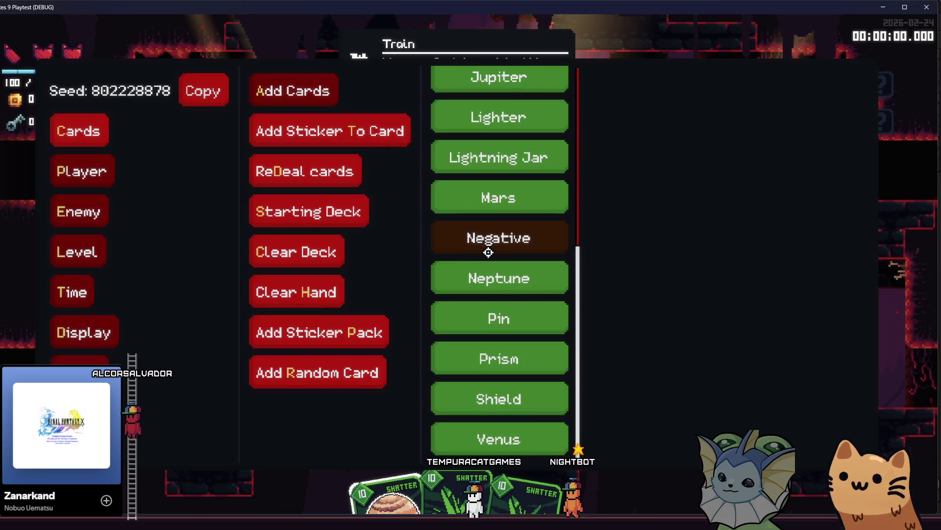
pyautogui.scroll(7, 526, 380)
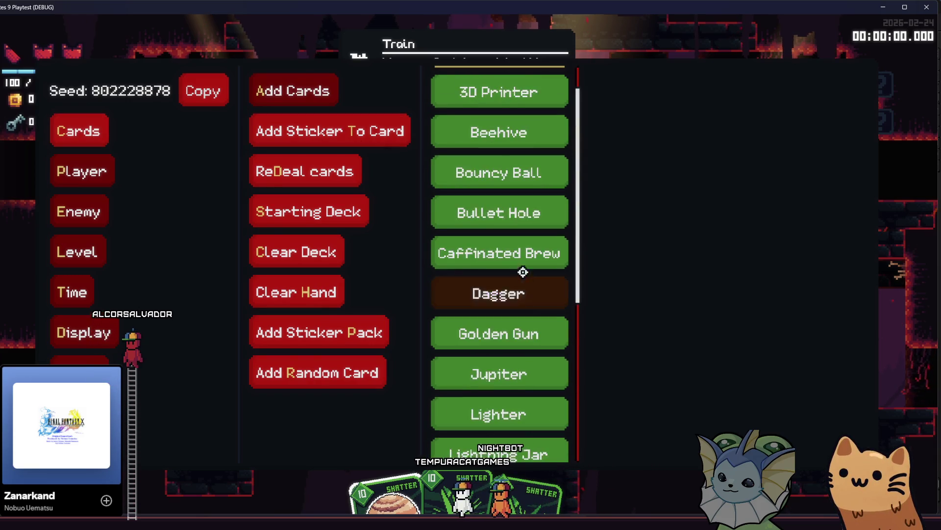
pyautogui.click(515, 147)
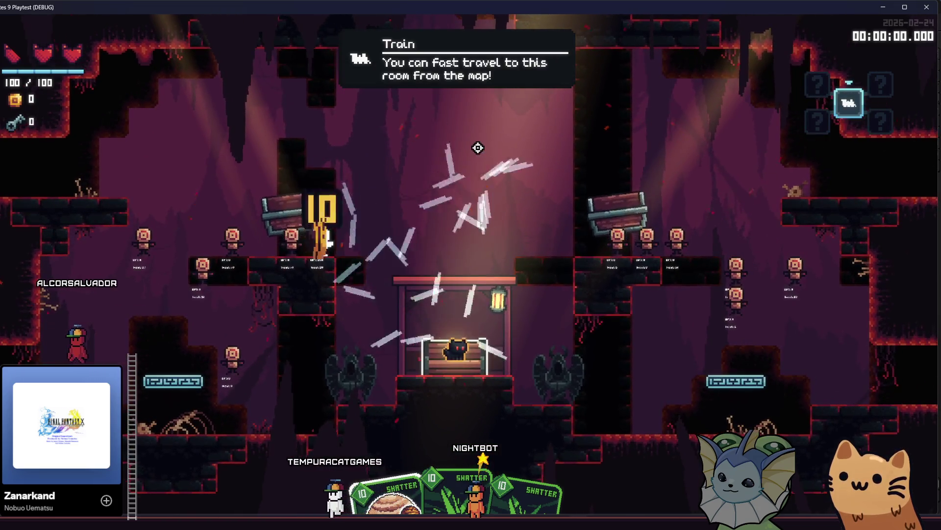
# Step: Move left and right while firing several Shatter volleys at the training dummies
pyautogui.press('a')
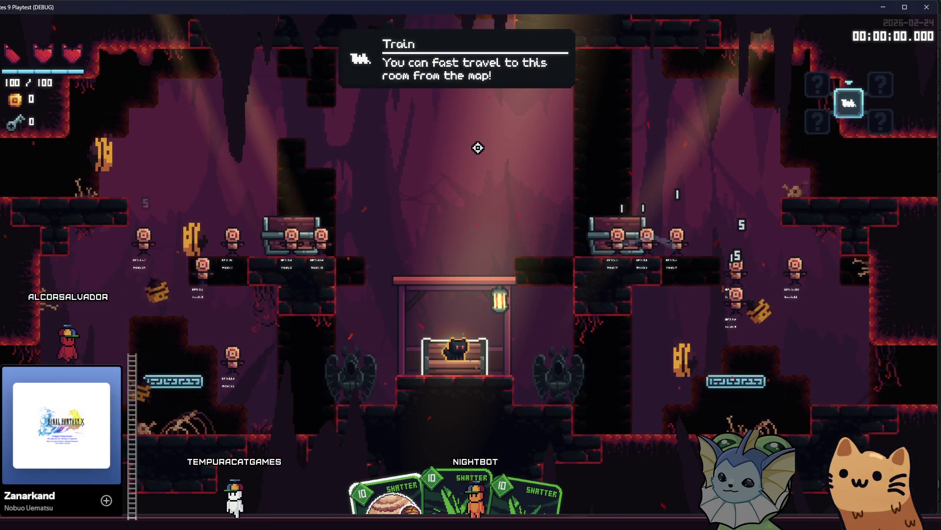
pyautogui.click(510, 114)
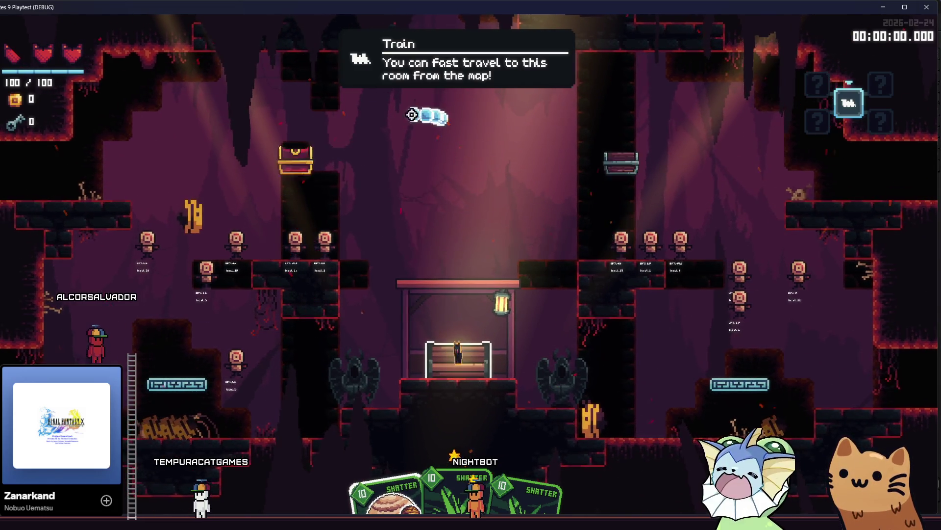
pyautogui.click(448, 137)
pyautogui.press('a')
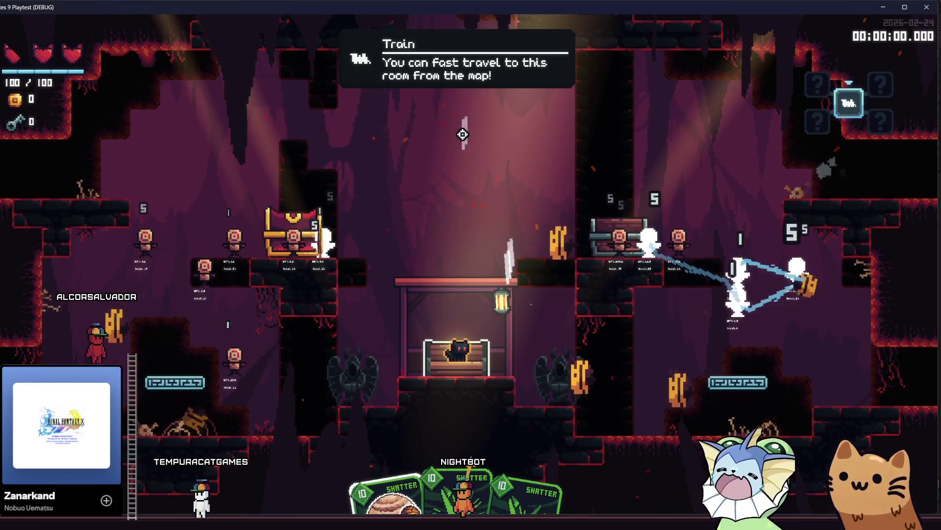
pyautogui.press('a')
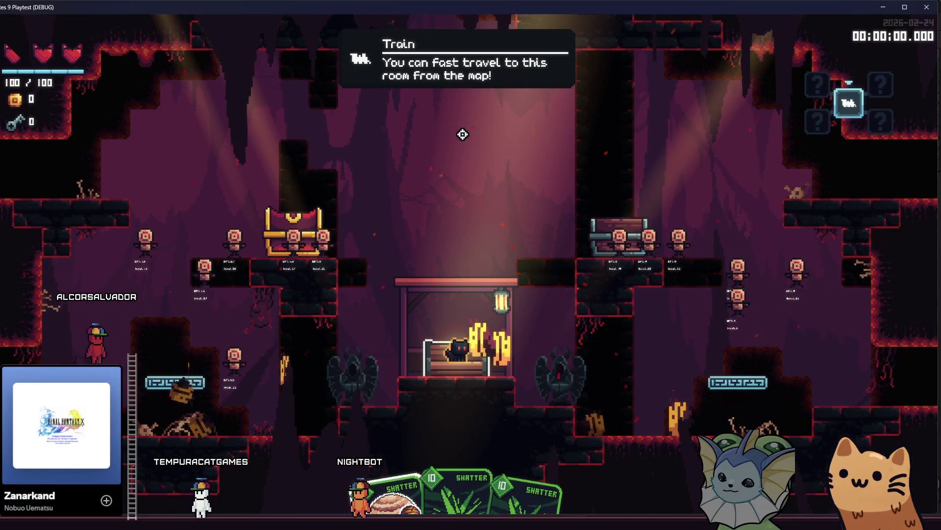
pyautogui.click(506, 130)
pyautogui.press('a')
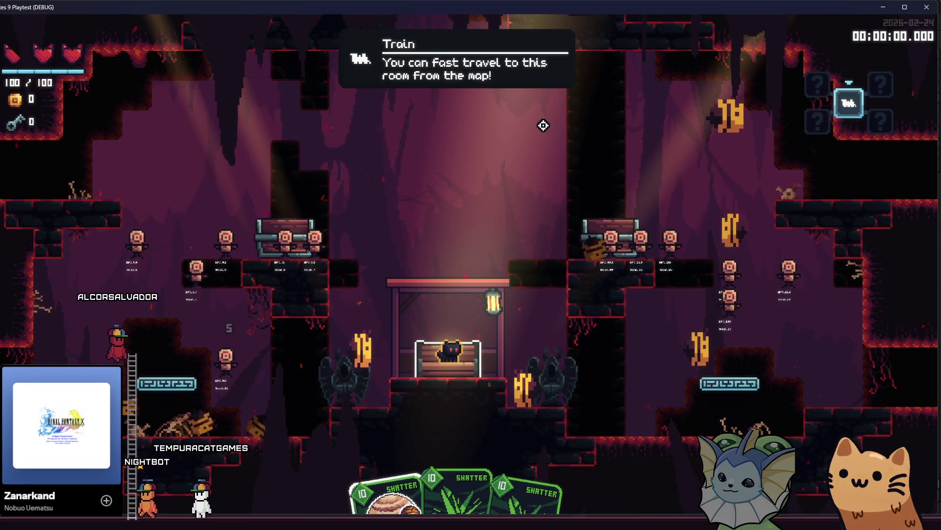
pyautogui.press('a')
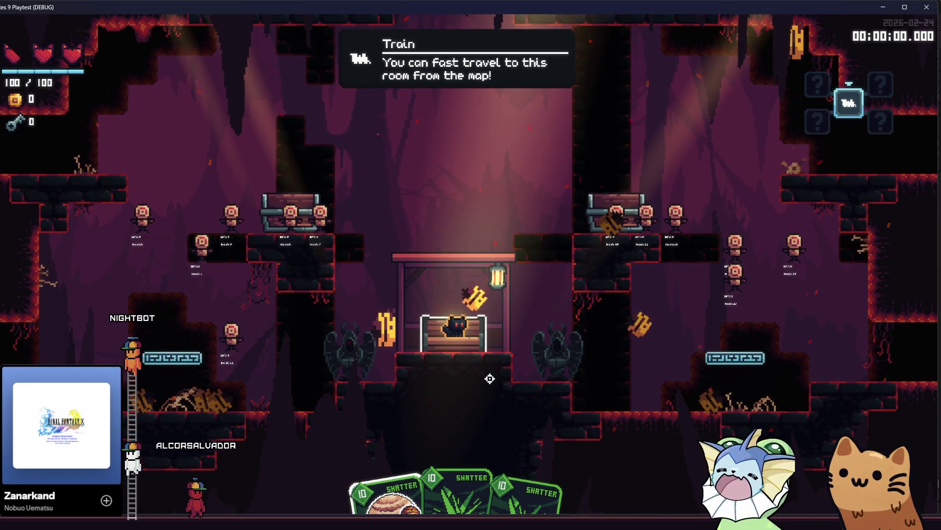
pyautogui.press('d')
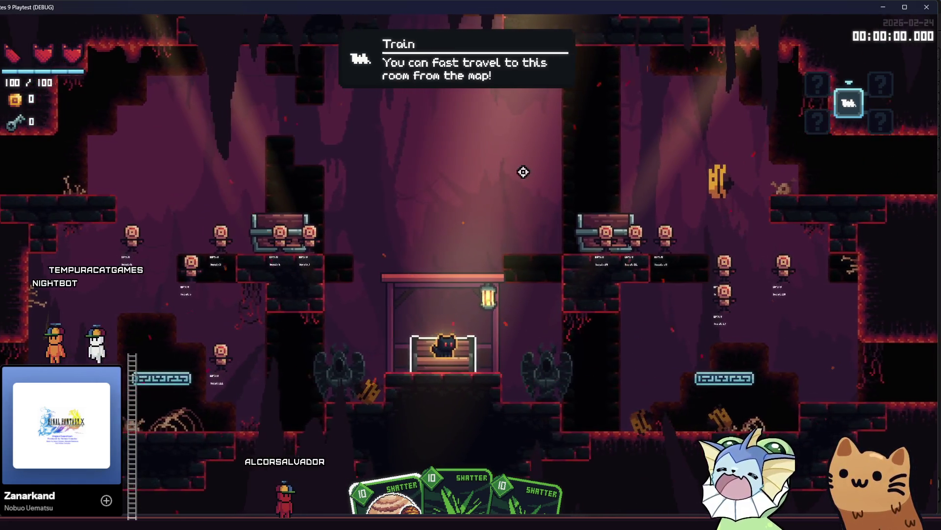
pyautogui.click(523, 172)
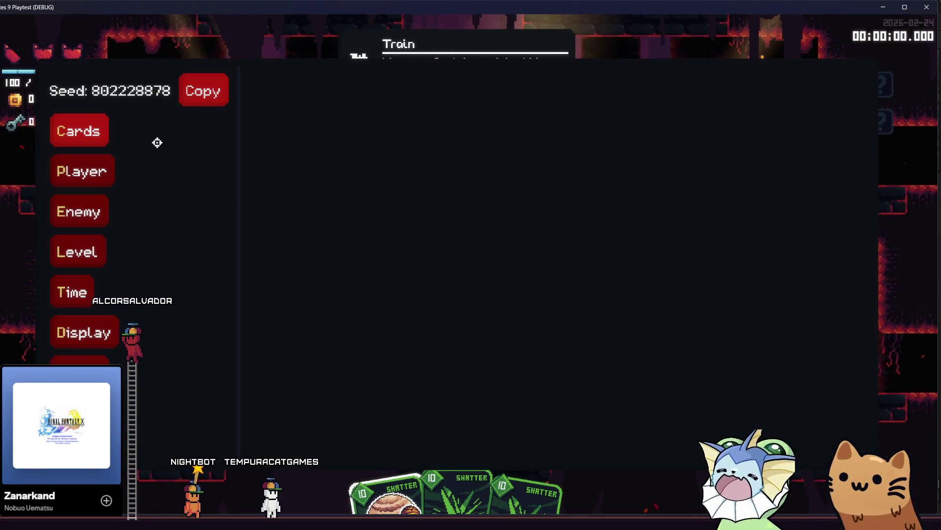
pyautogui.click(79, 130)
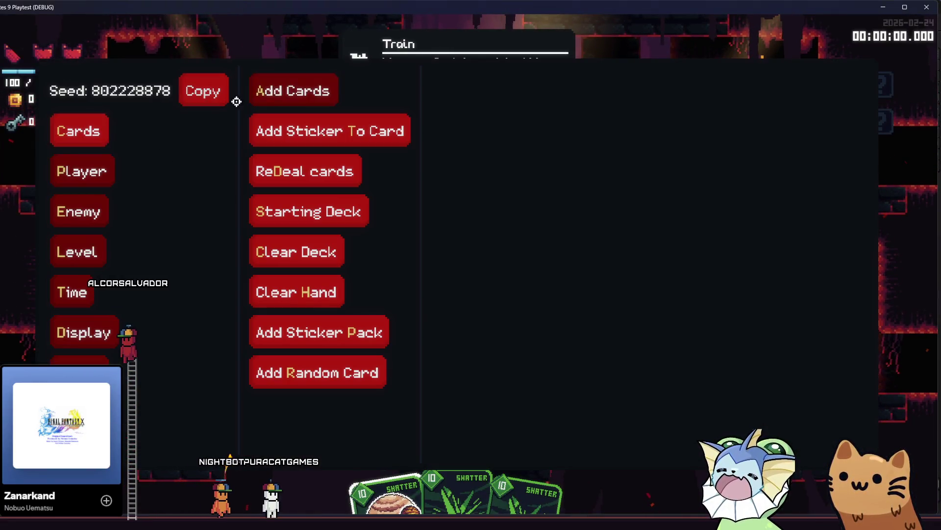
# Step: Add Beehive cards to the hand from the card debug options, then close the menu
pyautogui.click(293, 90)
pyautogui.scroll(-5, 488, 255)
pyautogui.scroll(10, 490, 274)
pyautogui.scroll(-6, 496, 250)
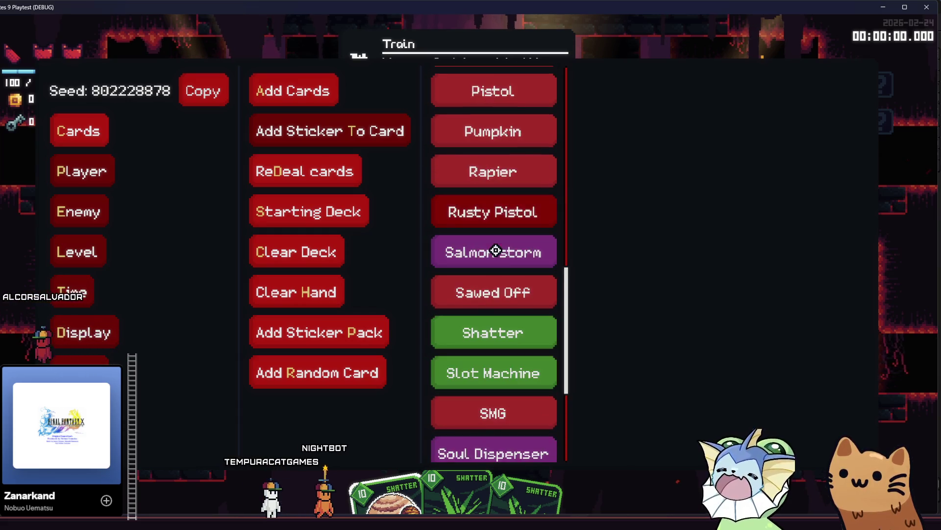
pyautogui.scroll(10, 496, 252)
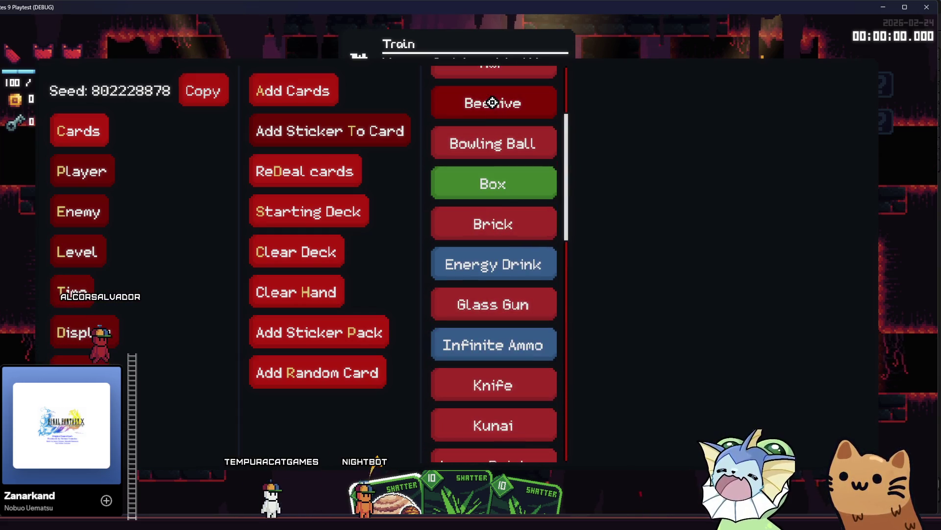
pyautogui.click(470, 116)
pyautogui.click(71, 175)
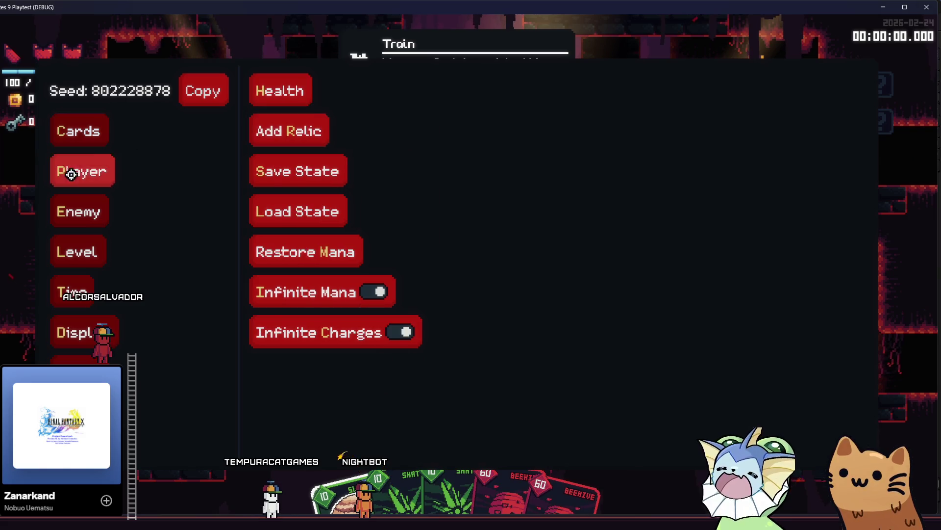
pyautogui.click(97, 137)
pyautogui.press('Escape')
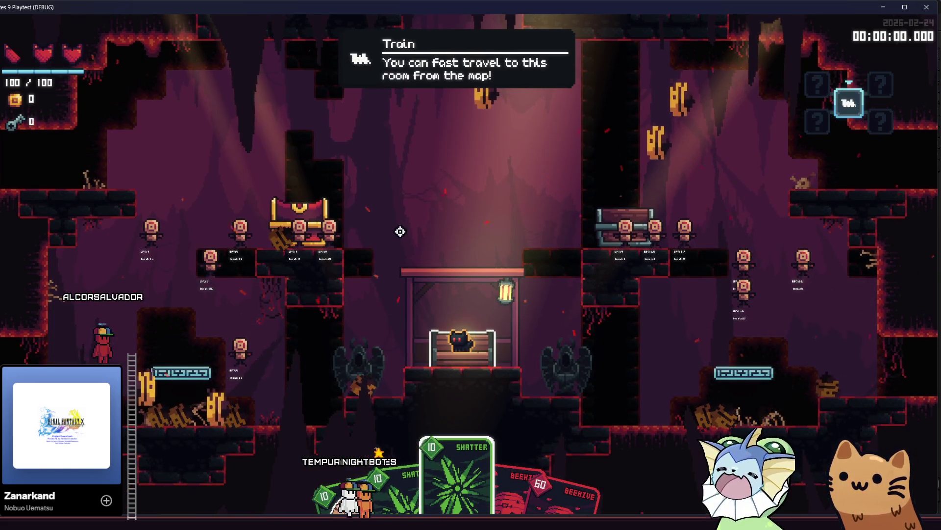
# Step: Add the Lighter card and then Jupiter from the card debug list
pyautogui.press('Escape')
pyautogui.click(113, 137)
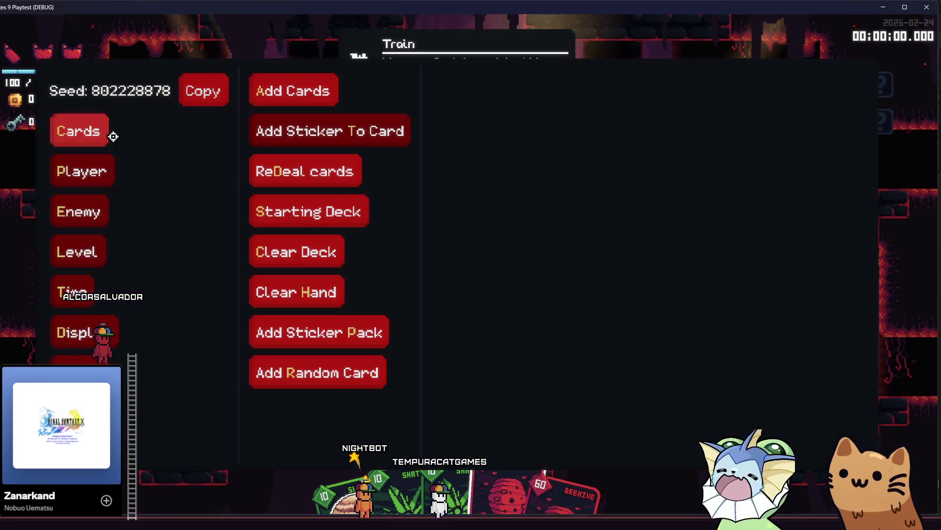
pyautogui.click(351, 137)
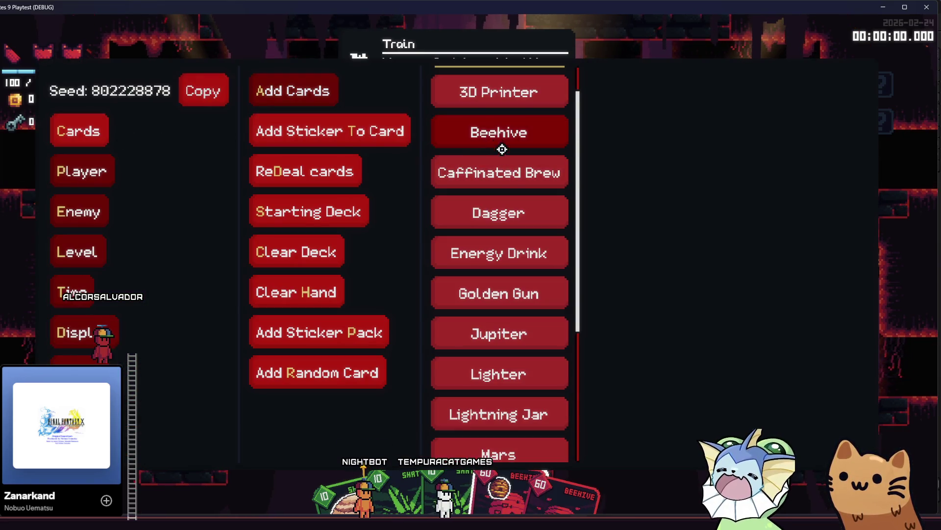
pyautogui.scroll(-5, 502, 149)
pyautogui.scroll(5, 510, 262)
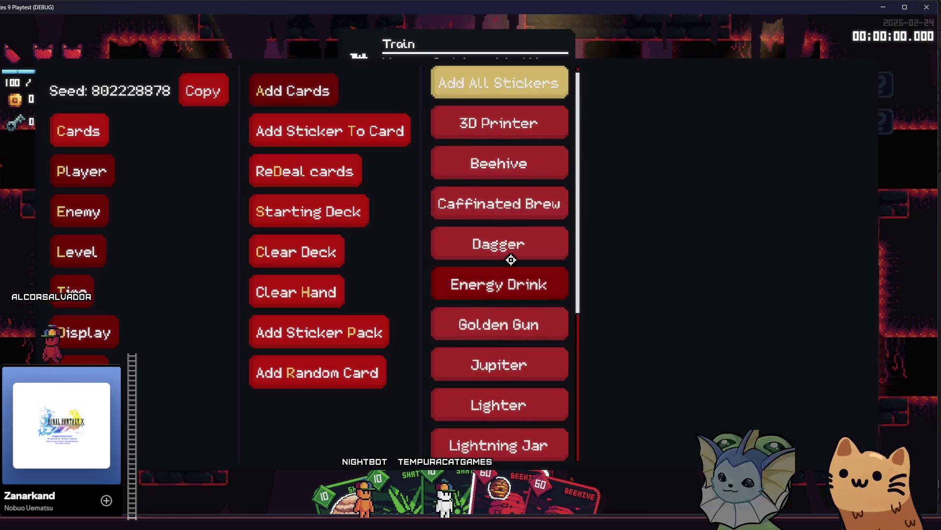
pyautogui.scroll(-1, 508, 264)
pyautogui.scroll(-5, 508, 263)
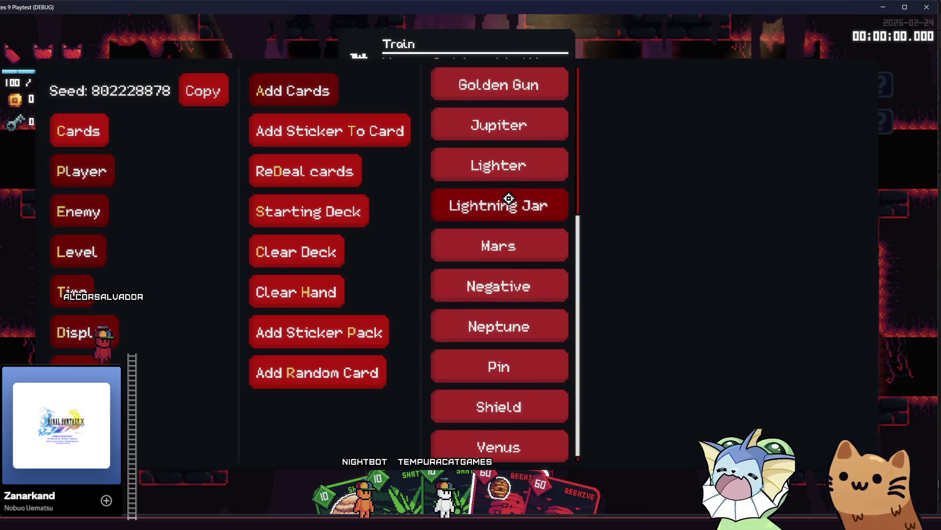
pyautogui.click(505, 179)
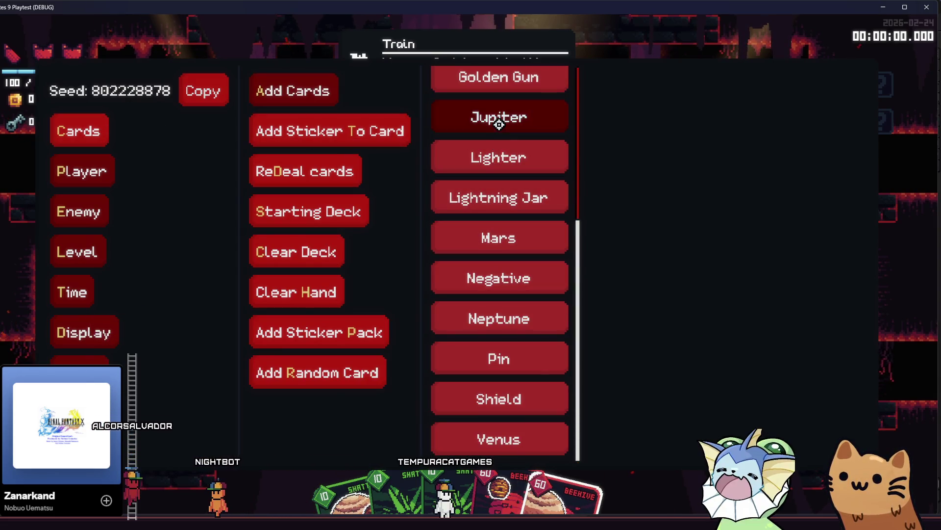
pyautogui.click(498, 117)
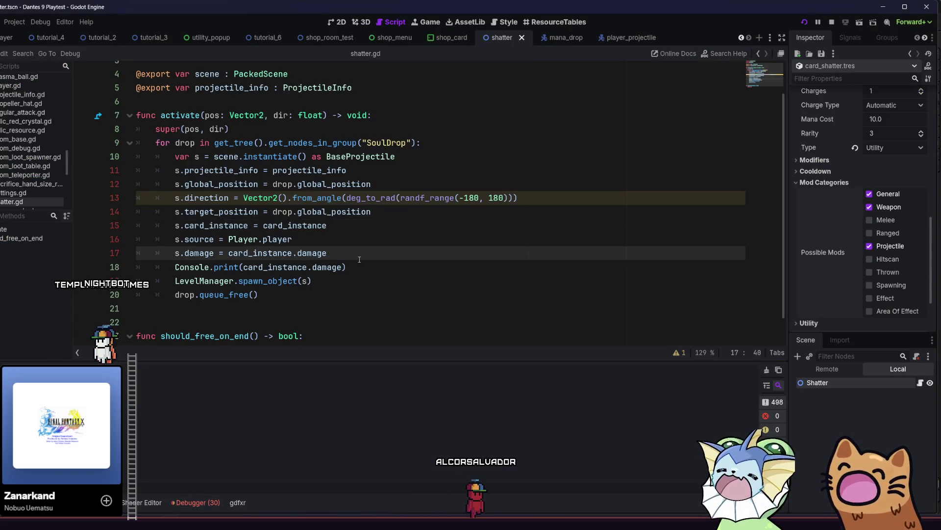
# Step: Search project resources for 'bee' and open bee.tscn
pyautogui.hotkey('alt', 'shift', 'o')
pyautogui.write('bee')
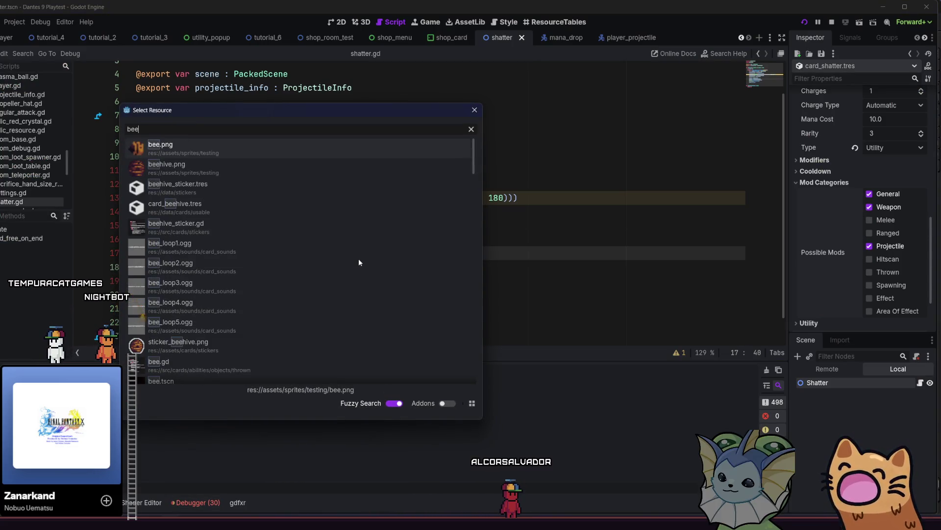
pyautogui.scroll(-2, 358, 258)
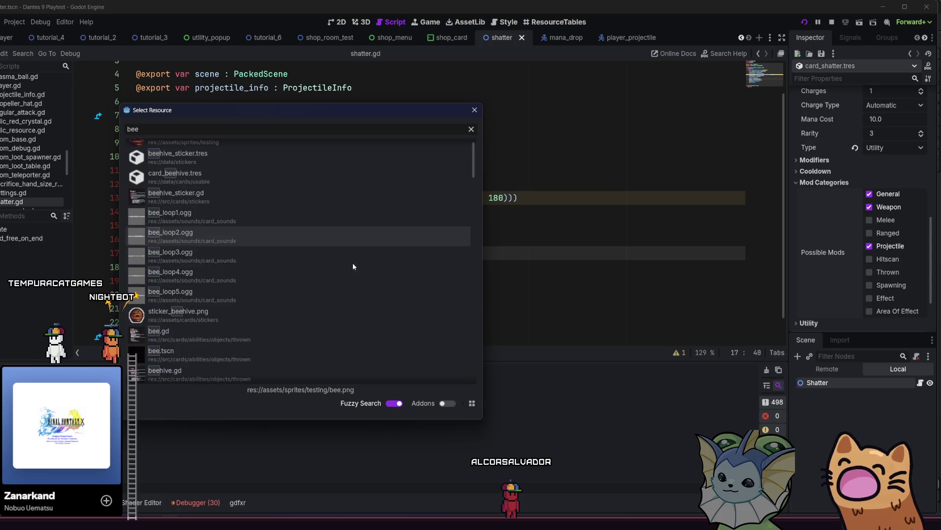
pyautogui.doubleClick(269, 361)
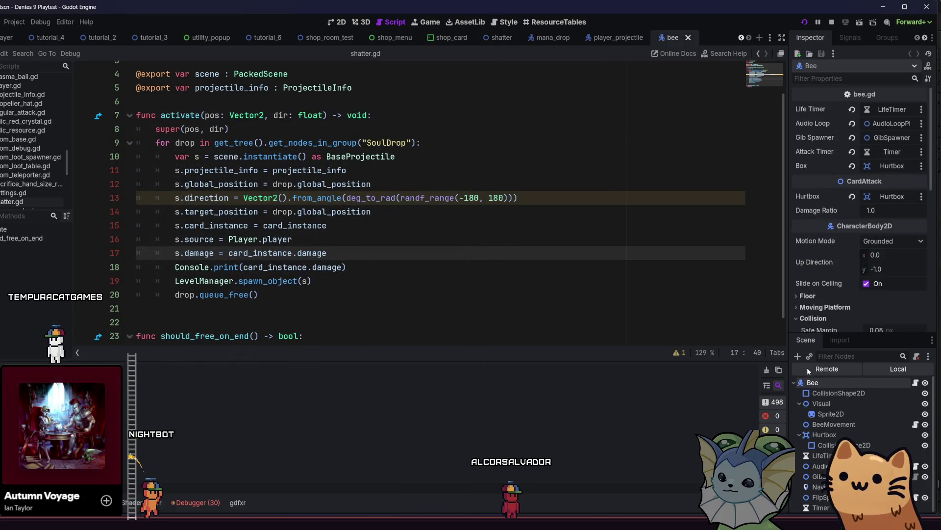
# Step: Open bee.gd and review line 15, which multiplies scale by size_property.size
pyautogui.click(628, 278)
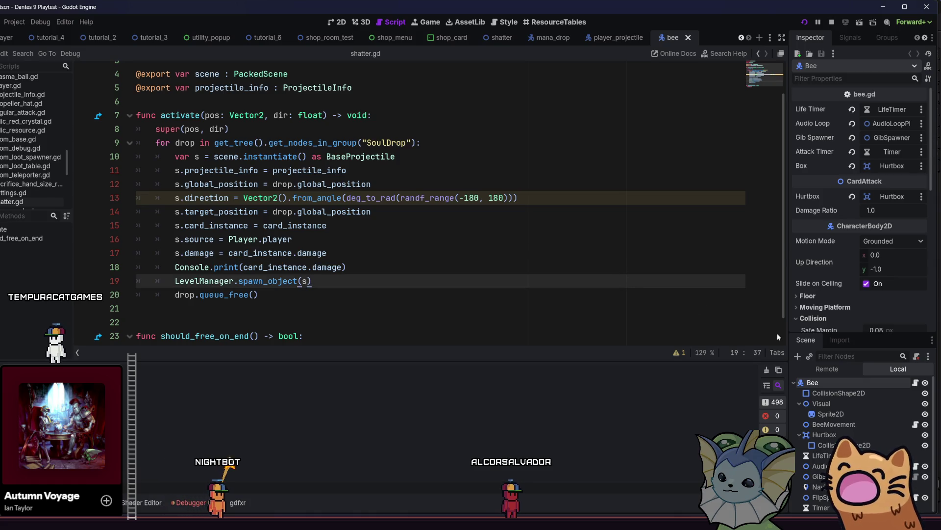
pyautogui.click(916, 382)
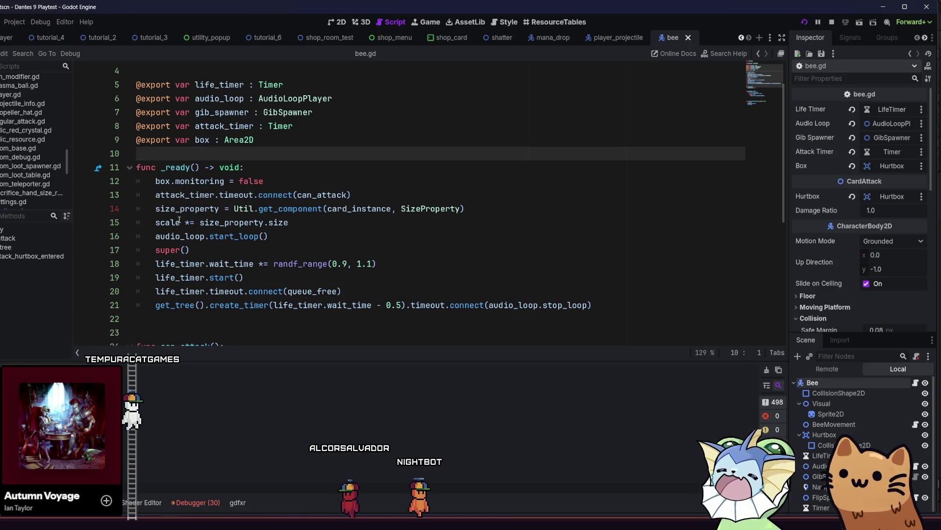
pyautogui.click(266, 222)
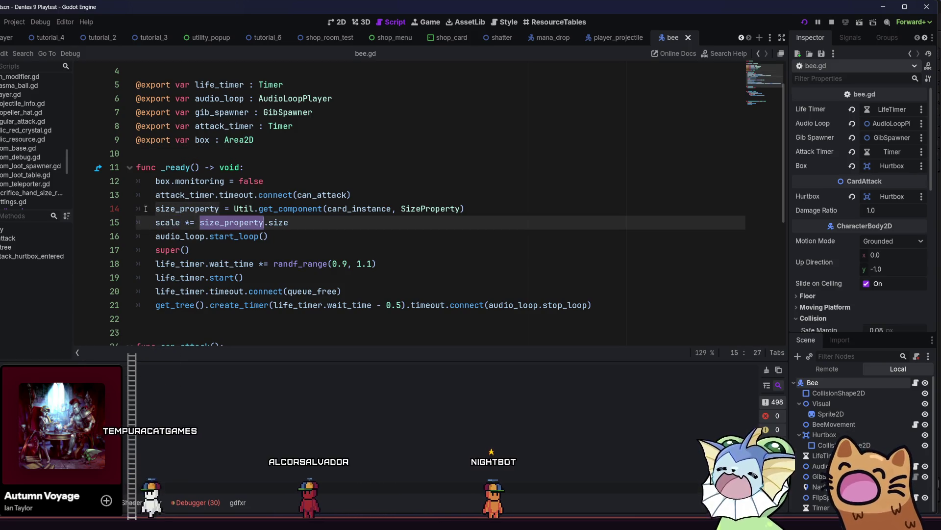
pyautogui.doubleClick(167, 222)
pyautogui.click(302, 225)
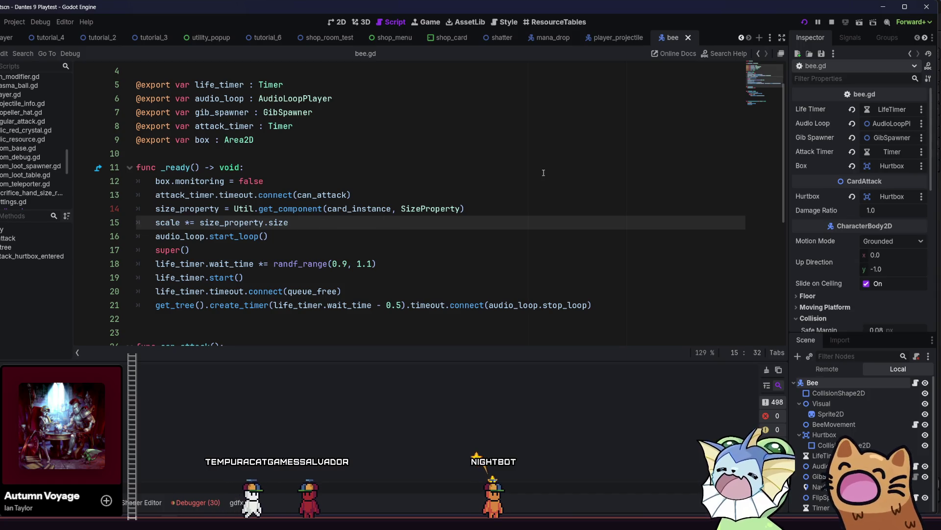
pyautogui.scroll(-5, 853, 180)
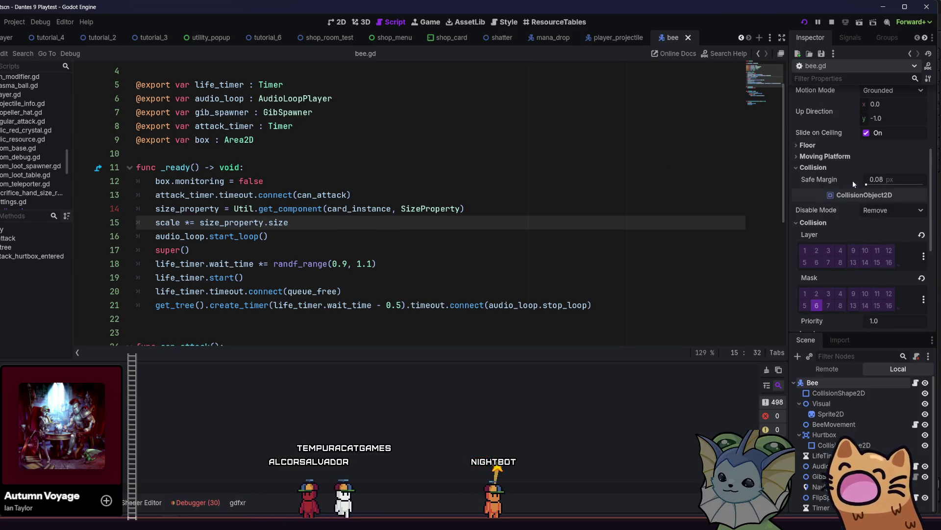
pyautogui.scroll(-5, 826, 169)
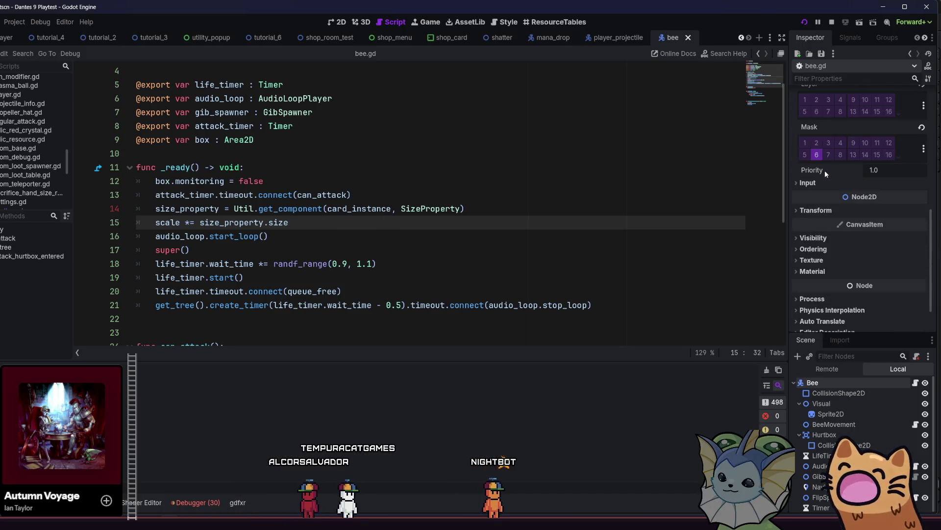
# Step: Inspect the Sprite2D node's Transform, confirming its scale of 4.0
pyautogui.click(821, 212)
pyautogui.click(831, 412)
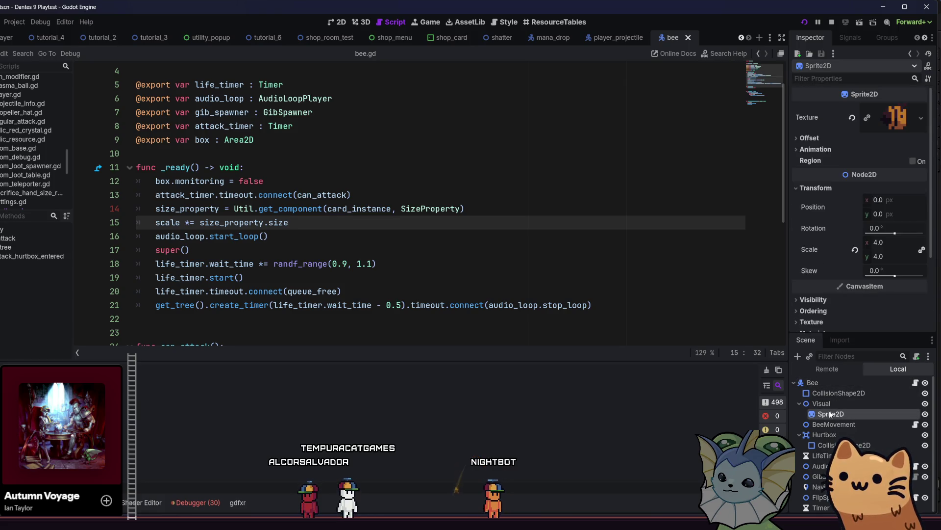
pyautogui.scroll(-3, 835, 218)
pyautogui.scroll(1, 832, 207)
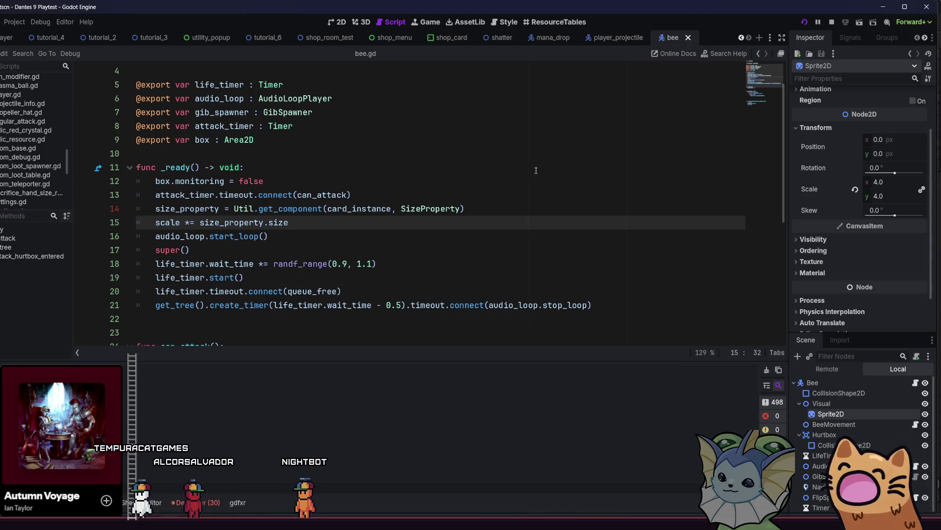
pyautogui.scroll(-4, 536, 171)
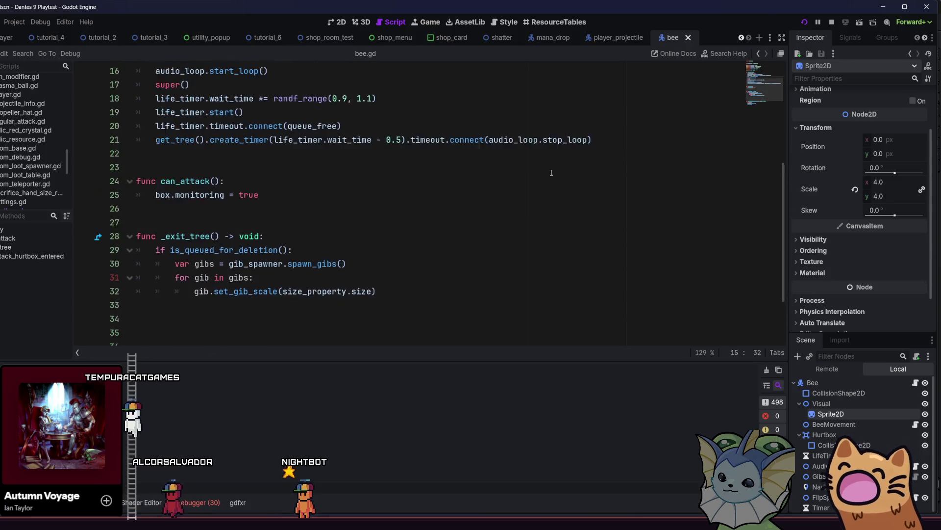
pyautogui.scroll(1, 551, 173)
pyautogui.scroll(-3, 551, 173)
pyautogui.scroll(7, 551, 172)
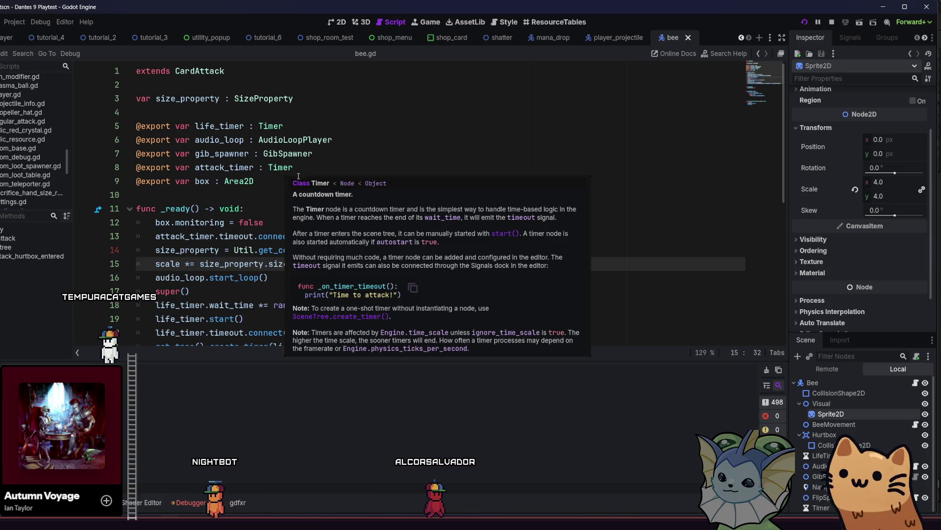
pyautogui.click(831, 402)
pyautogui.click(832, 416)
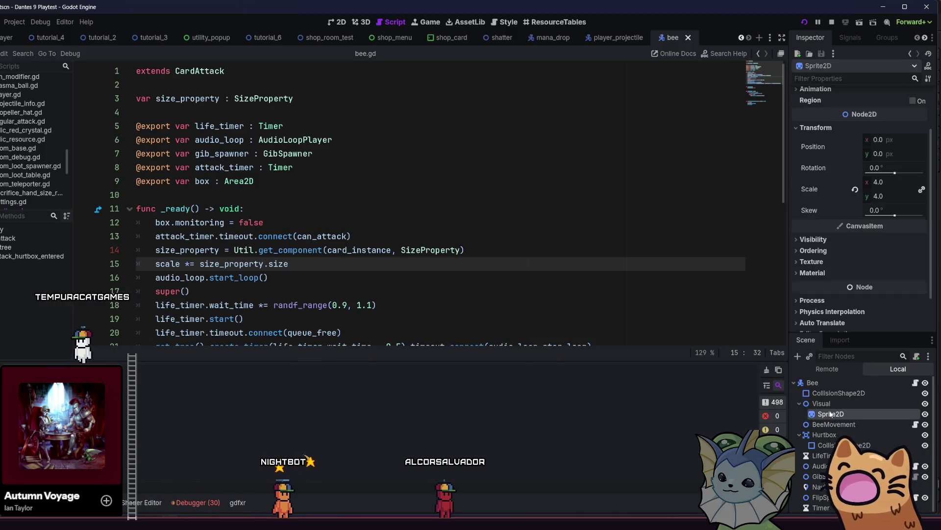
# Step: Drag Sprite2D into bee.gd to add an exported sprite_2d variable at line 10
pyautogui.moveTo(832, 417)
pyautogui.mouseDown()
pyautogui.moveTo(275, 241)
pyautogui.moveTo(147, 169)
pyautogui.moveTo(147, 189)
pyautogui.moveTo(339, 198)
pyautogui.mouseUp()
pyautogui.click(345, 188)
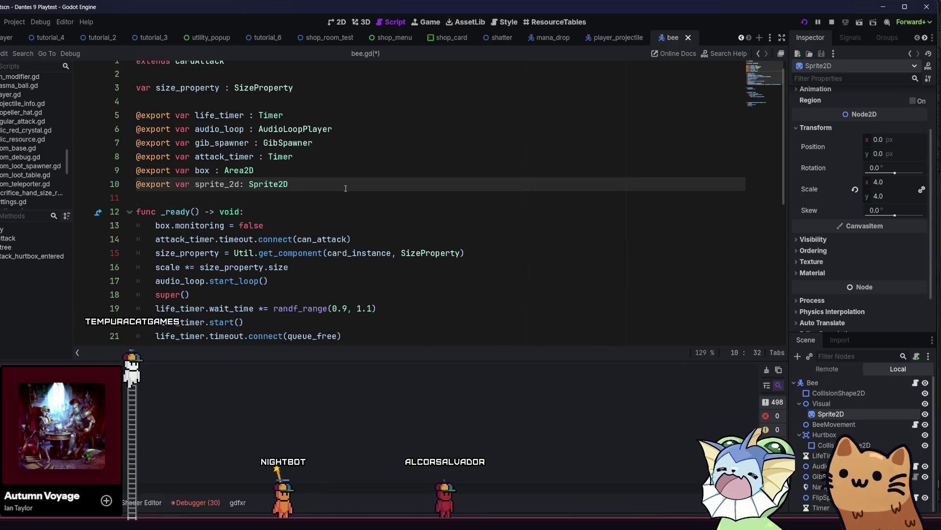
pyautogui.scroll(-1, 345, 189)
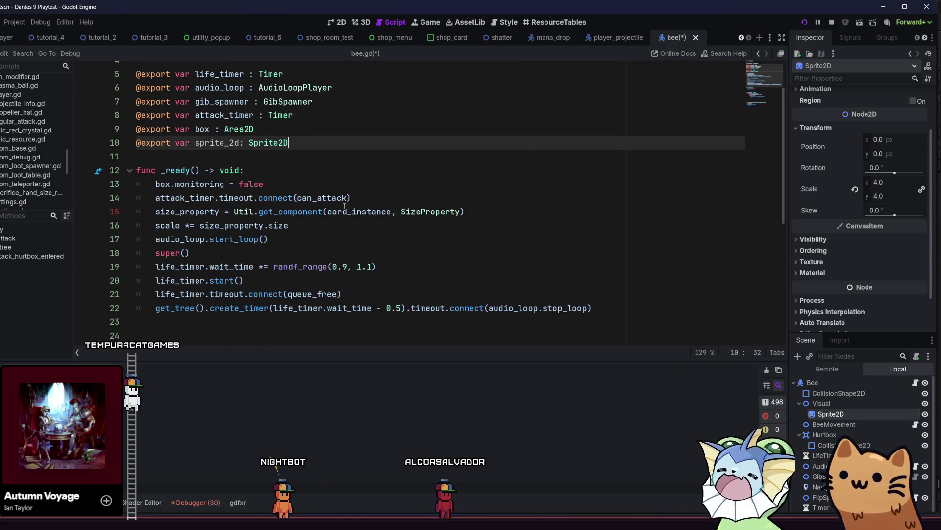
# Step: Change line 16 to sprite_2d.scale *= size_property.size and save bee.gd
pyautogui.click(155, 226)
pyautogui.write('sprite.')
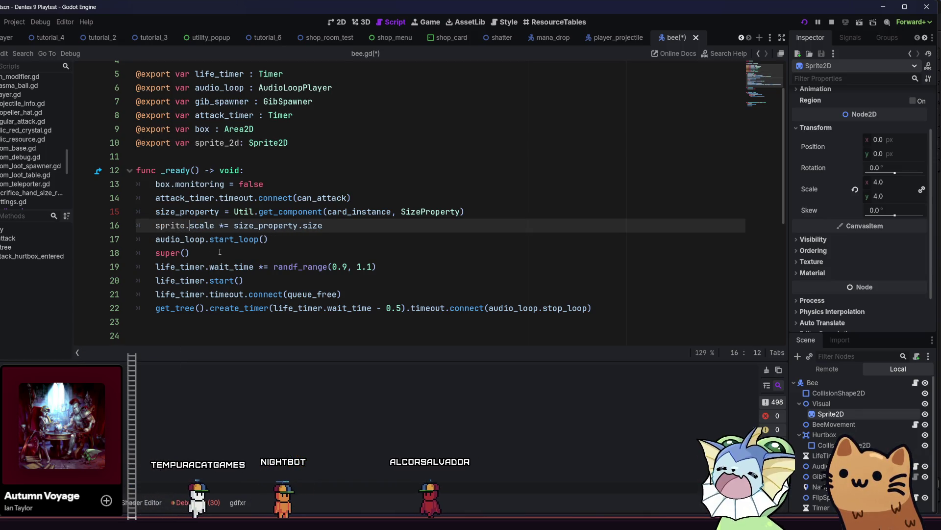
pyautogui.hotkey('ctrl', 's')
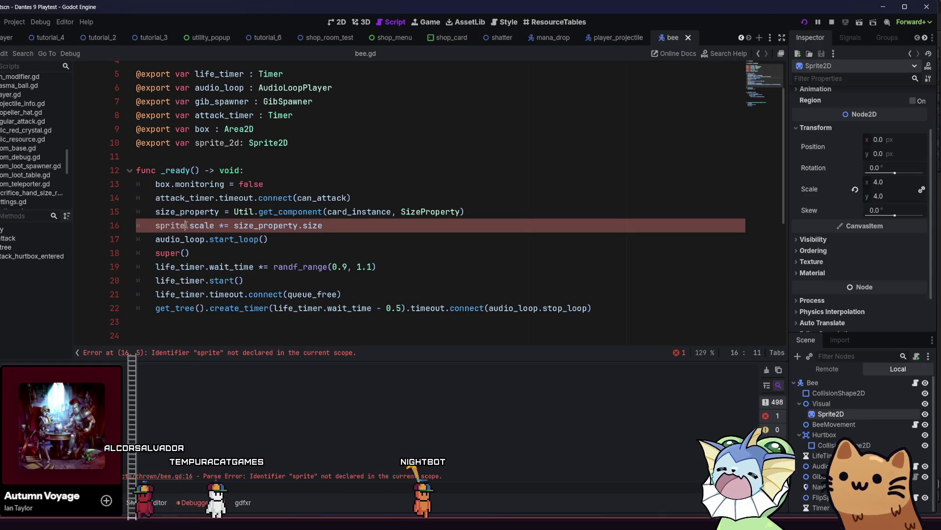
pyautogui.write('_2d')
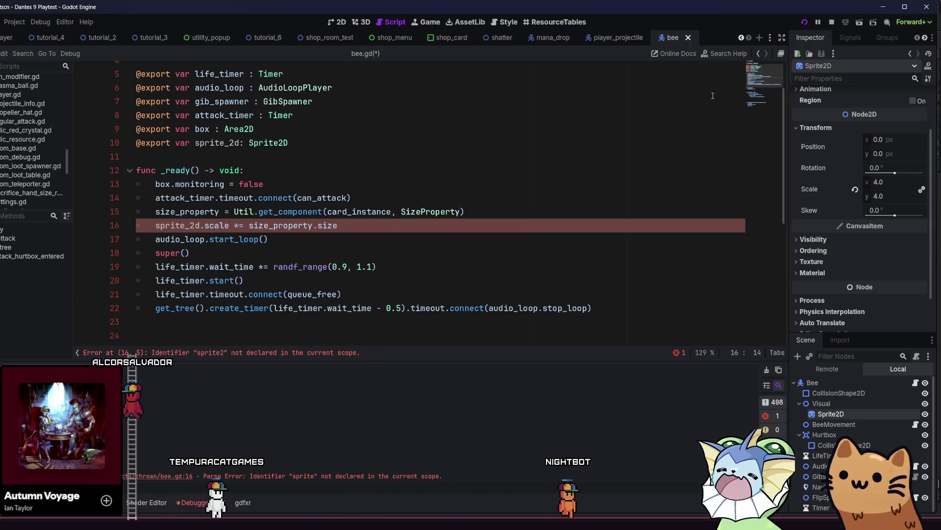
pyautogui.hotkey('ctrl', 's')
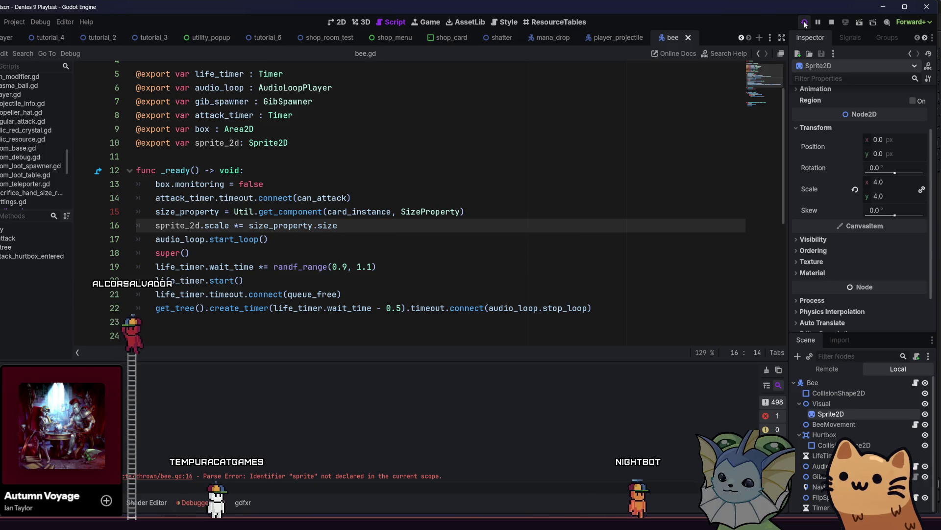
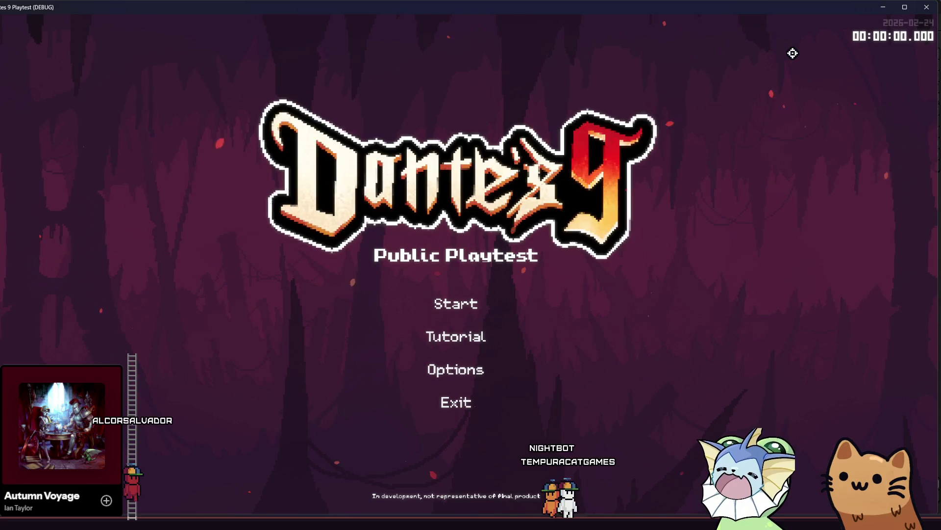
# Step: Start the game from the title screen and browse the debug menu's card sticker list
pyautogui.click(487, 303)
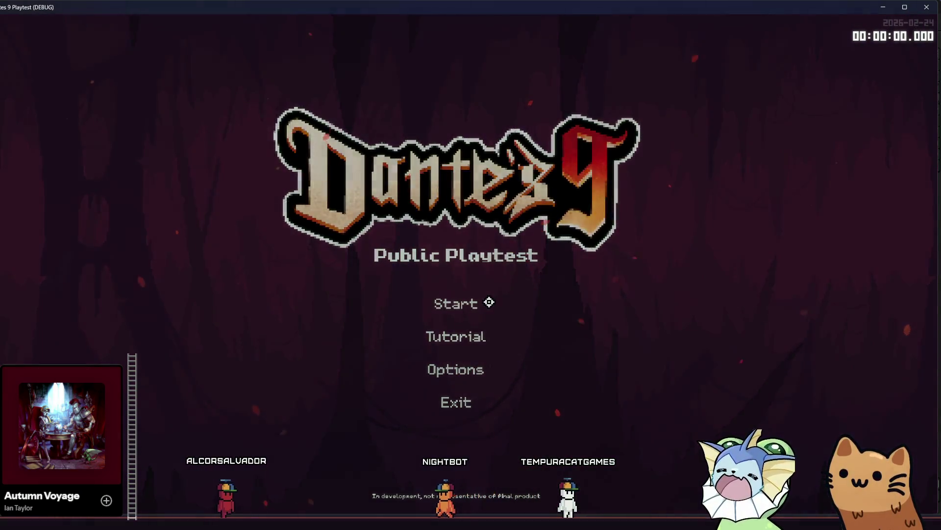
pyautogui.press('F1')
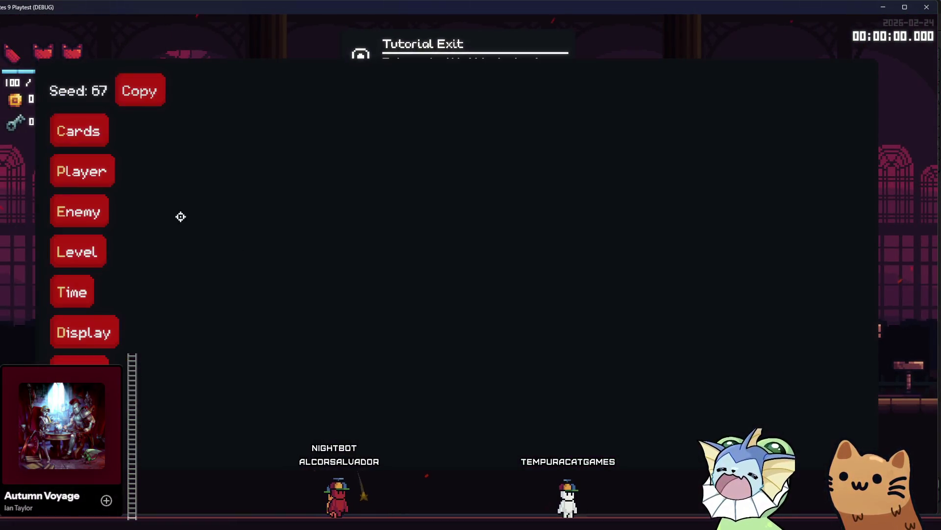
pyautogui.click(100, 132)
pyautogui.click(267, 130)
pyautogui.scroll(-5, 424, 195)
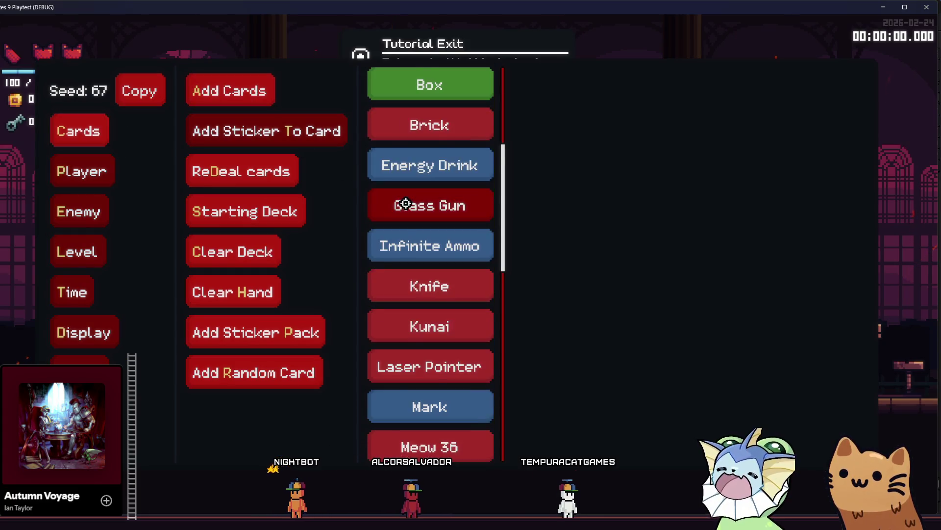
pyautogui.scroll(5, 426, 194)
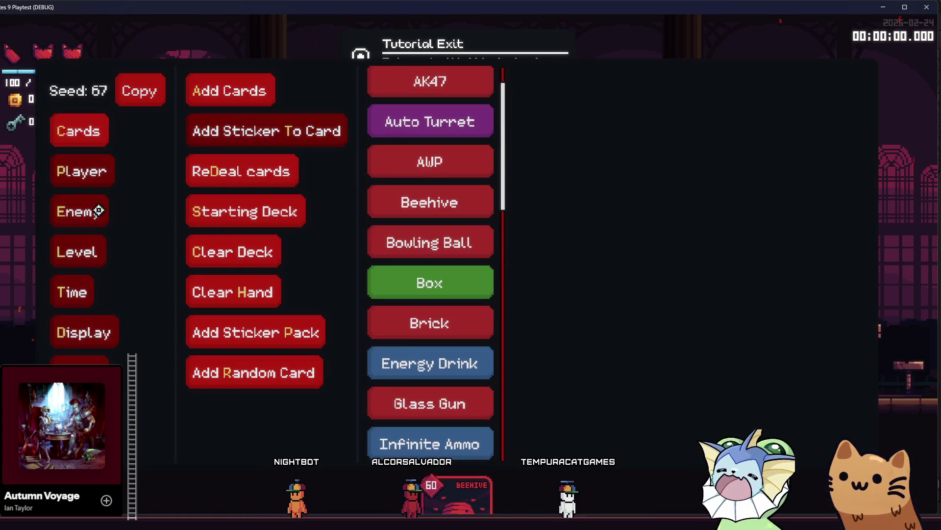
# Step: Flip between the Player and Enemy debug options, then return to the Cards options
pyautogui.click(101, 180)
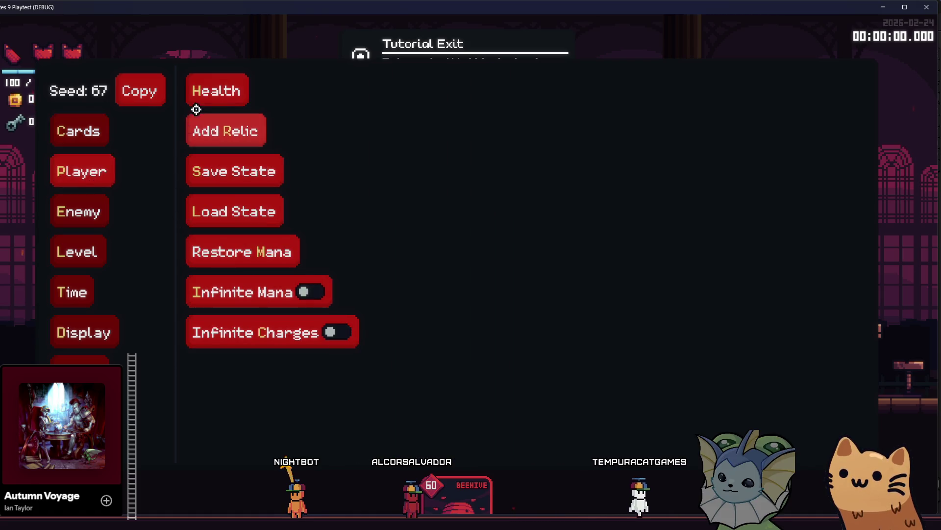
pyautogui.click(91, 205)
pyautogui.click(79, 170)
pyautogui.click(78, 211)
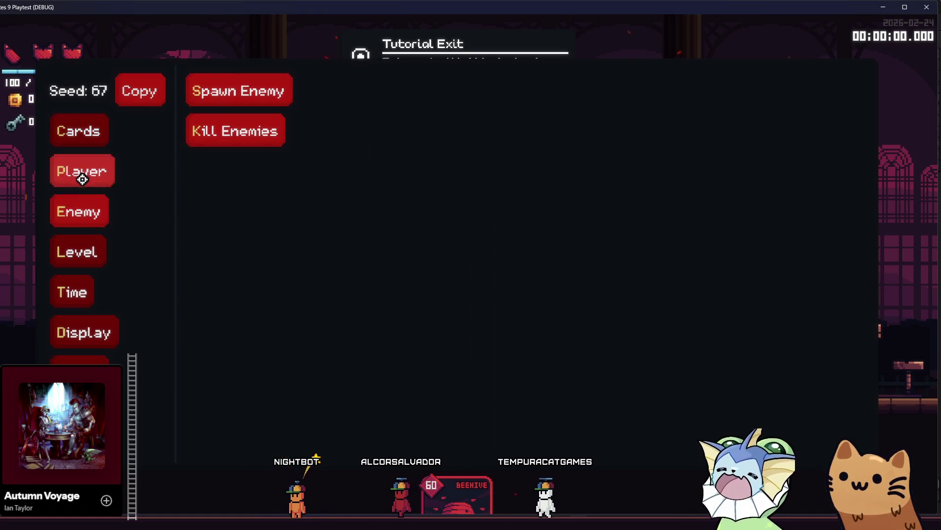
pyautogui.click(78, 172)
pyautogui.click(79, 131)
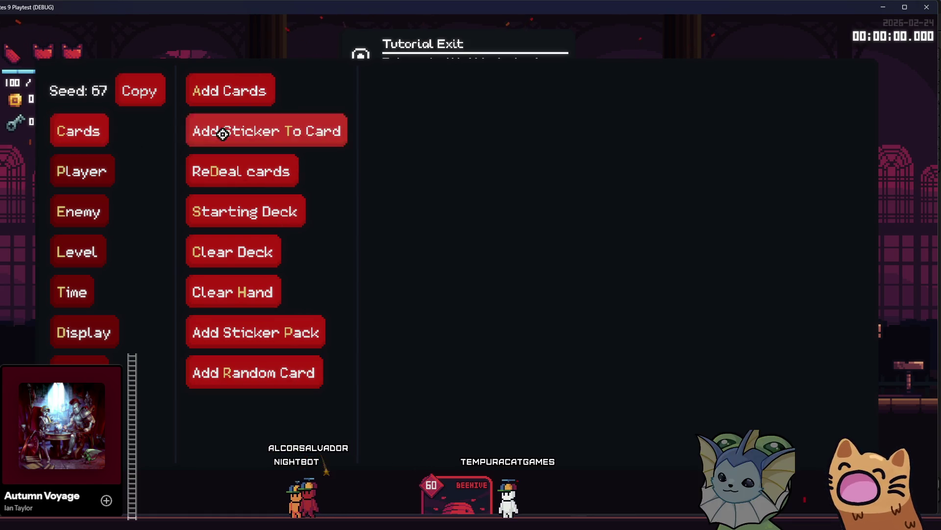
# Step: Reopen the debug tools and pick the Jupiter sticker from the card sticker list
pyautogui.press('`')
pyautogui.press('`')
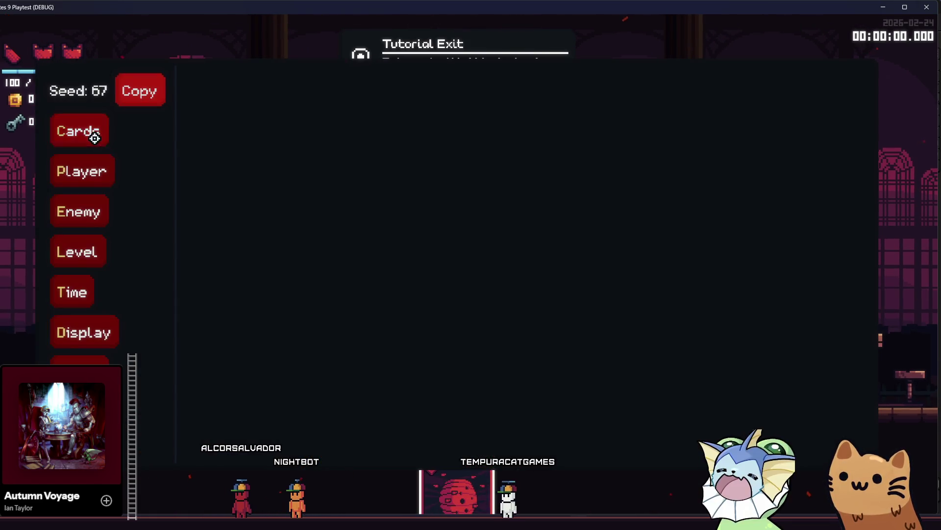
pyautogui.click(92, 133)
pyautogui.click(228, 141)
pyautogui.scroll(-5, 418, 218)
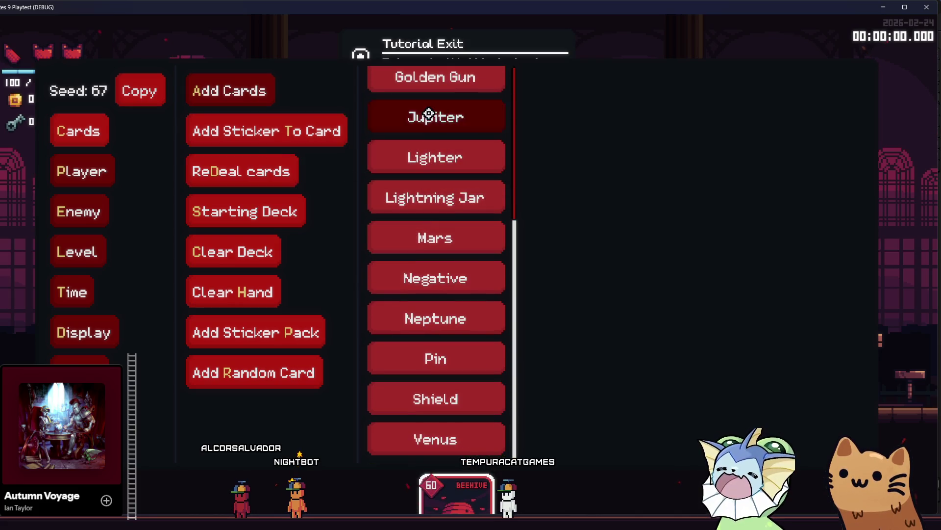
pyautogui.click(429, 115)
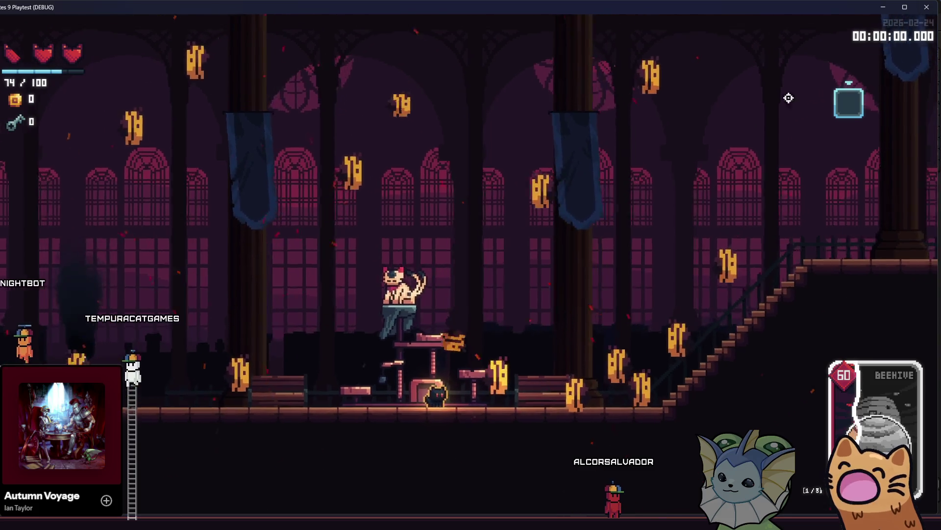
# Step: Quit the game and open flip_sprite.gd from the bee's FlipSprite node
pyautogui.press('F8')
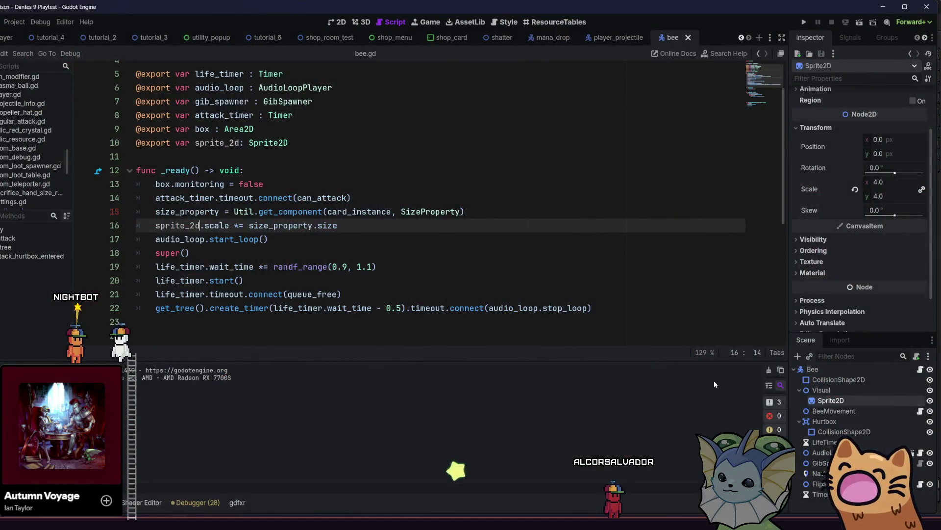
pyautogui.click(818, 483)
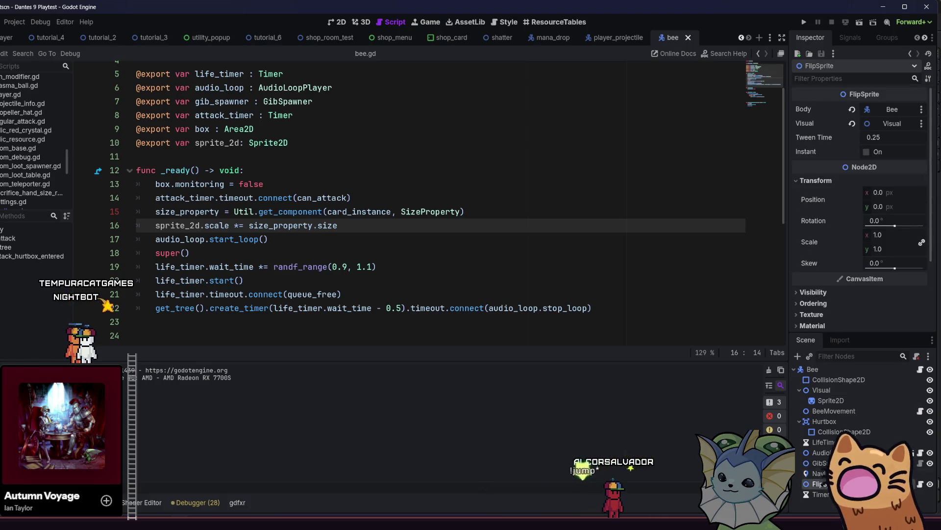
pyautogui.click(919, 485)
# Step: Read through flip_sprite.gd, highlighting every use of the visual variable
pyautogui.scroll(-5, 495, 275)
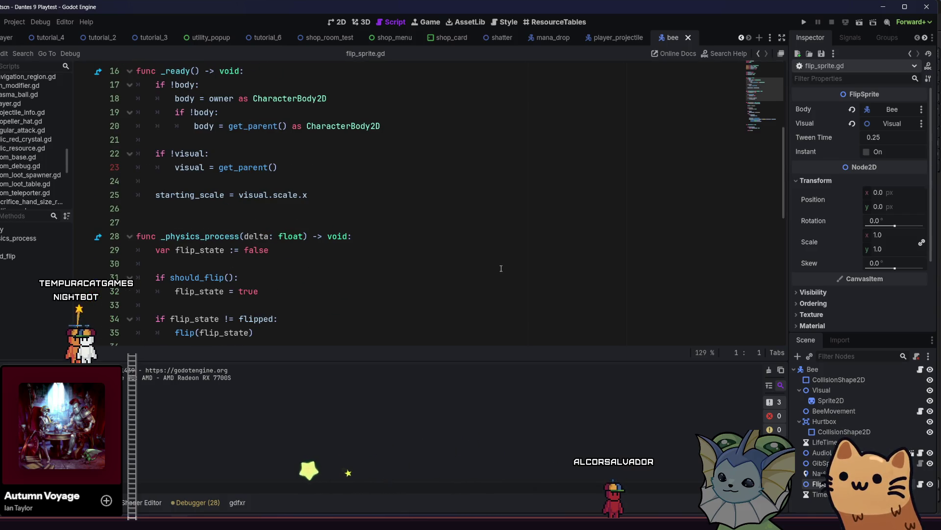
pyautogui.scroll(5, 508, 267)
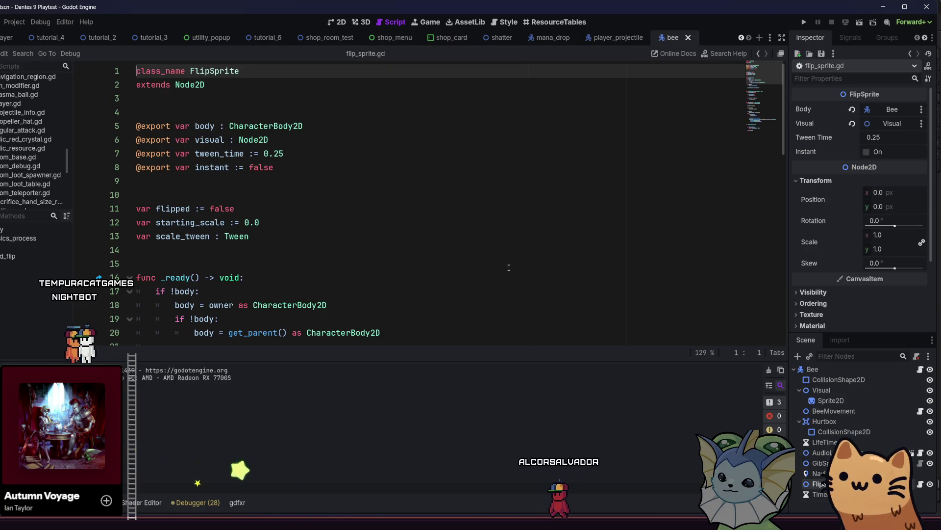
pyautogui.scroll(-5, 510, 269)
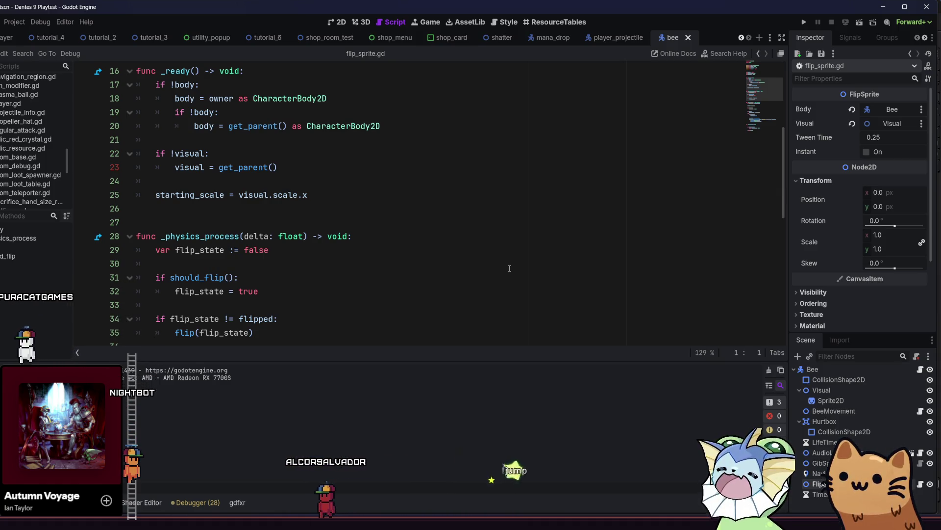
pyautogui.scroll(-5, 509, 268)
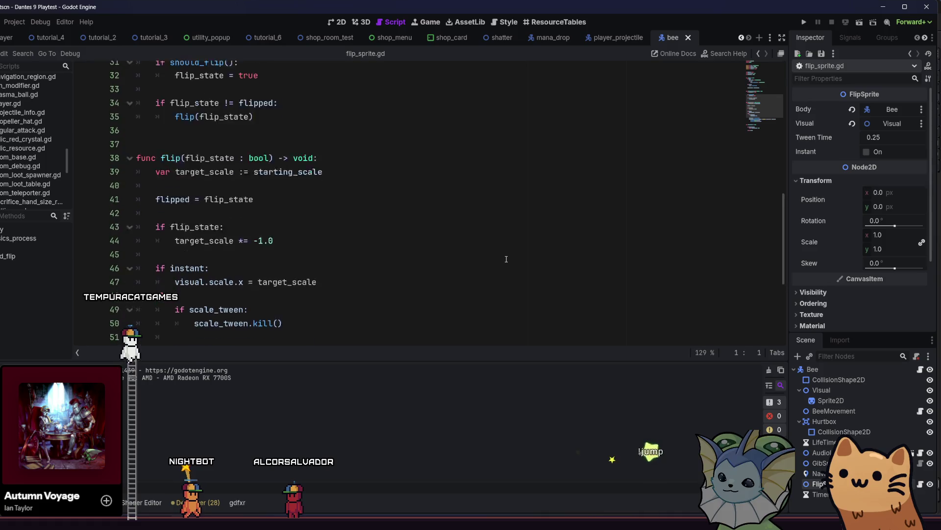
pyautogui.scroll(-2, 507, 259)
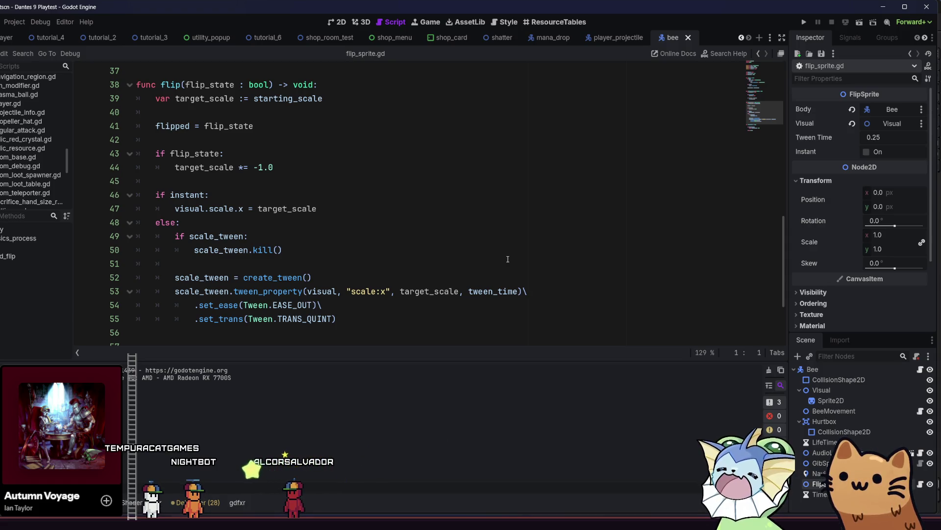
pyautogui.doubleClick(175, 209)
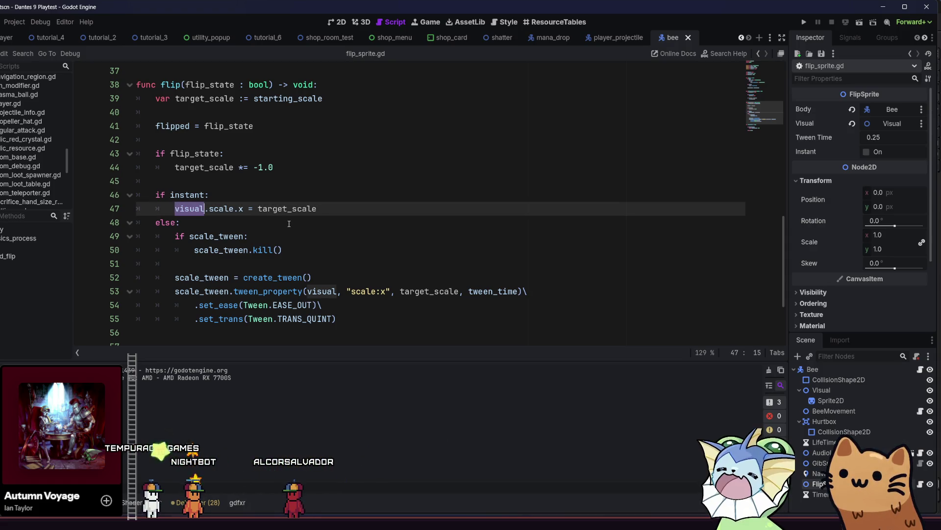
pyautogui.scroll(-3, 289, 223)
pyautogui.scroll(12, 291, 225)
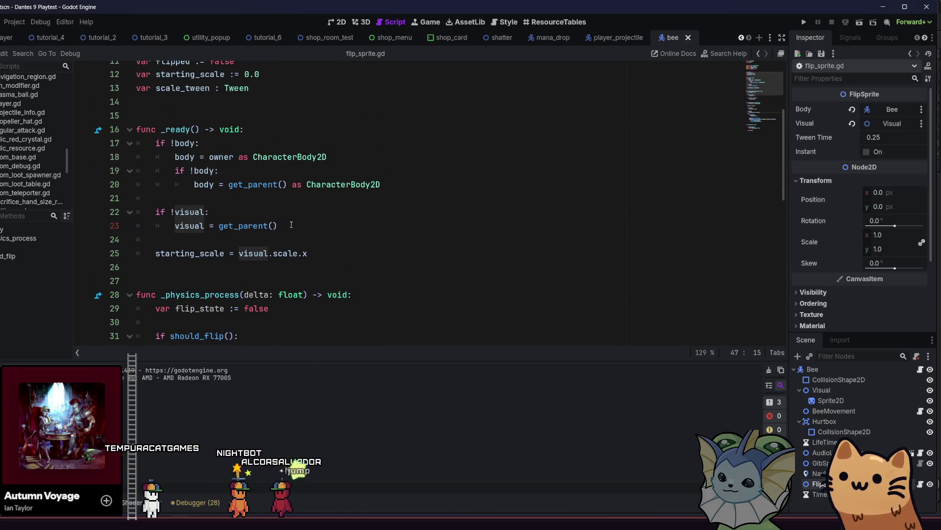
pyautogui.scroll(2, 292, 225)
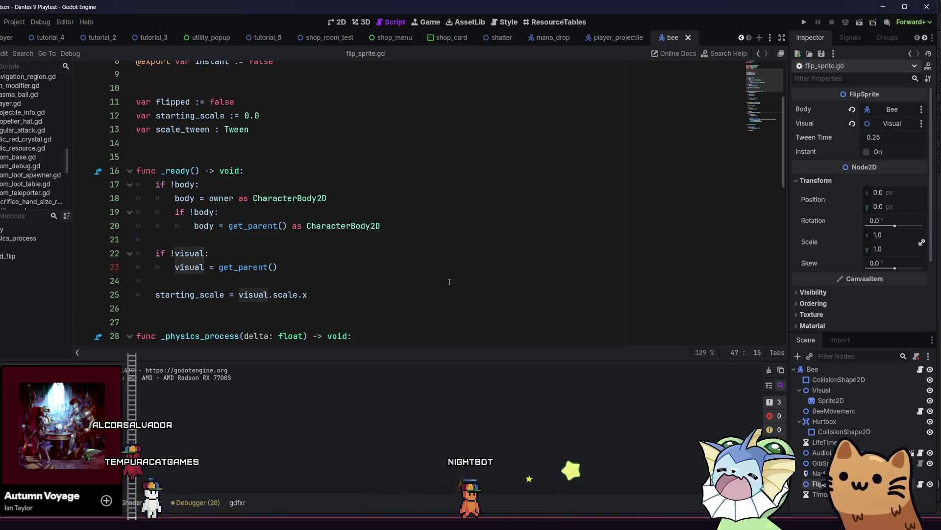
pyautogui.scroll(-1, 449, 281)
pyautogui.scroll(2, 448, 281)
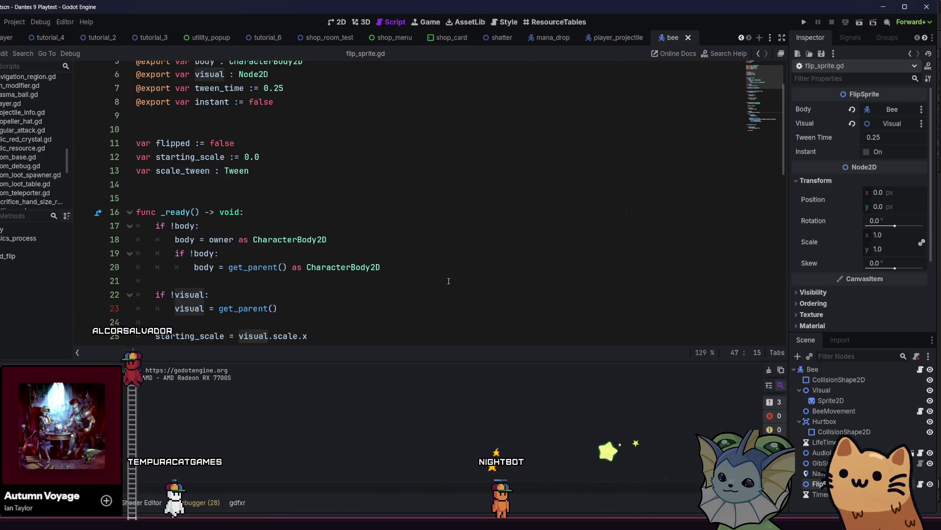
pyautogui.scroll(2, 448, 281)
pyautogui.scroll(-3, 448, 280)
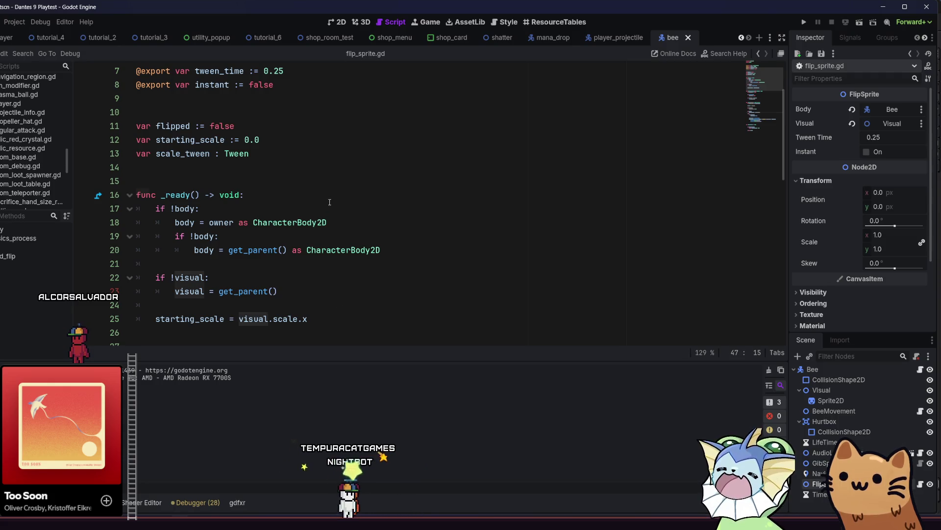
# Step: Add a 'not visual.is_node_ready()' condition line above starting_scale in _ready and save
pyautogui.click(330, 202)
pyautogui.press('Return')
pyautogui.write('not ')
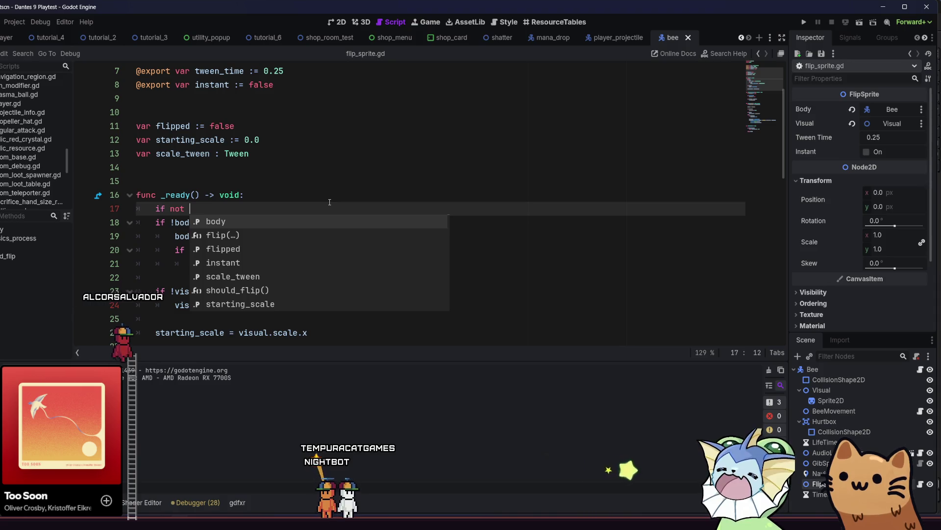
pyautogui.write('visual')
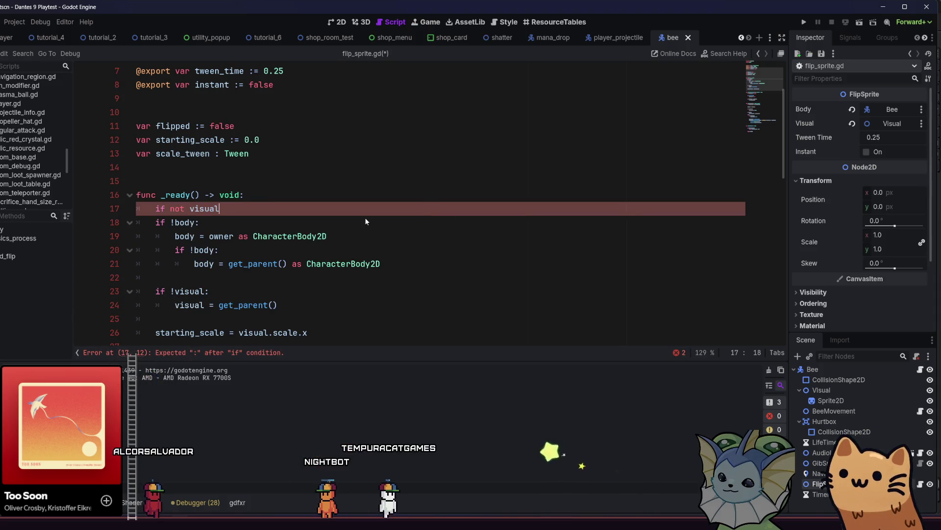
pyautogui.write('.is_')
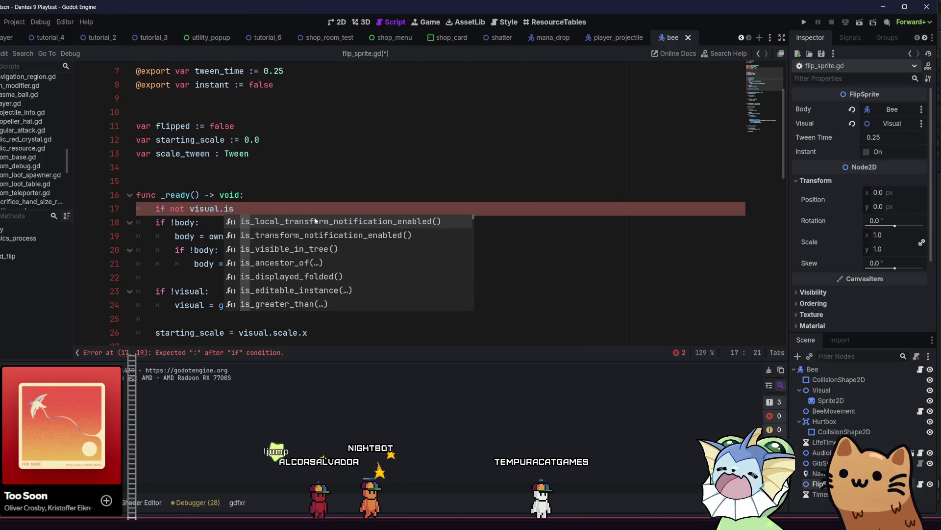
pyautogui.write('no')
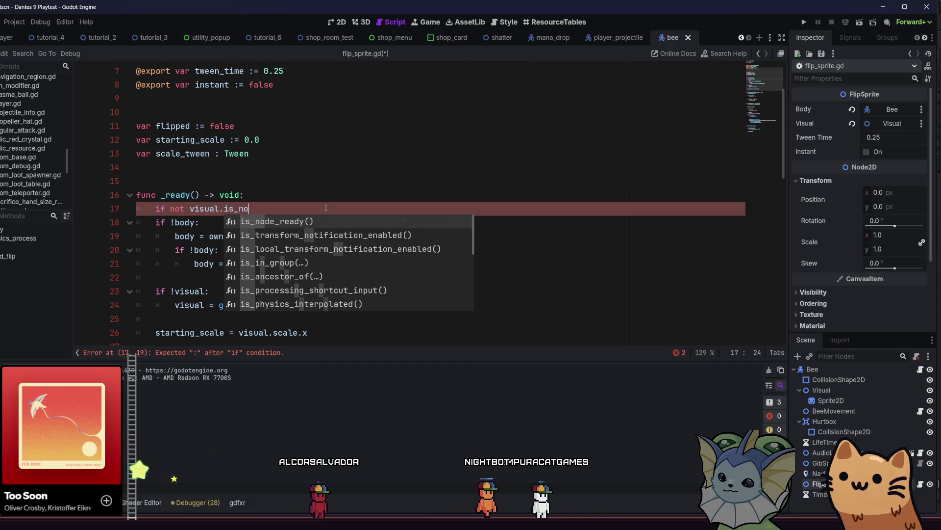
pyautogui.press('Return')
pyautogui.hotkey('shift', 'Home')
pyautogui.hotkey('ctrl', 'c')
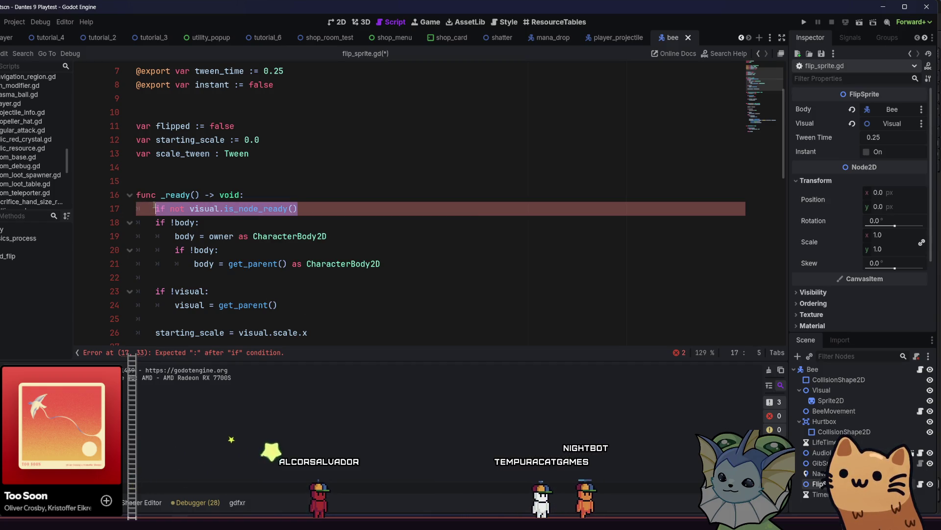
pyautogui.press('BackSpace')
pyautogui.press('BackSpace')
pyautogui.click(308, 300)
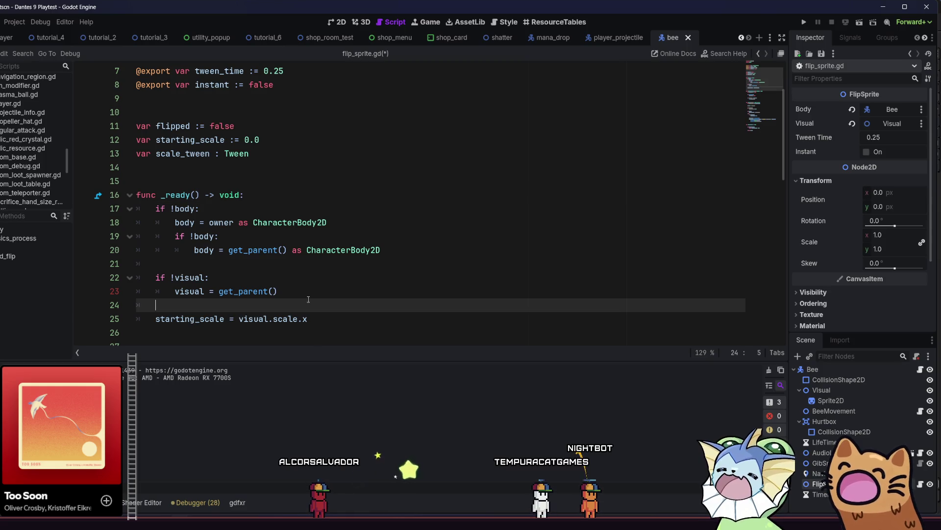
pyautogui.press('Return')
pyautogui.press('Up')
pyautogui.hotkey('ctrl', 'v')
pyautogui.press('Up')
pyautogui.press('Up')
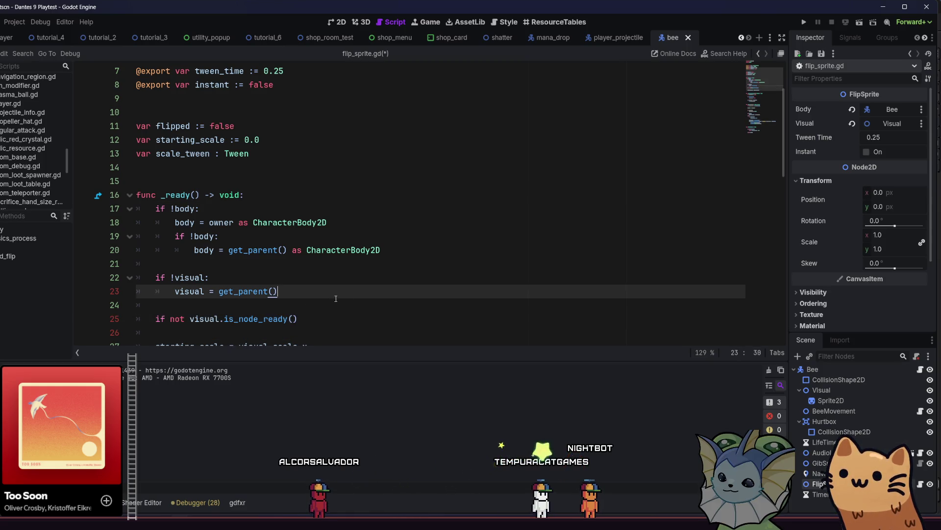
pyautogui.scroll(-2, 644, 166)
pyautogui.hotkey('ctrl', 's')
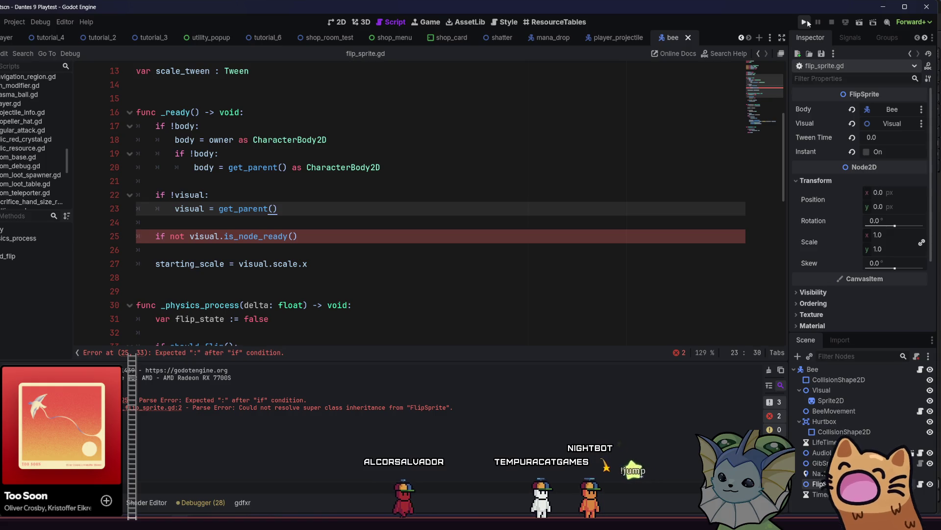
# Step: Make it an if block containing 'await visual.ready' on line 26 and save flip_sprite.gd
pyautogui.press('Down')
pyautogui.press('Down')
pyautogui.press('Right')
pyautogui.press('Right')
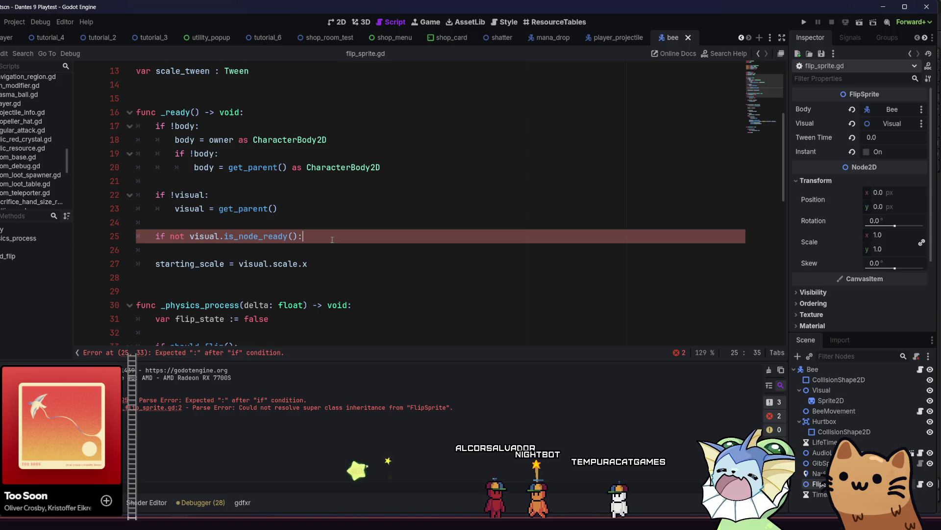
pyautogui.write(':')
pyautogui.press('Return')
pyautogui.click(348, 239)
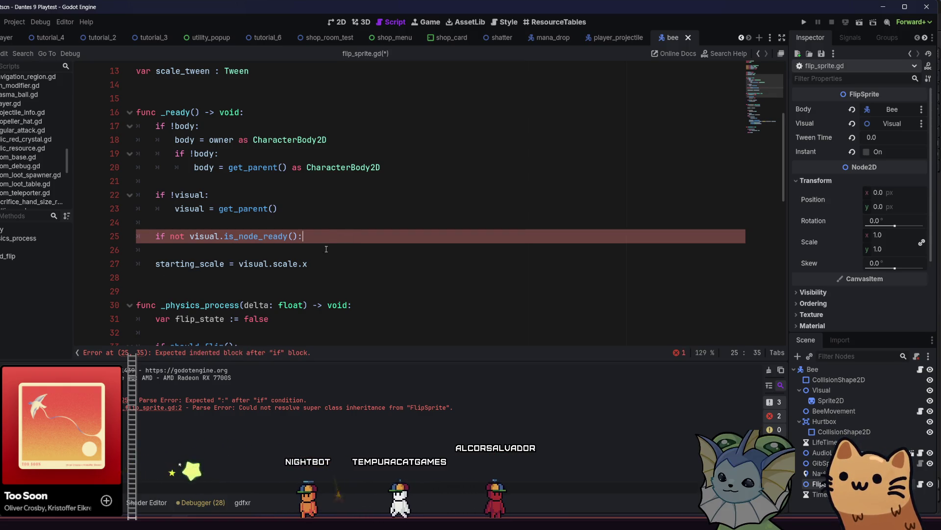
pyautogui.press('Return')
pyautogui.write('ait ')
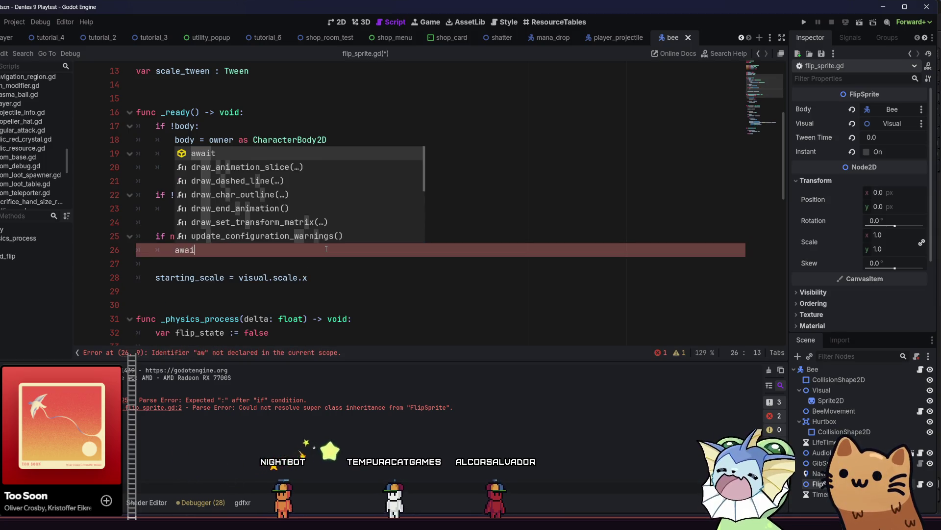
pyautogui.write('visual.r')
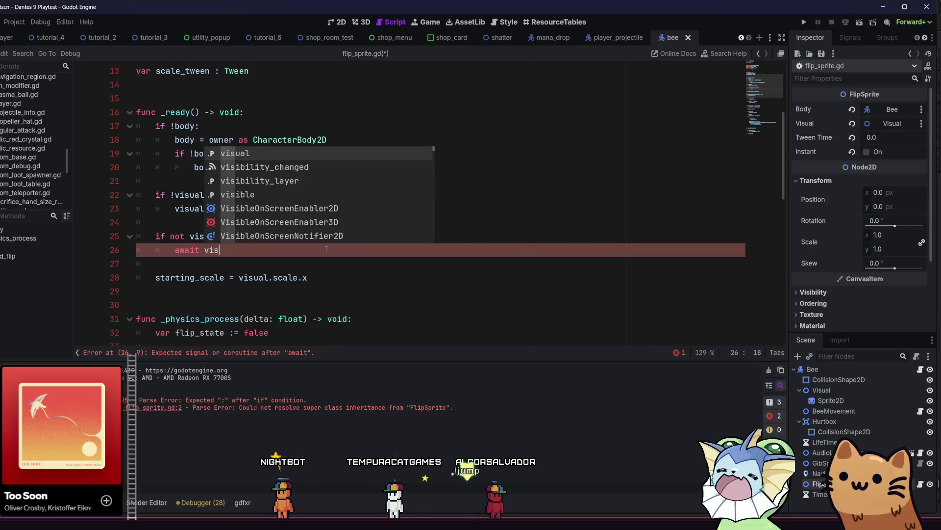
pyautogui.write('eady')
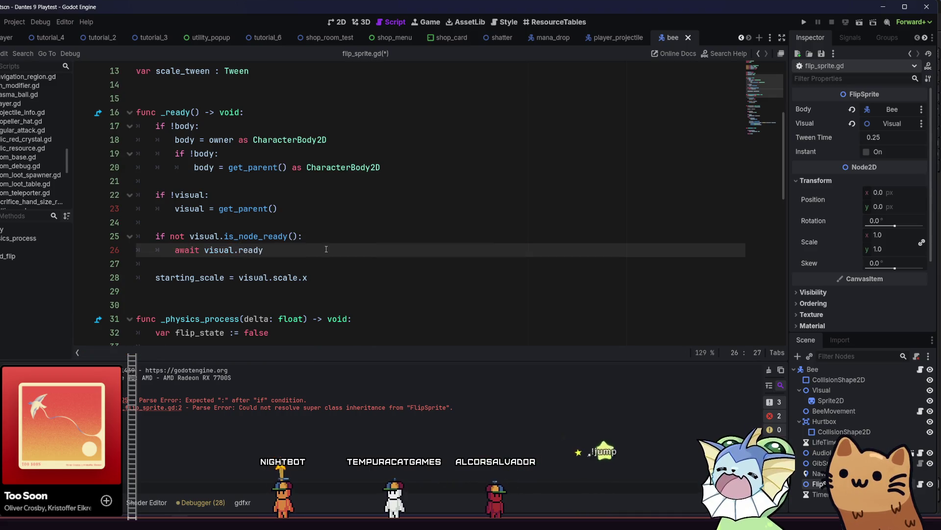
pyautogui.hotkey('ctrl', 's')
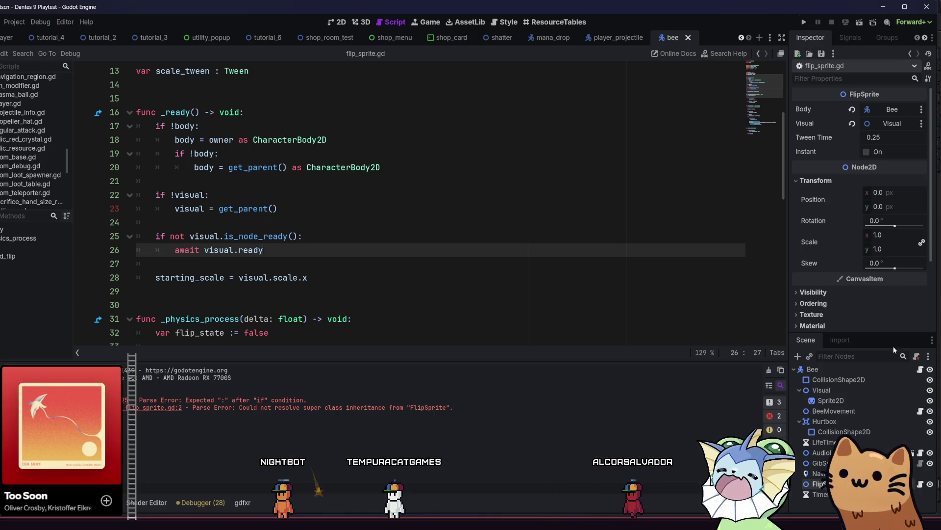
# Step: Open bee.gd from the Bee node, check sprite_2d on line 16, and run the game
pyautogui.click(908, 368)
pyautogui.click(921, 369)
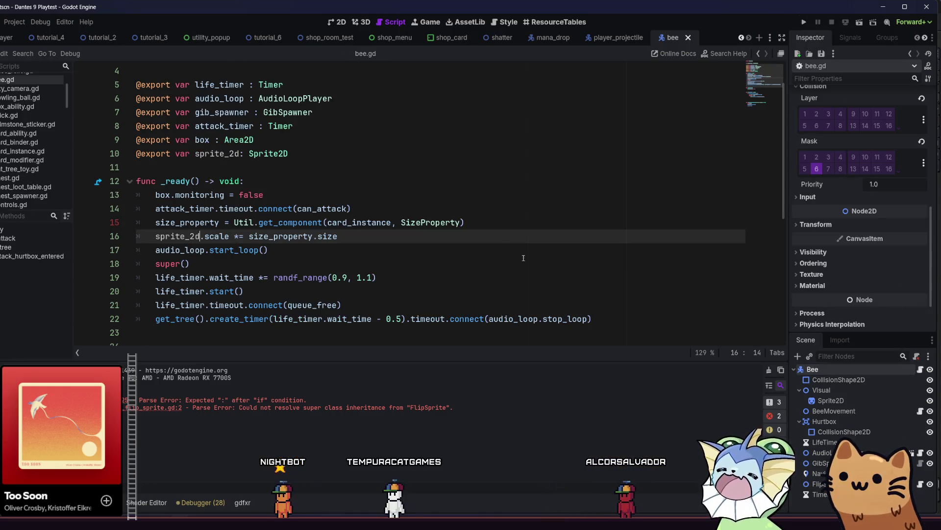
pyautogui.doubleClick(189, 235)
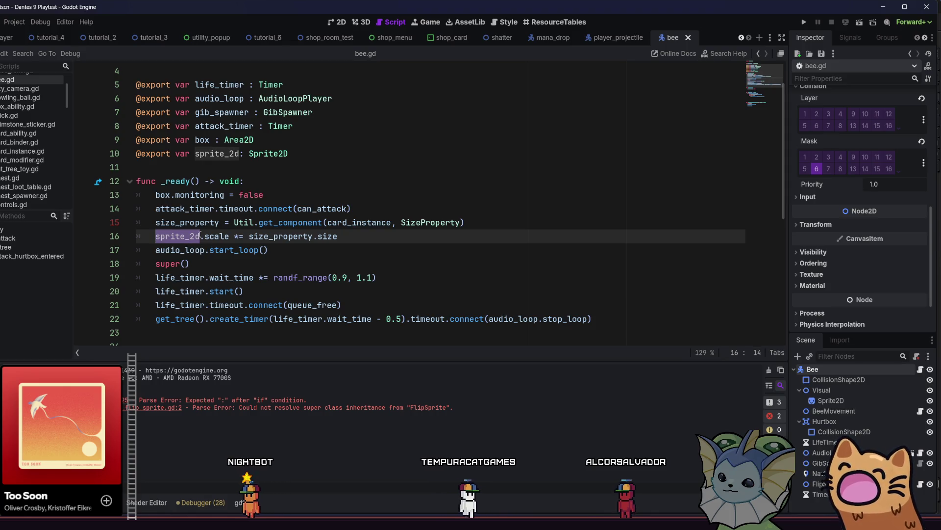
pyautogui.click(357, 232)
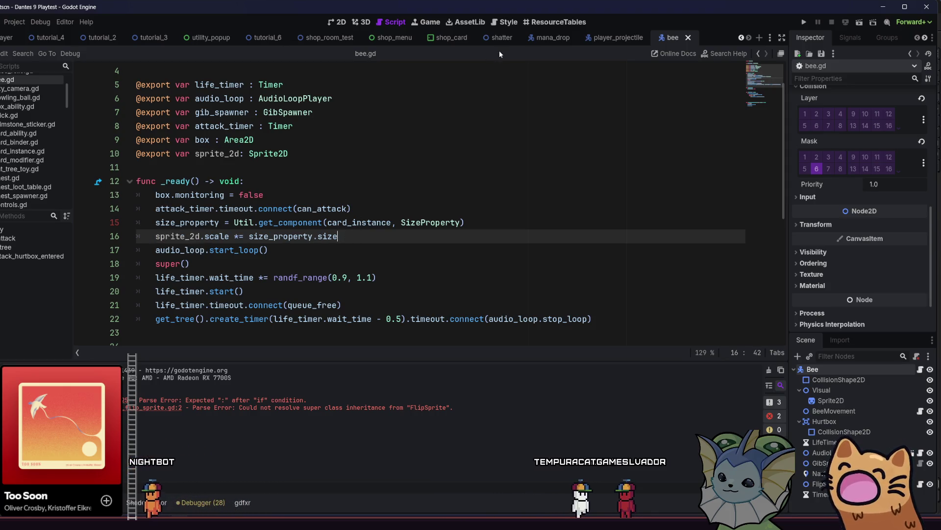
pyautogui.click(804, 22)
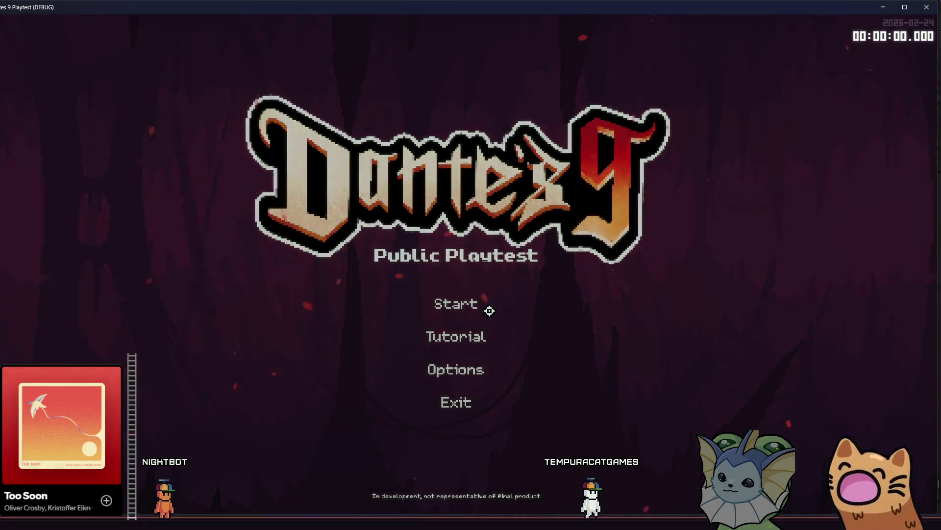
# Step: Start a new game, add a Beehive card through the debug panel, and play it
pyautogui.click(489, 311)
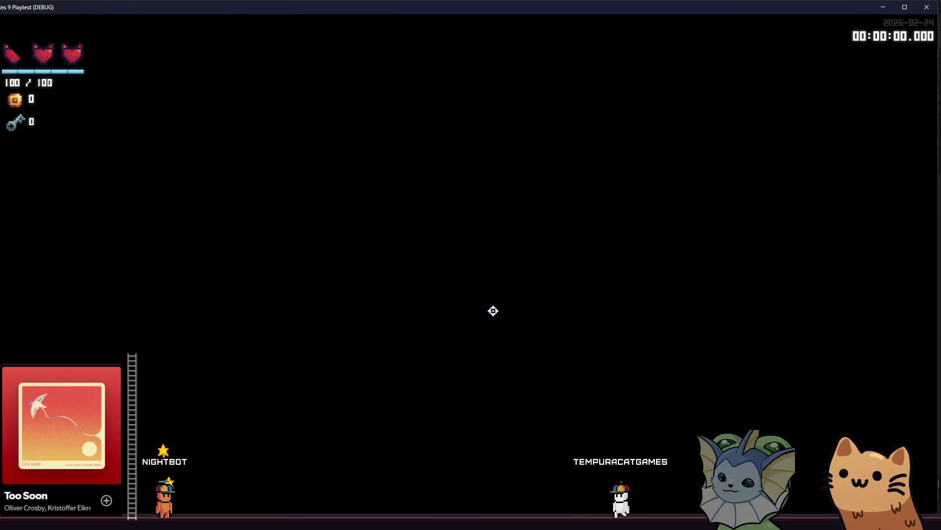
pyautogui.press('F1')
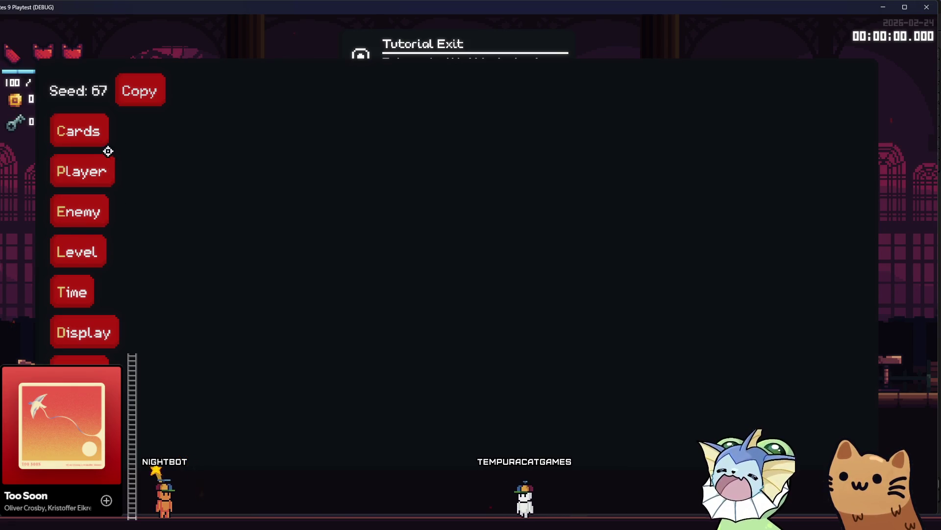
pyautogui.click(98, 133)
pyautogui.click(222, 91)
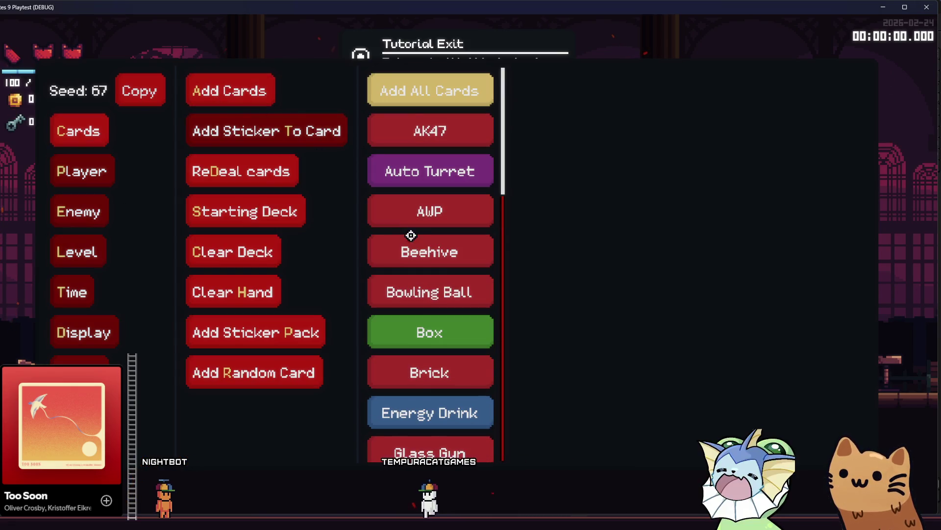
pyautogui.click(409, 241)
pyautogui.press('F1')
pyautogui.press('d')
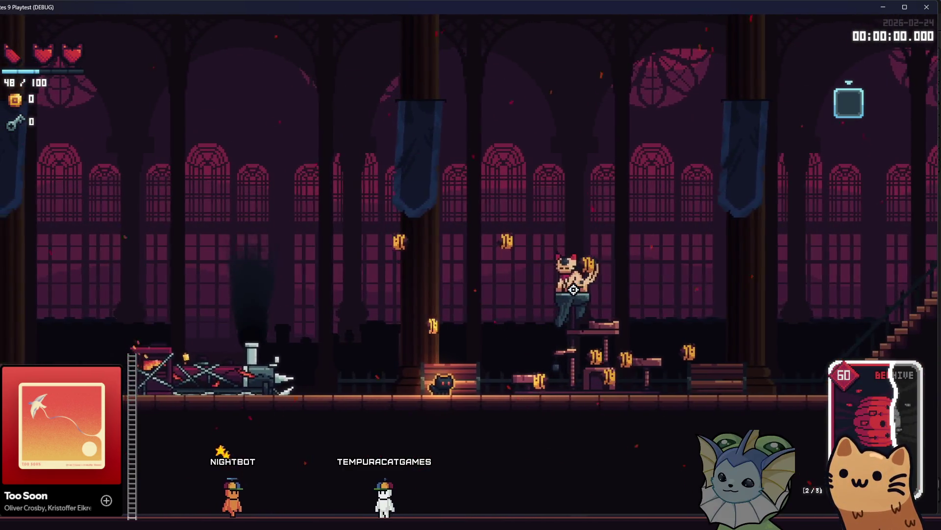
# Step: Put a Jupiter sticker on the Beehive card, play it again, then quit the game
pyautogui.press('F1')
pyautogui.press('F1')
pyautogui.press('F1')
pyautogui.click(68, 128)
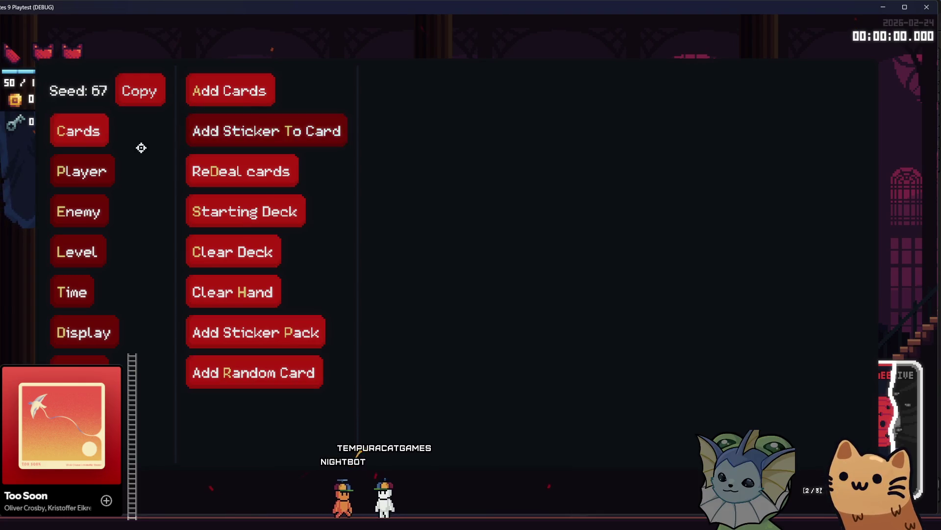
pyautogui.click(267, 130)
pyautogui.scroll(-5, 467, 227)
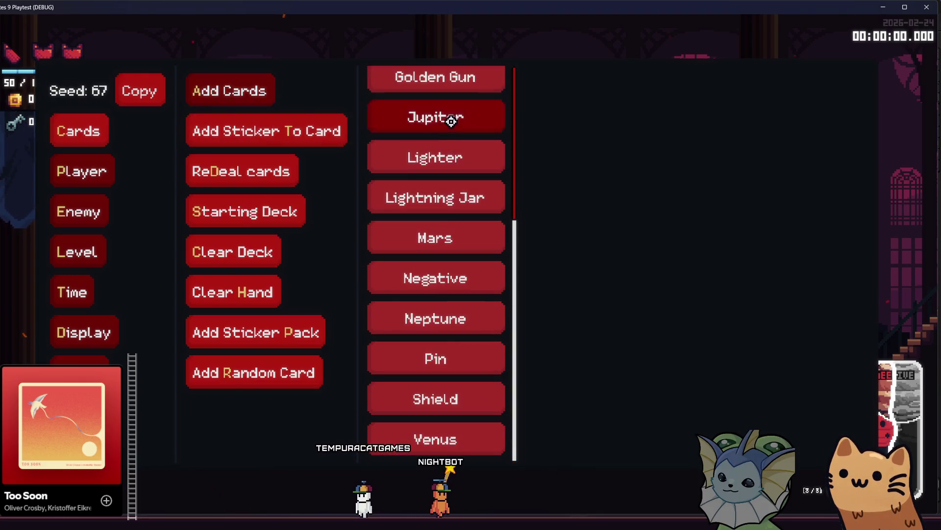
pyautogui.click(431, 116)
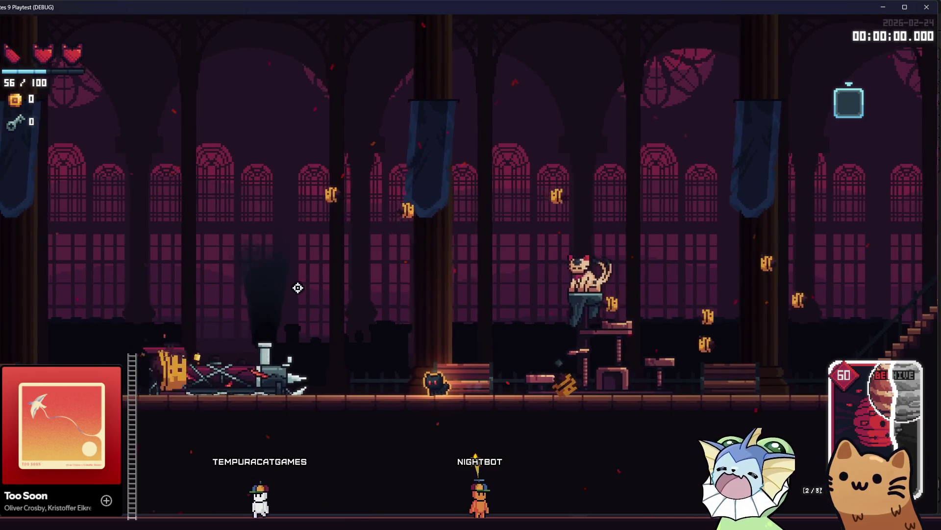
pyautogui.press('a')
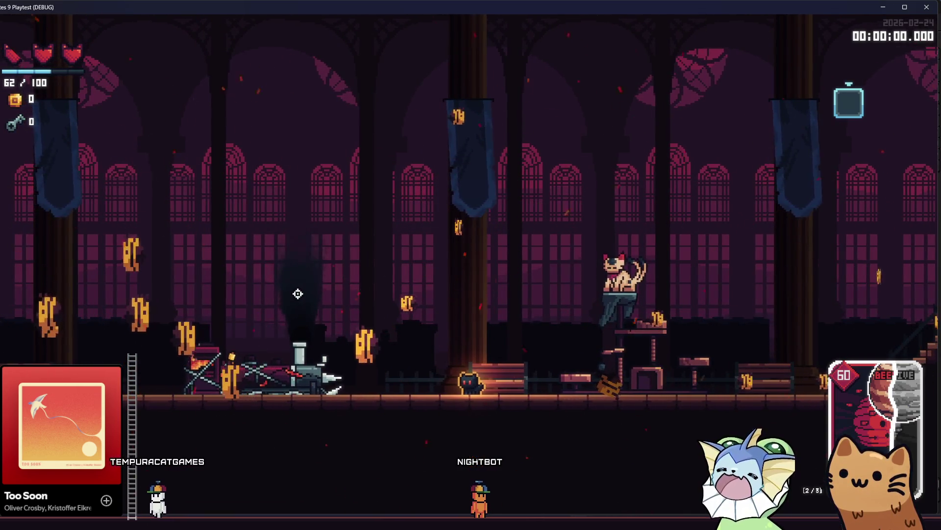
pyautogui.press('F8')
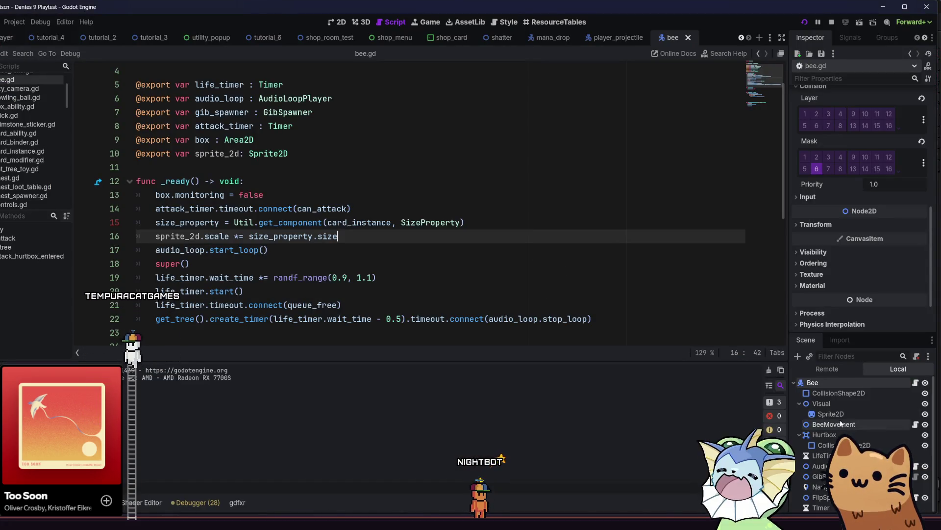
# Step: Inspect Sprite2D (scale 4.0), CollisionShape2D and Visual, then open FlipSprite's flip_sprite.gd
pyautogui.click(841, 414)
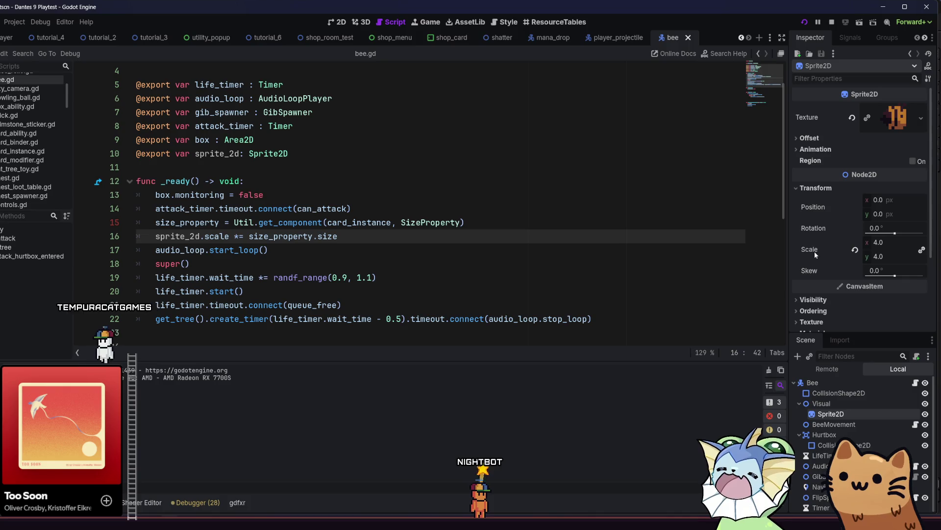
pyautogui.click(858, 393)
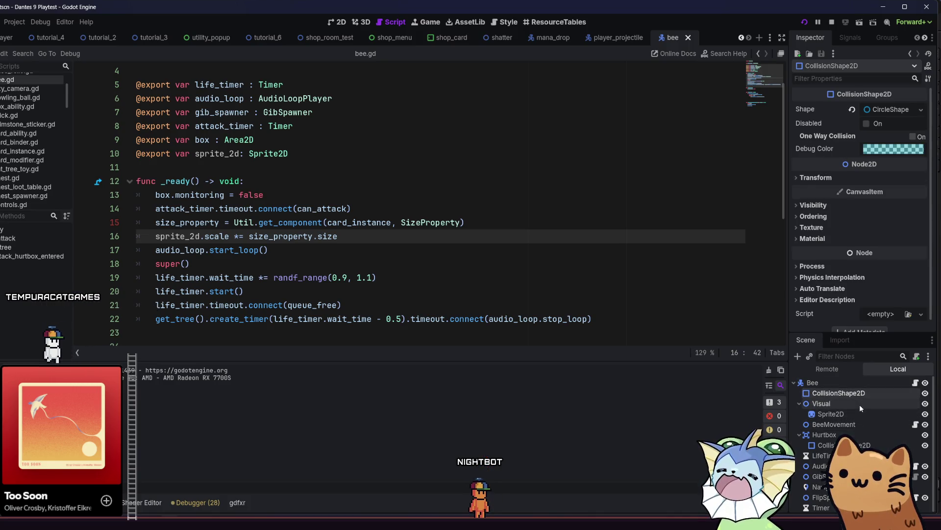
pyautogui.click(860, 404)
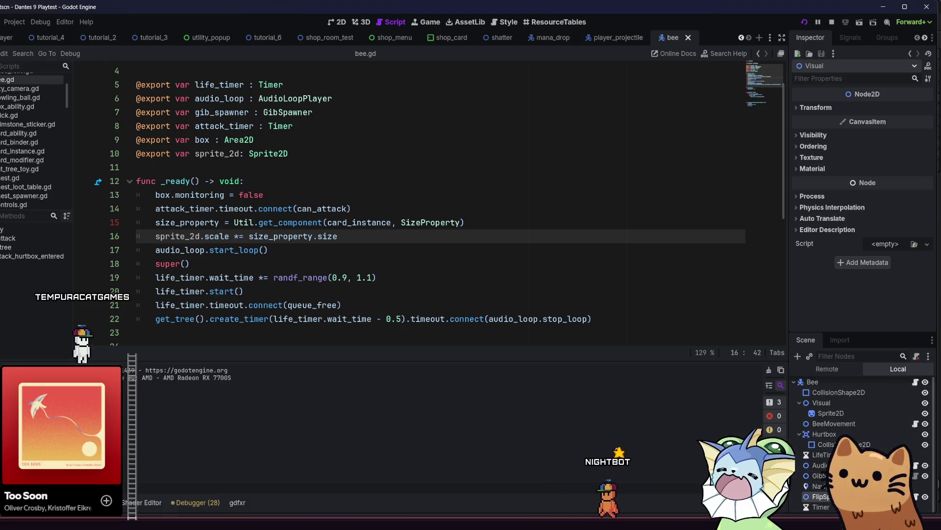
pyautogui.click(916, 497)
pyautogui.click(916, 497)
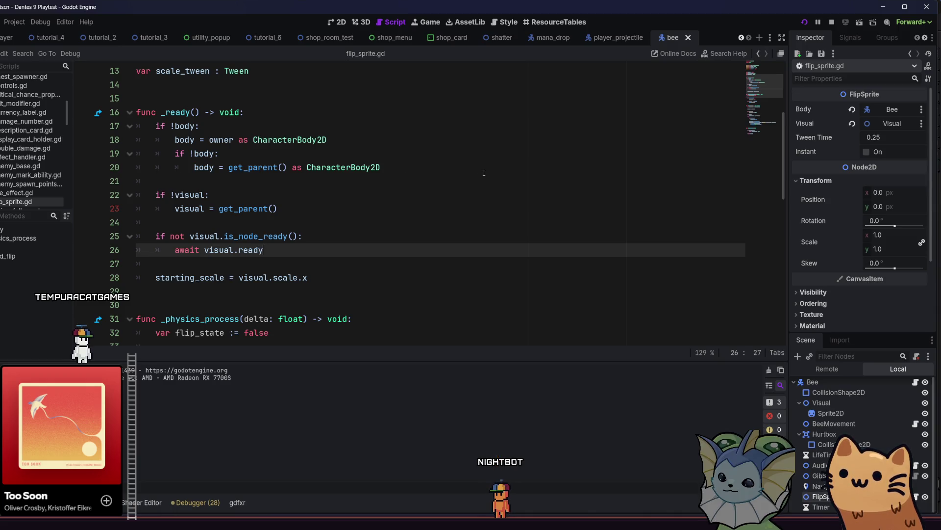
# Step: Review flip_sprite.gd and check the Visual node's transform values in the Inspector
pyautogui.scroll(3, 482, 180)
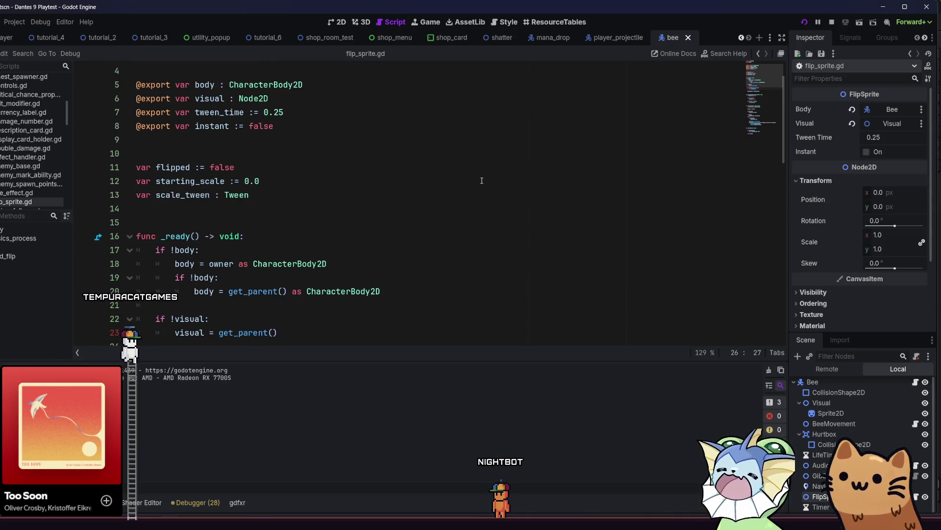
pyautogui.scroll(-4, 480, 184)
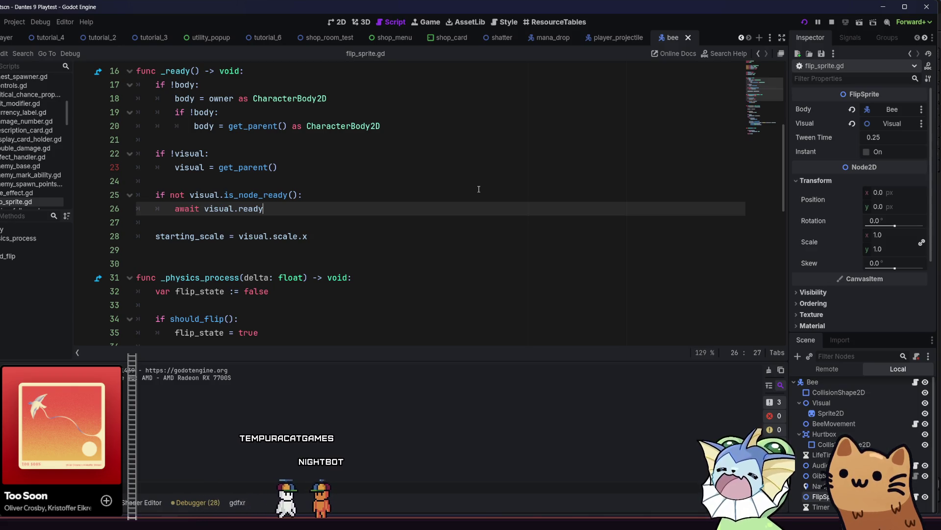
pyautogui.scroll(5, 479, 189)
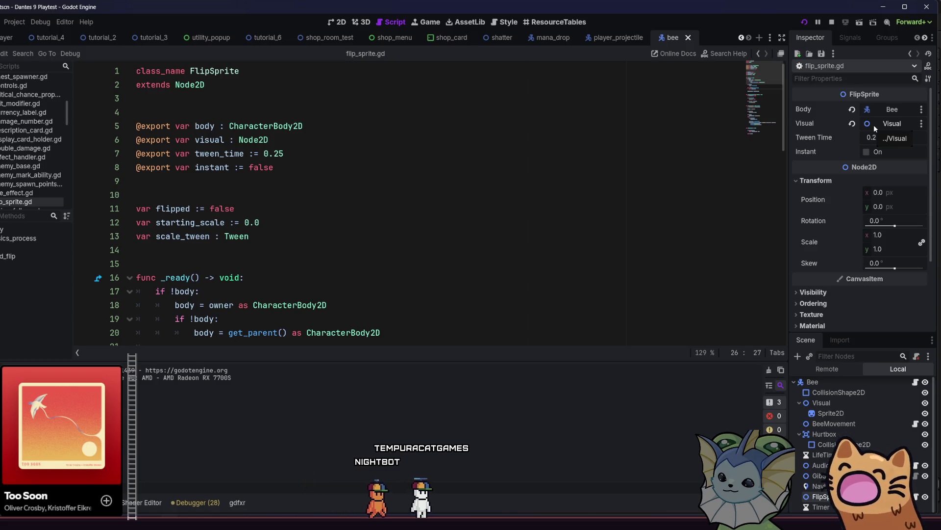
pyautogui.click(875, 400)
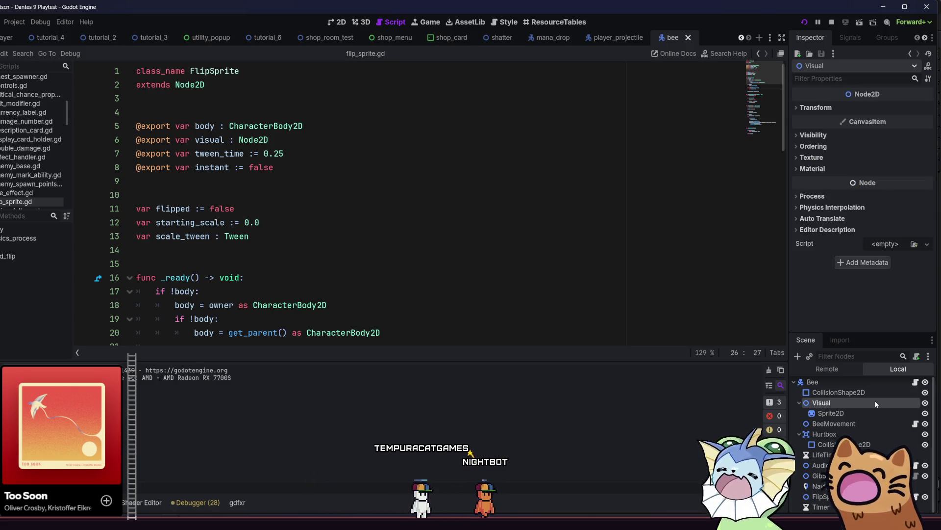
pyautogui.click(894, 109)
pyautogui.click(894, 108)
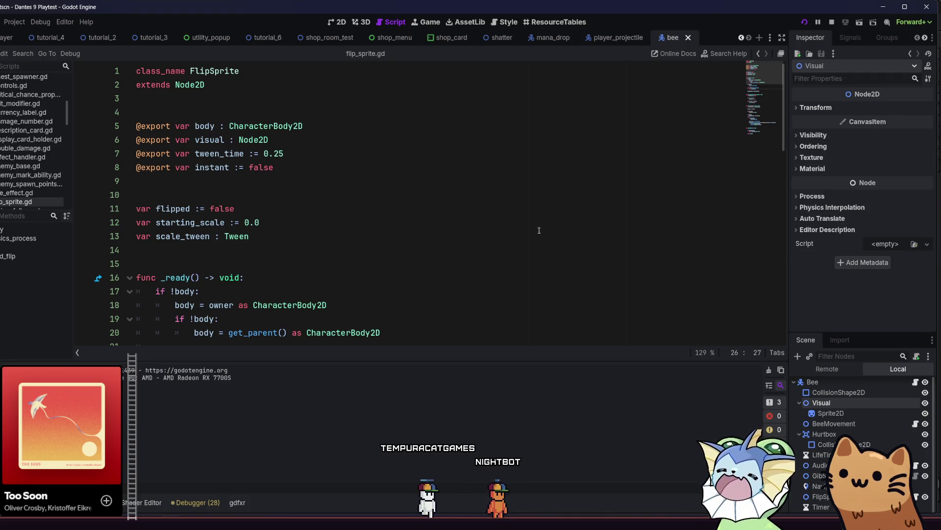
pyautogui.scroll(-3, 539, 230)
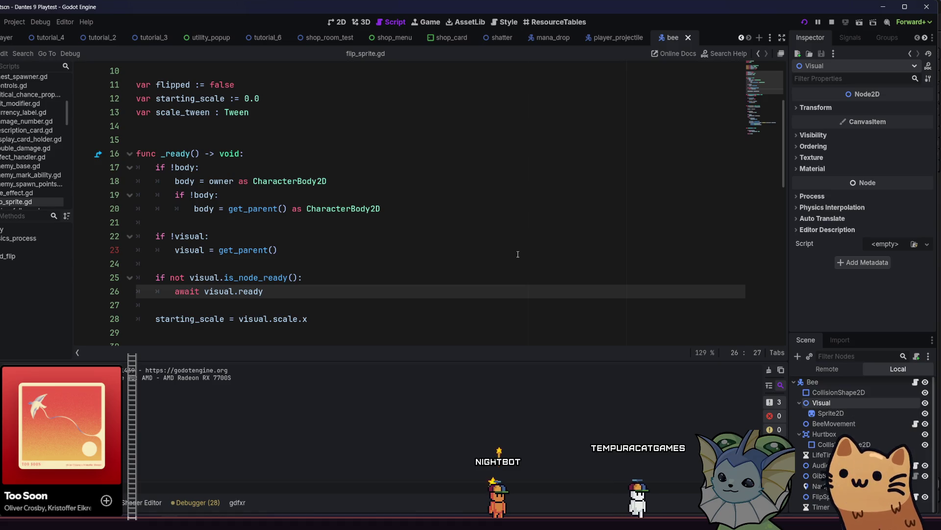
pyautogui.scroll(-4, 515, 253)
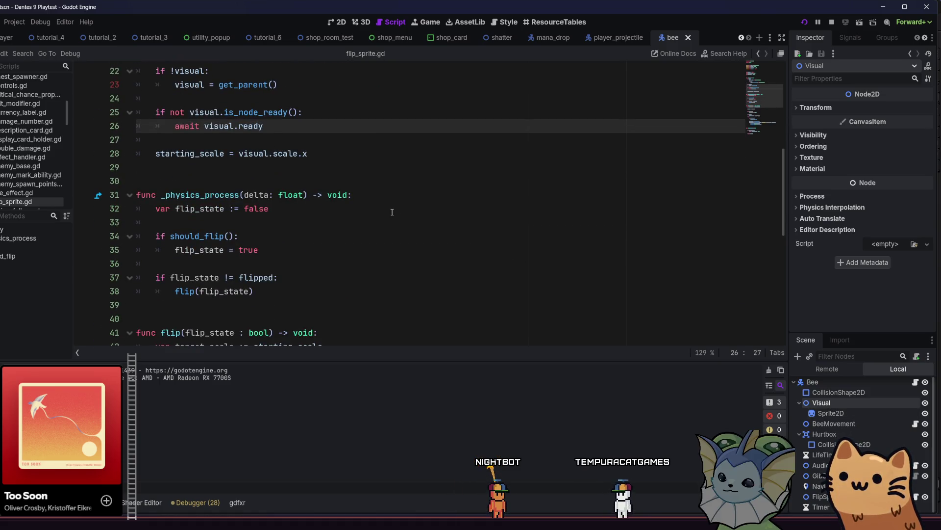
pyautogui.scroll(1, 392, 212)
# Step: Recheck the Bee and Visual nodes, then insert a blank line opening _physics_process
pyautogui.click(345, 182)
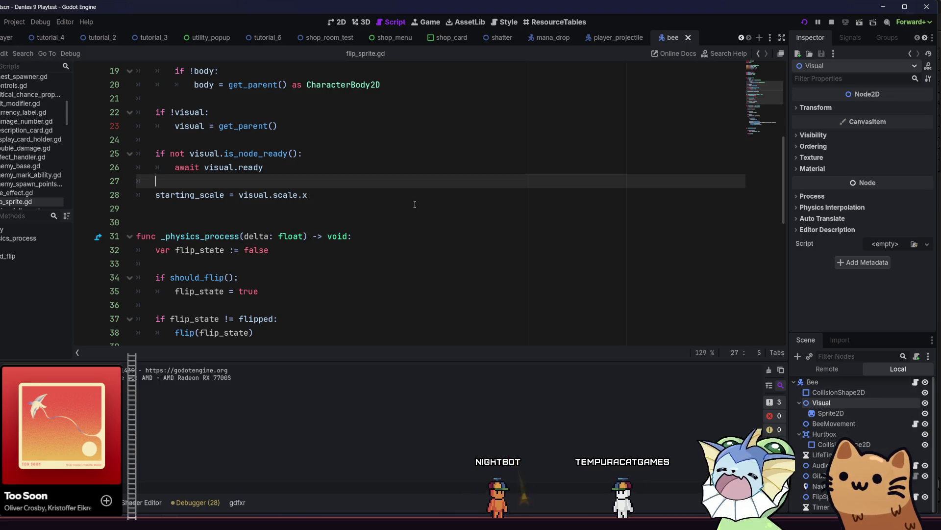
pyautogui.scroll(-3, 326, 209)
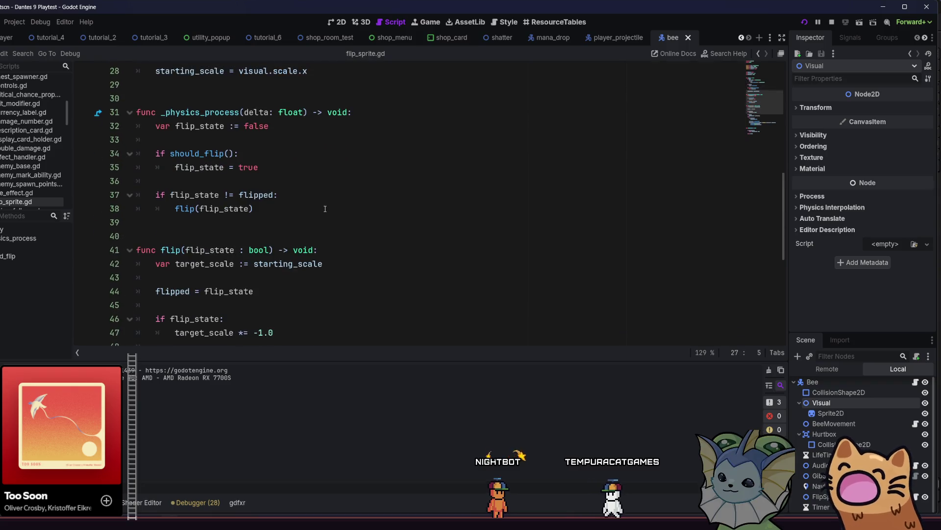
pyautogui.scroll(-2, 328, 211)
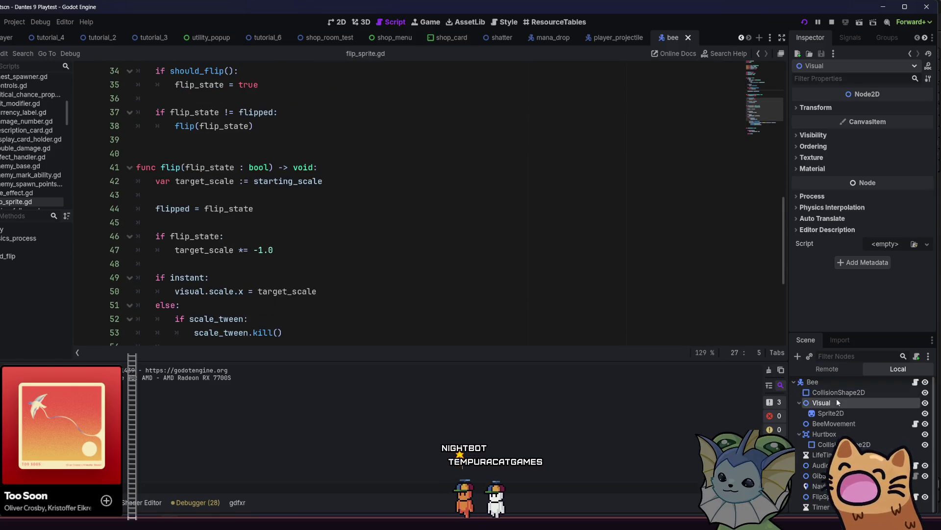
pyautogui.scroll(-1, 404, 220)
pyautogui.scroll(-3, 404, 220)
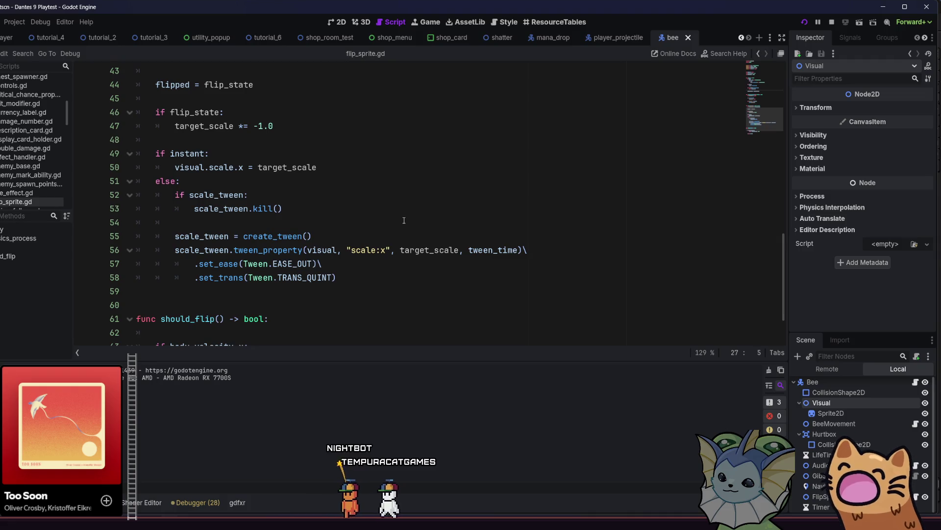
pyautogui.click(849, 384)
pyautogui.click(851, 401)
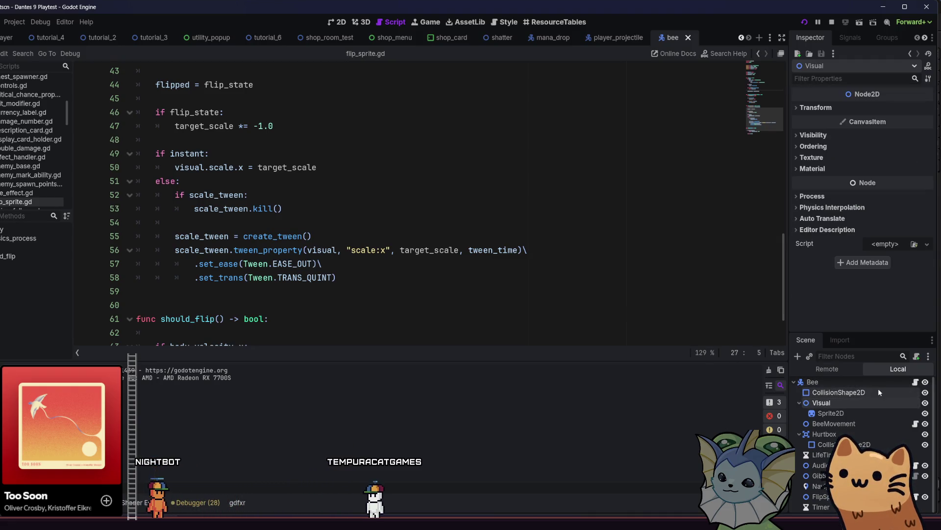
pyautogui.scroll(-1, 305, 184)
pyautogui.scroll(5, 305, 184)
pyautogui.scroll(5, 305, 184)
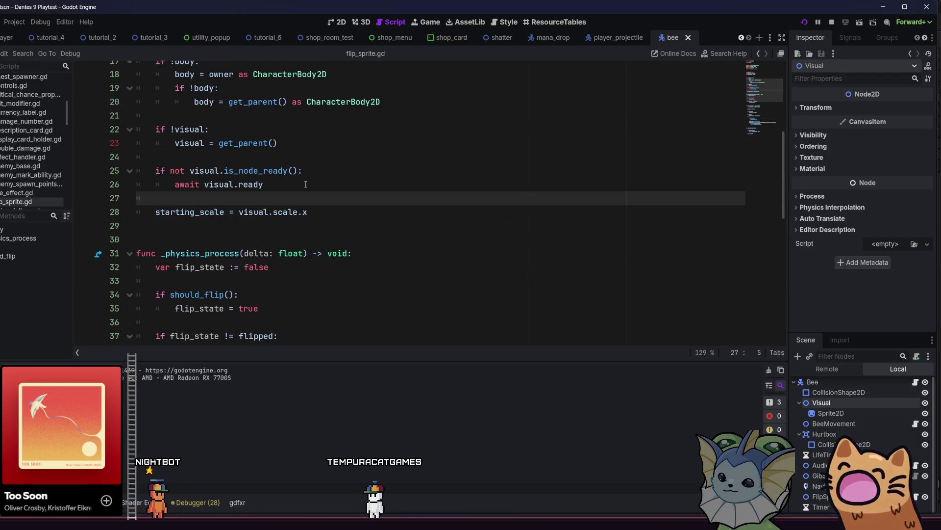
pyautogui.scroll(-3, 367, 178)
pyautogui.click(373, 176)
pyautogui.press('Return')
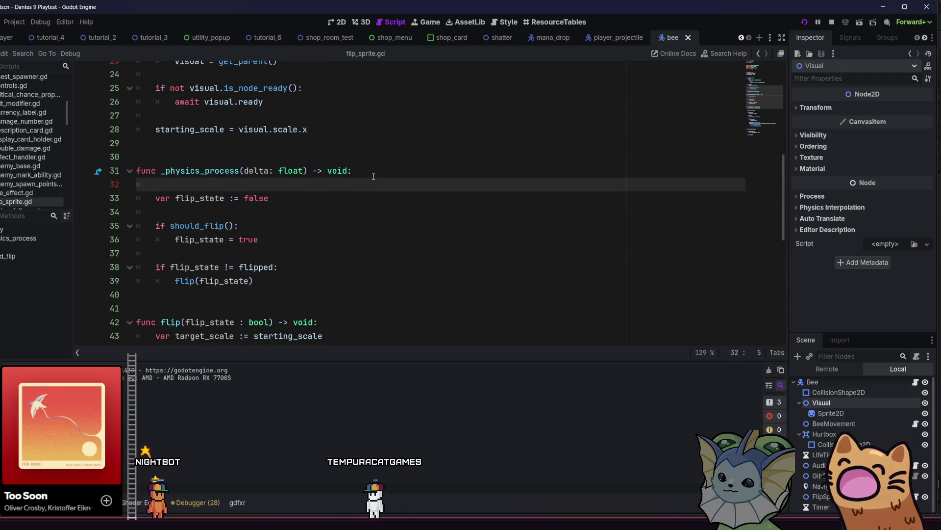
# Step: Write Console.print(visual.scale) at the start of _physics_process using autocomplete
pyautogui.write('onsole.')
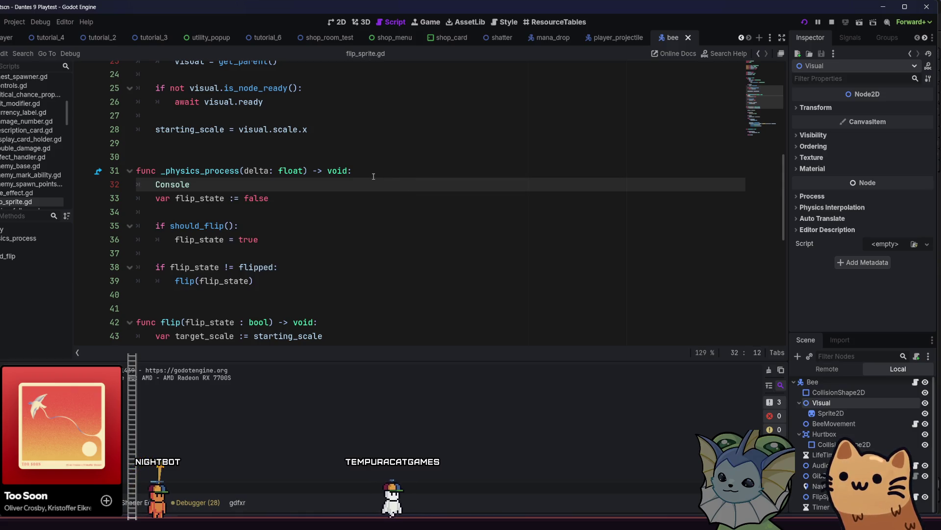
pyautogui.write('pr')
pyautogui.press('Return')
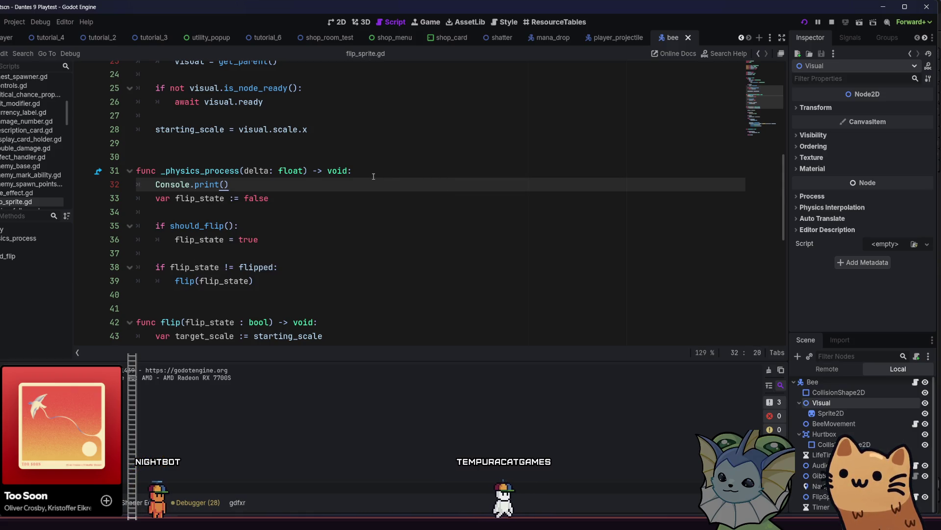
pyautogui.write('visual')
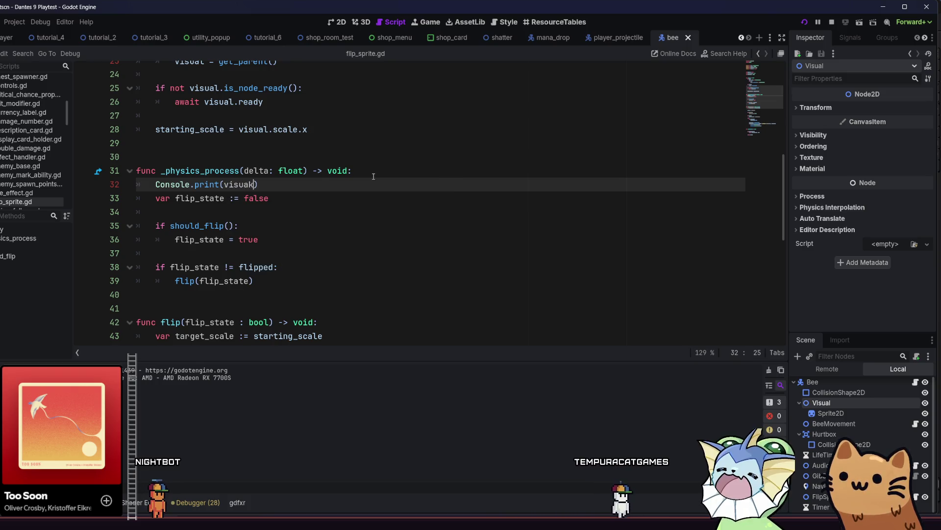
pyautogui.write('.sc')
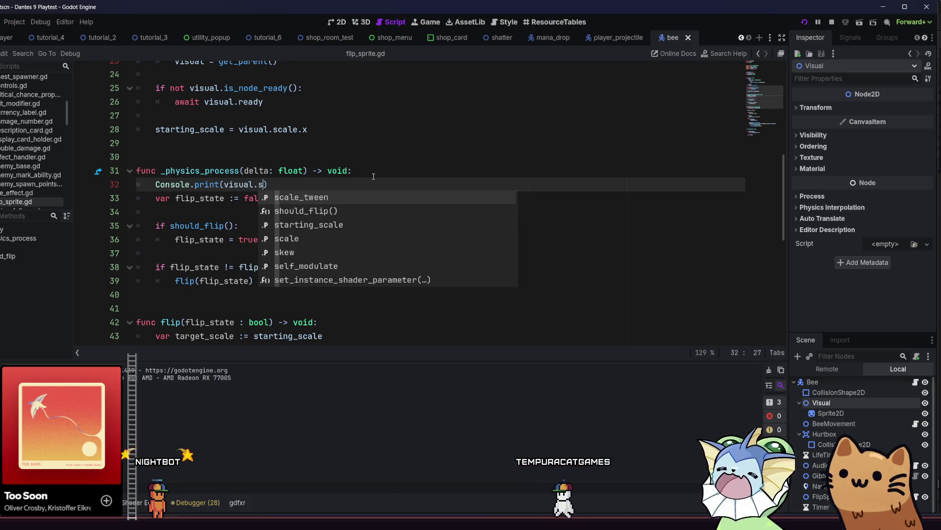
pyautogui.press('Return')
# Step: Save, run the game, dismiss the deck info book, and return to the editor
pyautogui.hotkey('ctrl', 's')
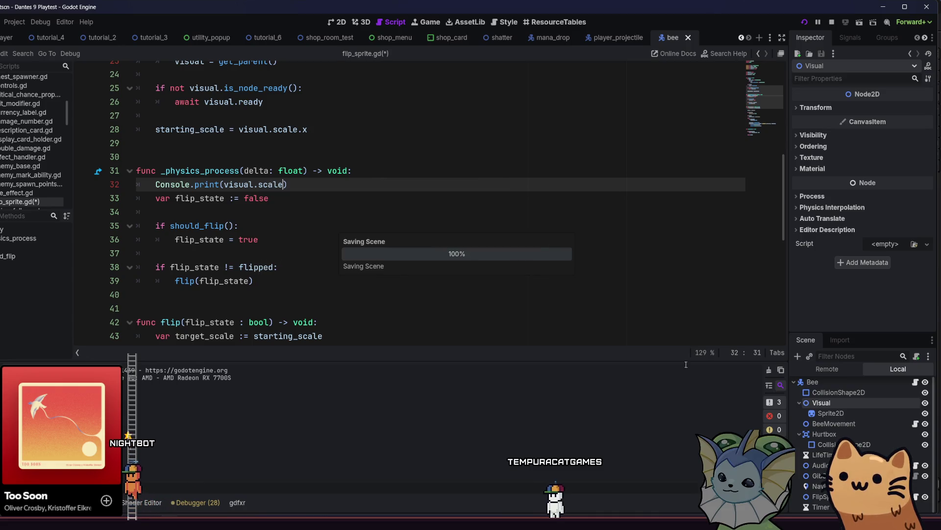
pyautogui.press('Escape')
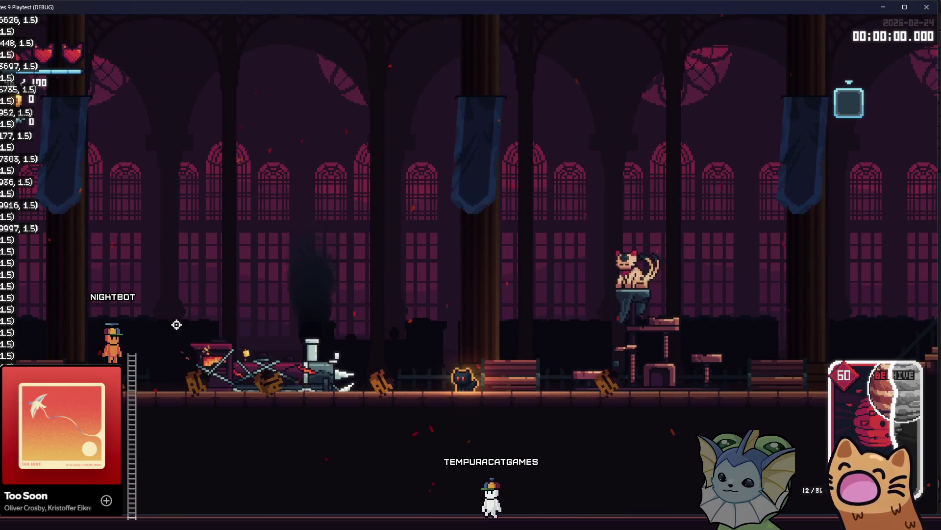
pyautogui.moveTo(172, 522)
pyautogui.click(175, 470)
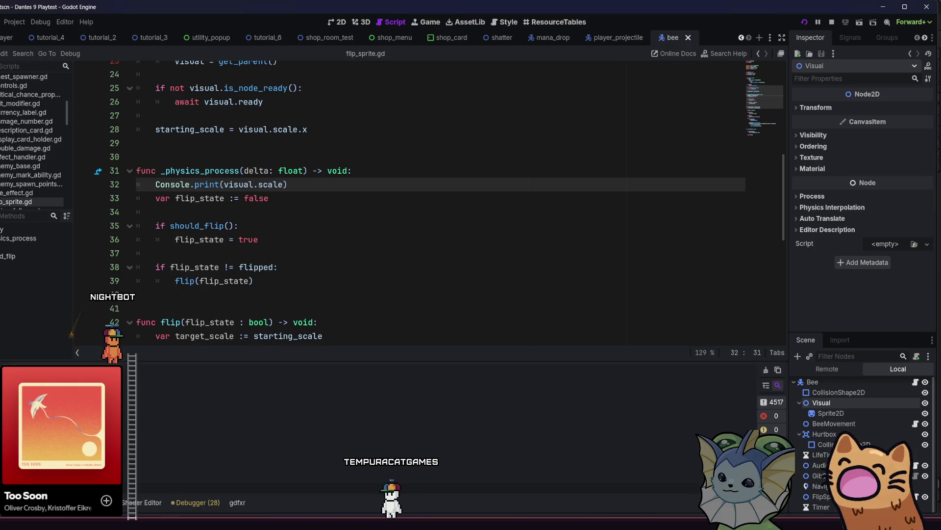
# Step: Step through flip()'s target_scale, flip_state and instant scale lines, then open bee.gd from the Bee node
pyautogui.click(195, 263)
pyautogui.scroll(-2, 333, 255)
pyautogui.click(336, 253)
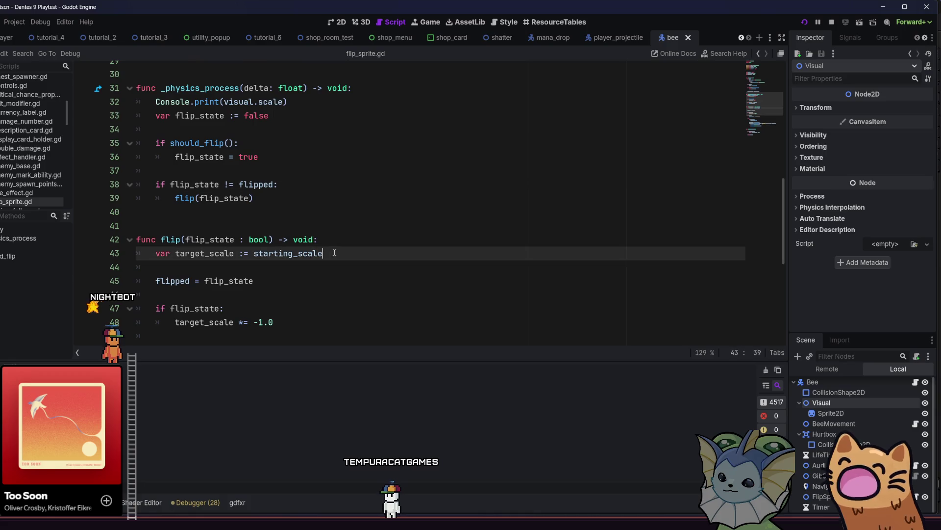
pyautogui.scroll(-1, 336, 255)
pyautogui.click(333, 266)
pyautogui.click(334, 280)
pyautogui.scroll(-1, 333, 275)
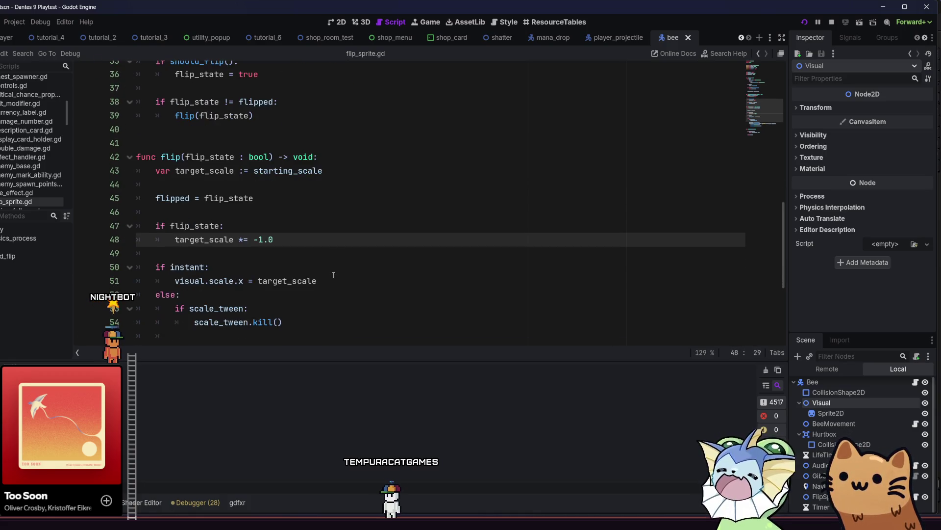
pyautogui.click(333, 275)
pyautogui.scroll(-4, 333, 275)
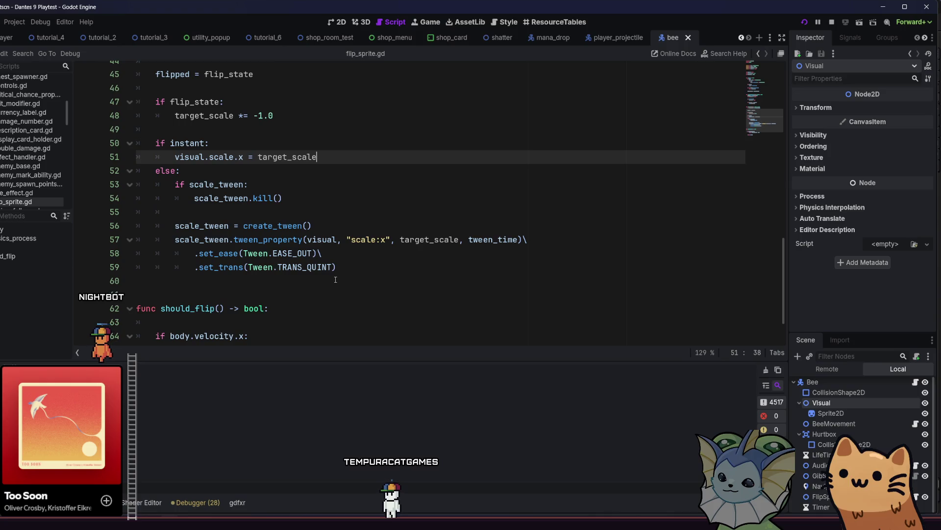
pyautogui.scroll(-1, 329, 277)
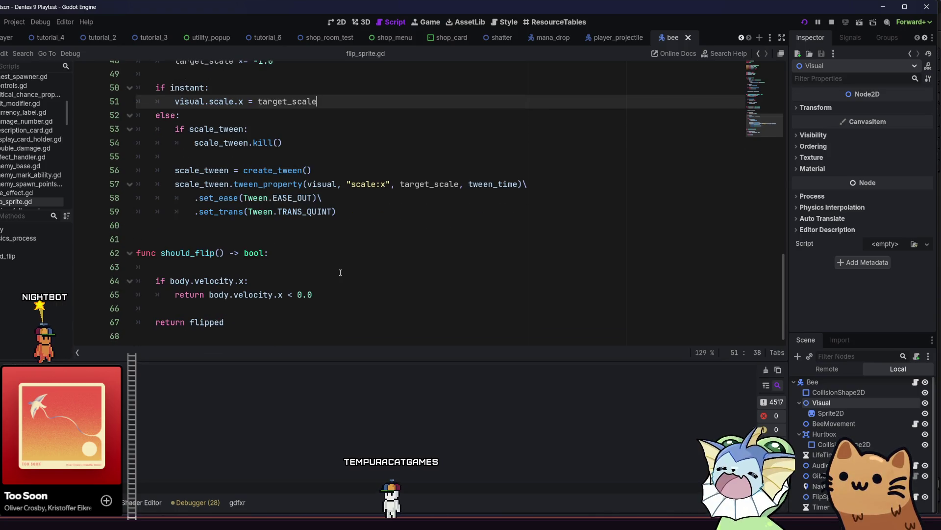
pyautogui.scroll(5, 341, 272)
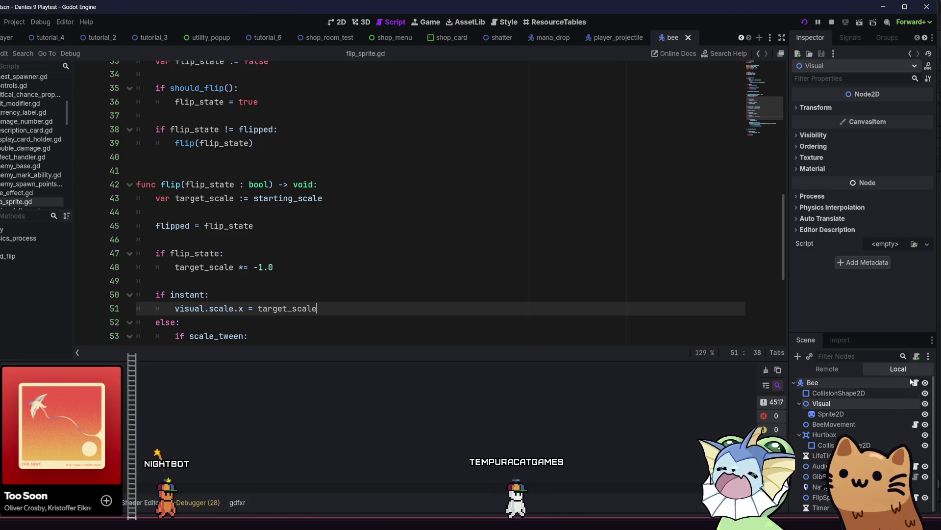
pyautogui.click(875, 385)
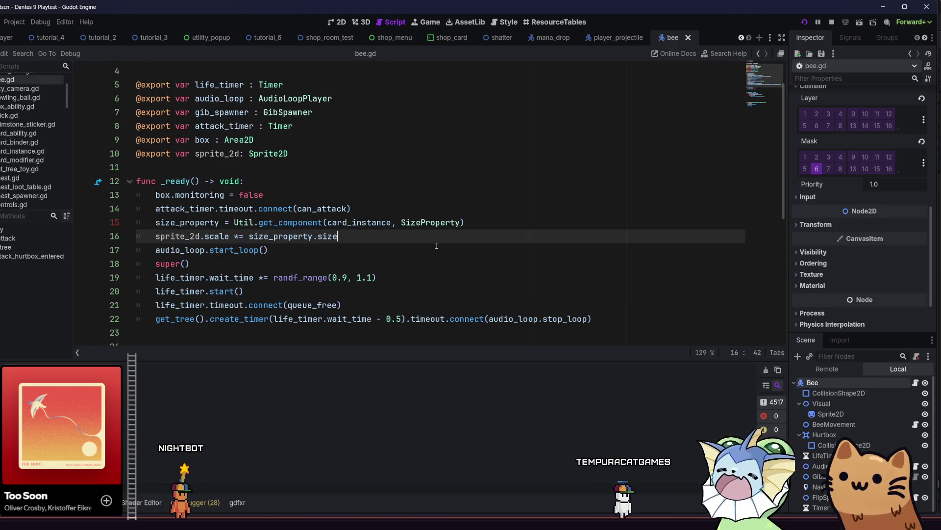
# Step: Review bee.gd's _ready line multiplying sprite_2d.scale by size_property.size
pyautogui.press('Up')
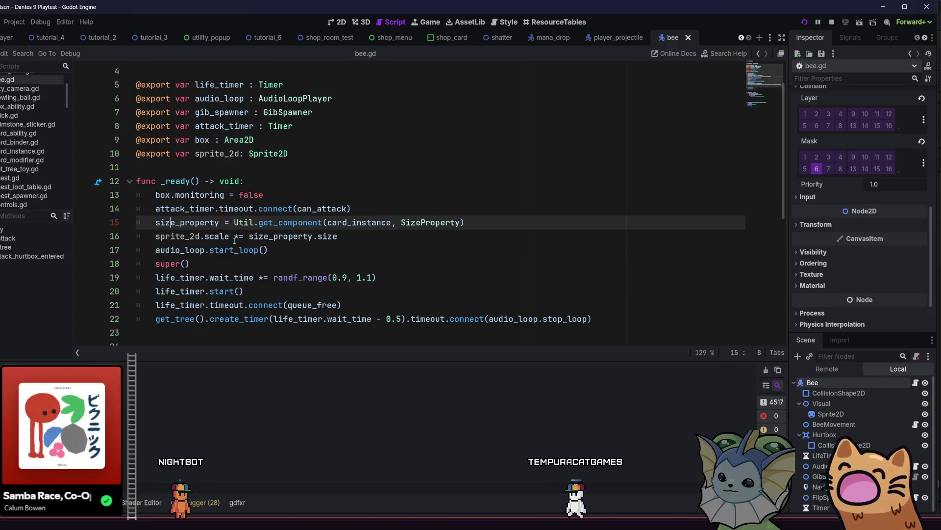
pyautogui.click(340, 237)
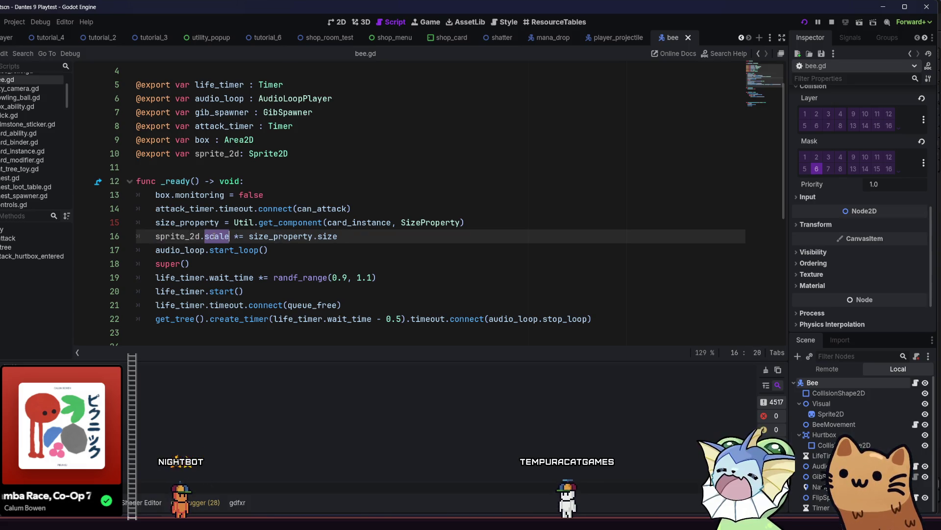
pyautogui.scroll(-6, 214, 236)
pyautogui.scroll(8, 214, 237)
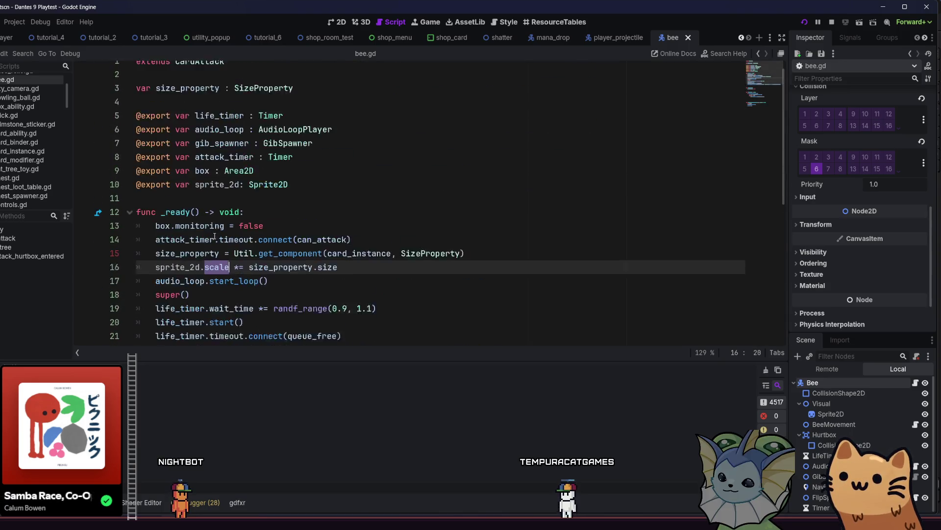
pyautogui.scroll(-6, 214, 196)
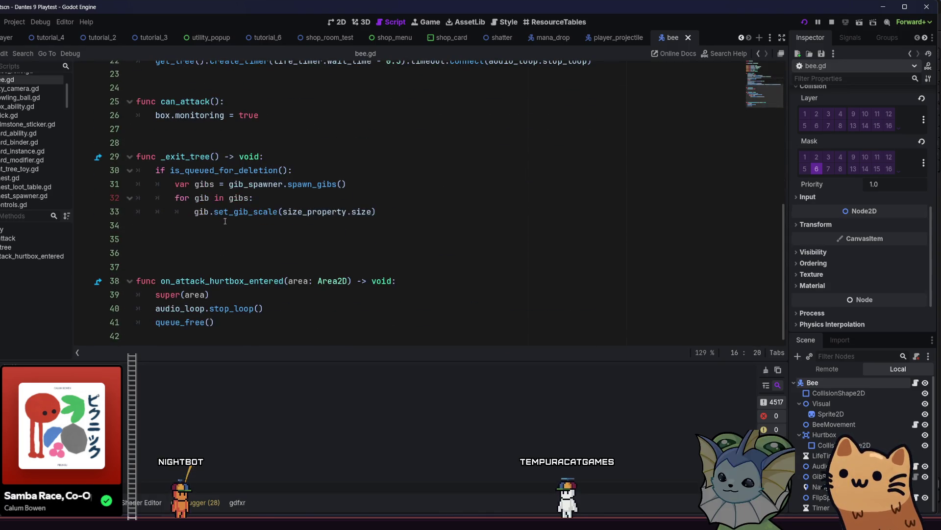
pyautogui.scroll(3, 375, 227)
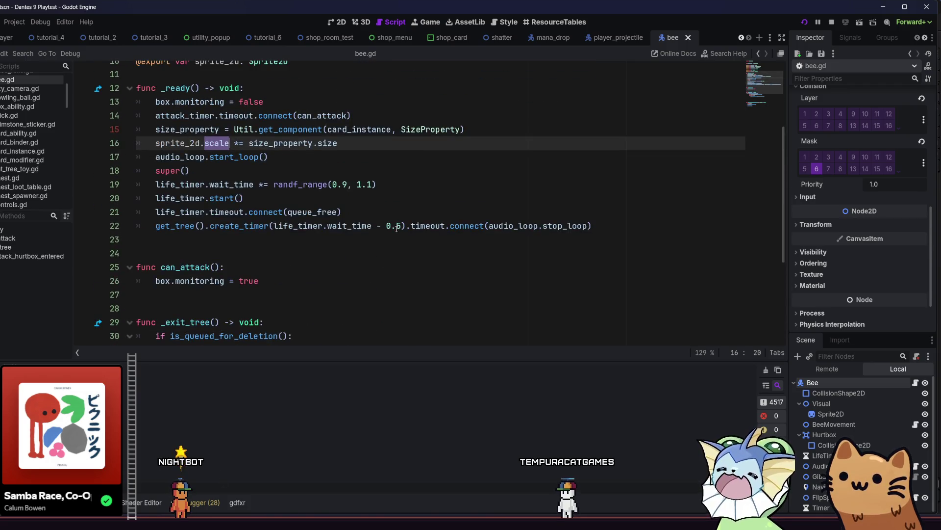
pyautogui.scroll(-3, 392, 229)
pyautogui.scroll(6, 396, 230)
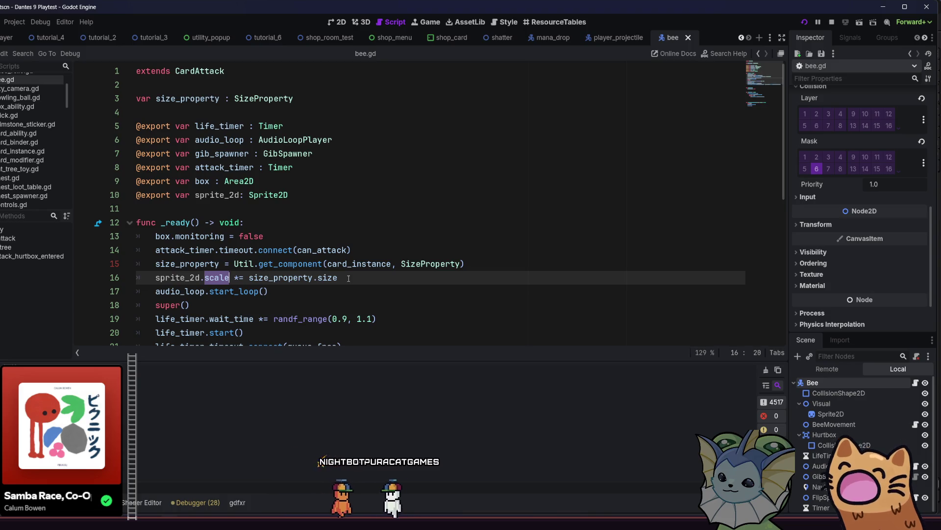
pyautogui.click(372, 278)
# Step: Inspect the CollisionShape2D and Bee nodes, then jump from super() to card_attack.gd's _ready
pyautogui.click(837, 393)
pyautogui.click(842, 384)
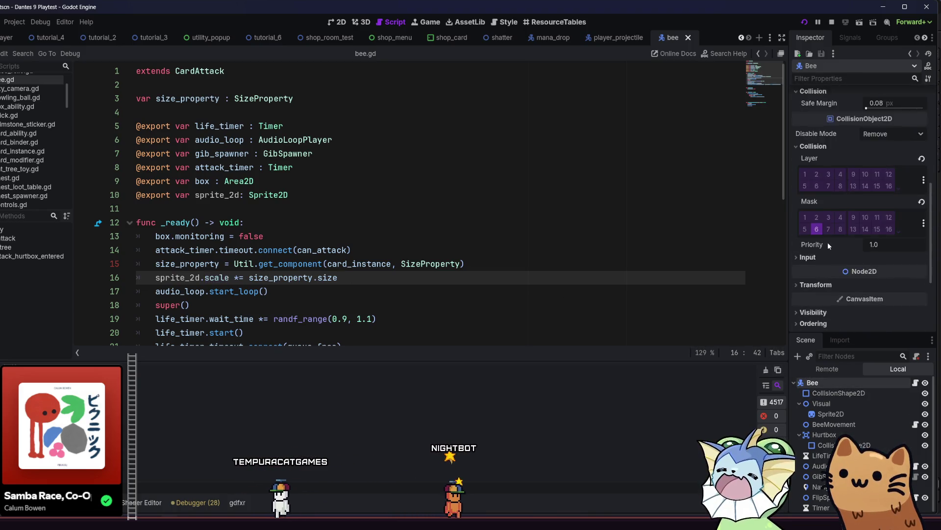
pyautogui.scroll(8, 828, 242)
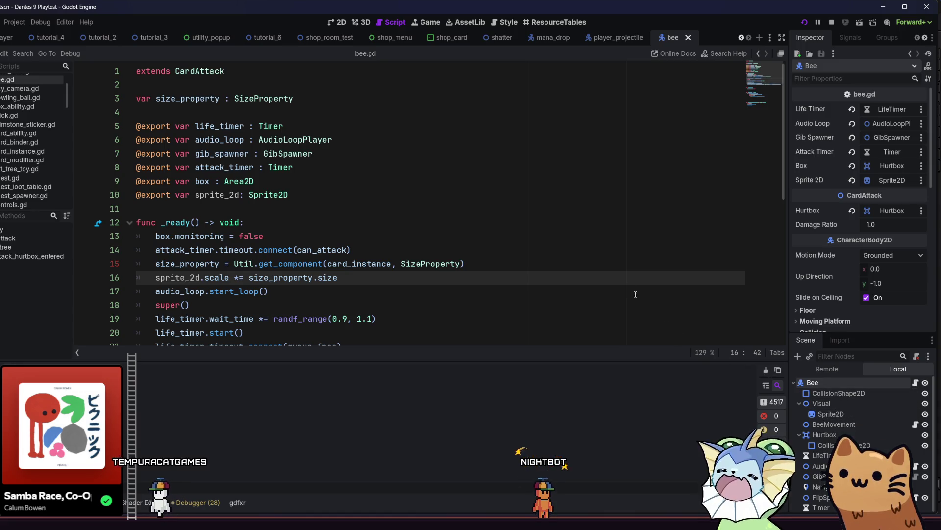
pyautogui.keyDown('ctrl'); pyautogui.click(174, 304); pyautogui.keyUp('ctrl')
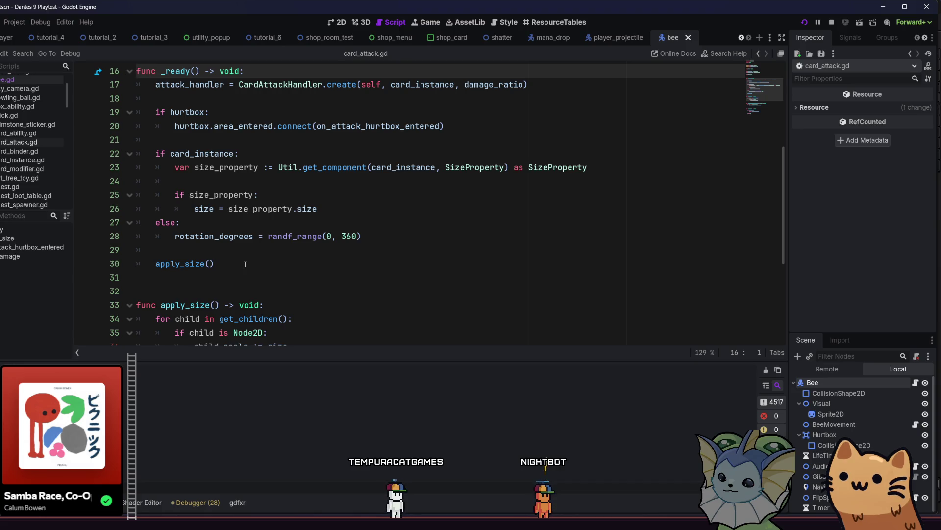
# Step: Review the size assignment, apply_size call and child scale line in card_attack.gd
pyautogui.click(263, 209)
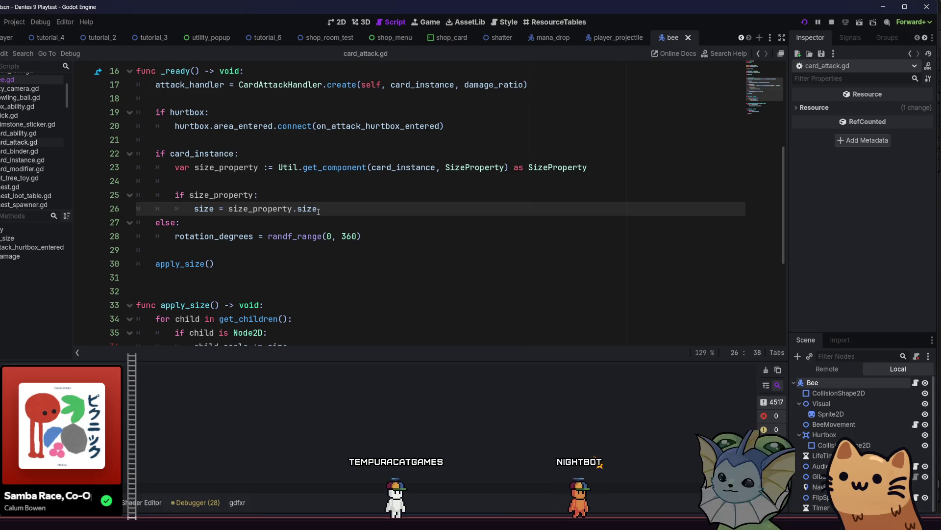
pyautogui.click(190, 263)
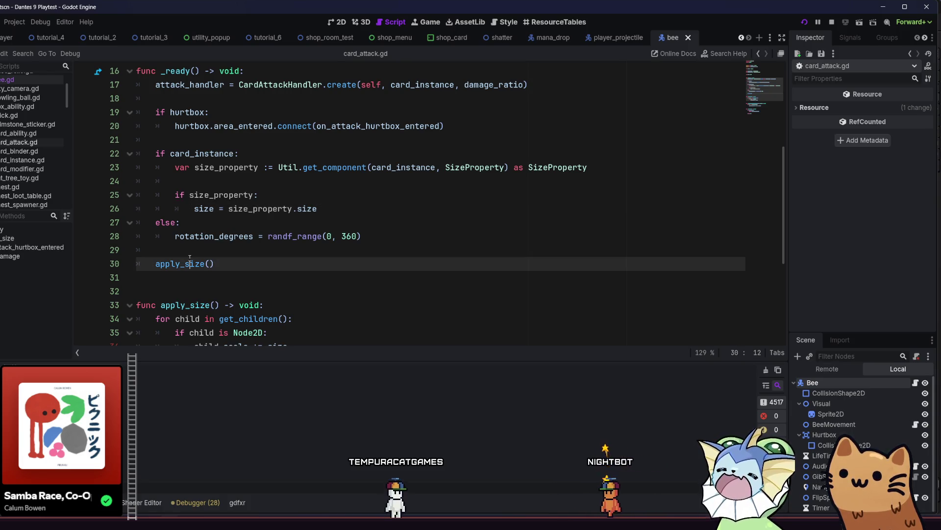
pyautogui.scroll(-2, 187, 263)
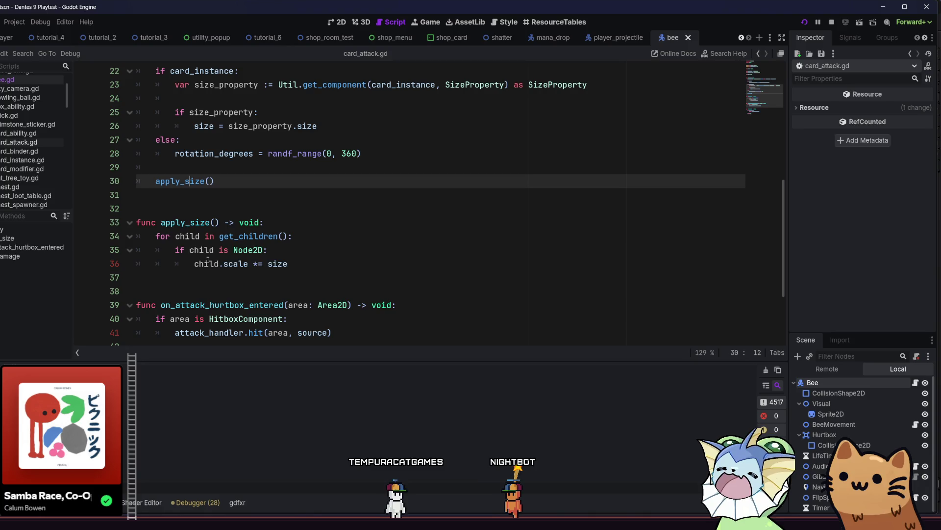
pyautogui.click(193, 264)
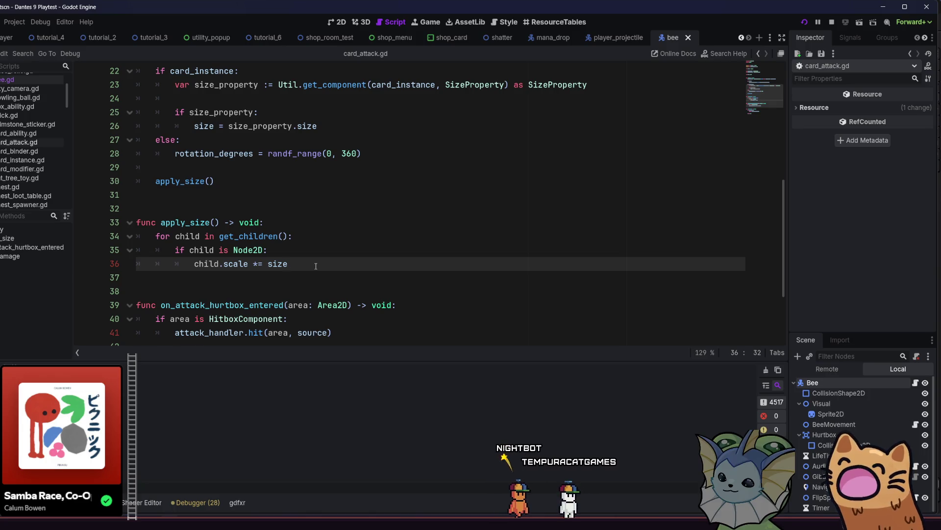
pyautogui.scroll(7, 316, 266)
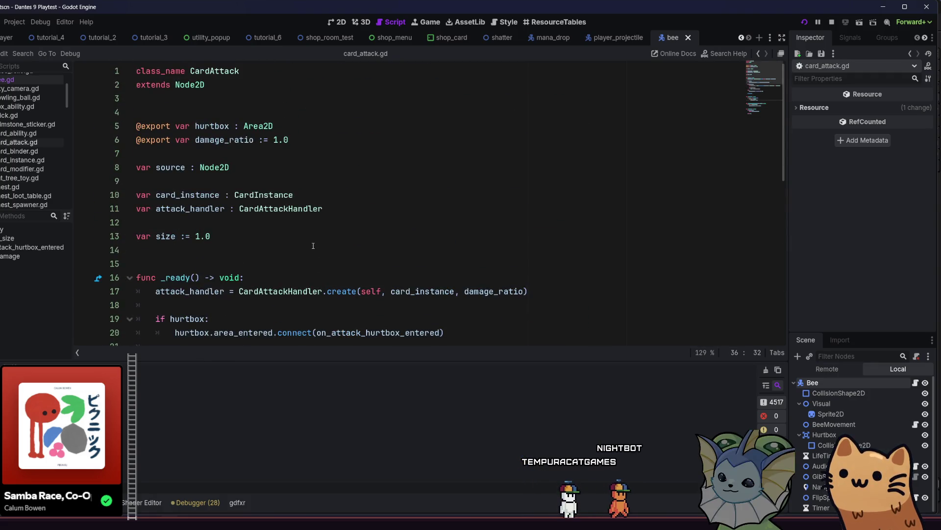
pyautogui.scroll(-9, 313, 235)
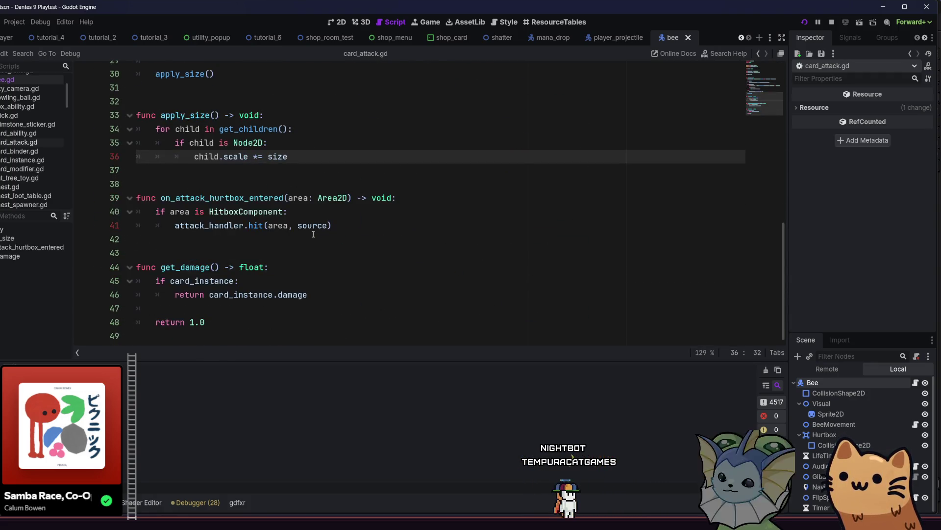
# Step: Step back through the script history and reopen bee.gd at its _ready function
pyautogui.click(758, 52)
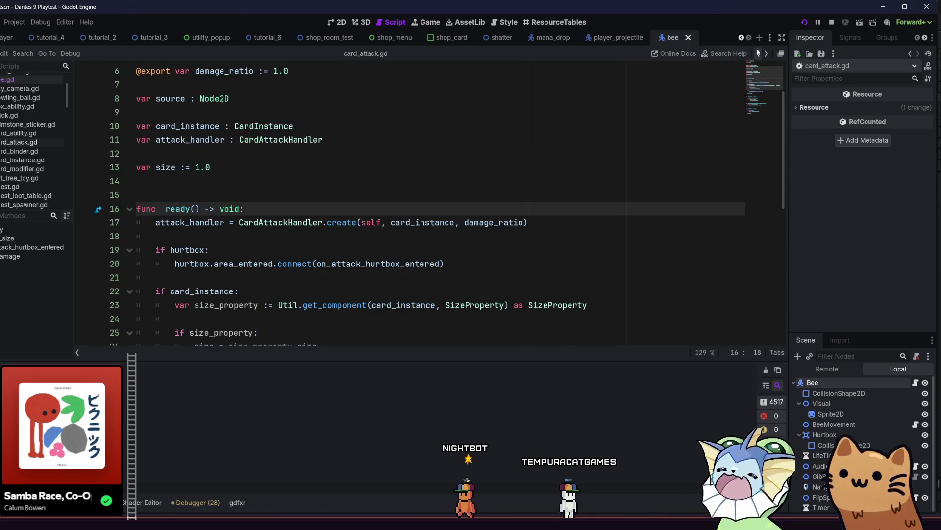
pyautogui.click(759, 52)
pyautogui.click(765, 54)
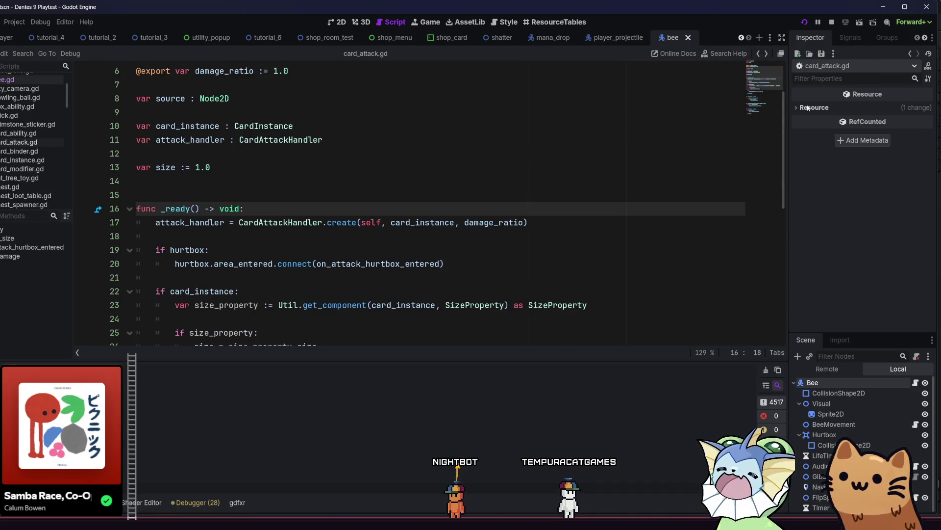
pyautogui.click(869, 383)
pyautogui.scroll(-2, 346, 217)
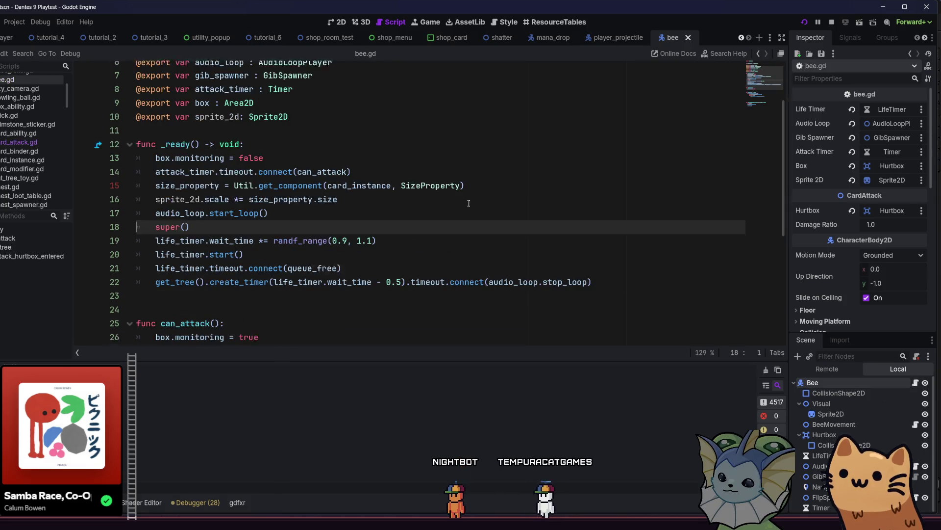
# Step: Delete the size_property lookup and sprite_2d.scale lines from bee.gd's _ready
pyautogui.click(346, 210)
pyautogui.moveTo(338, 195); pyautogui.dragTo(63, 183)
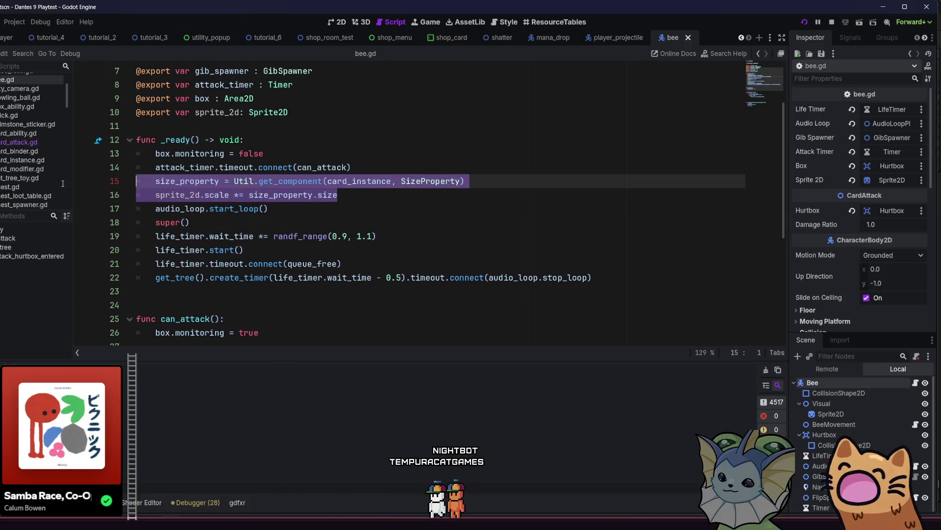
pyautogui.click(339, 195)
pyautogui.hotkey('shift', 'Home')
pyautogui.press('BackSpace')
pyautogui.press('BackSpace')
pyautogui.press('BackSpace')
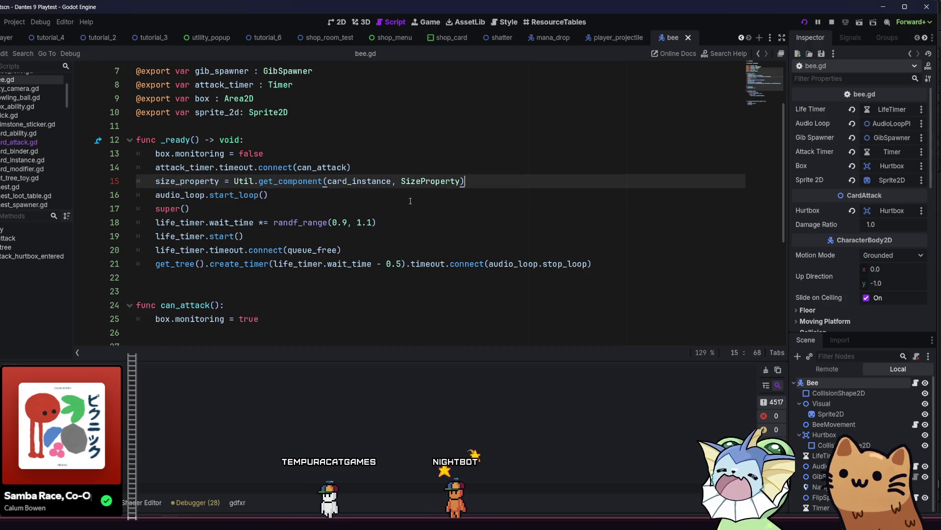
pyautogui.press('Down')
pyautogui.press('Up')
pyautogui.hotkey('shift', 'Home')
pyautogui.press('BackSpace')
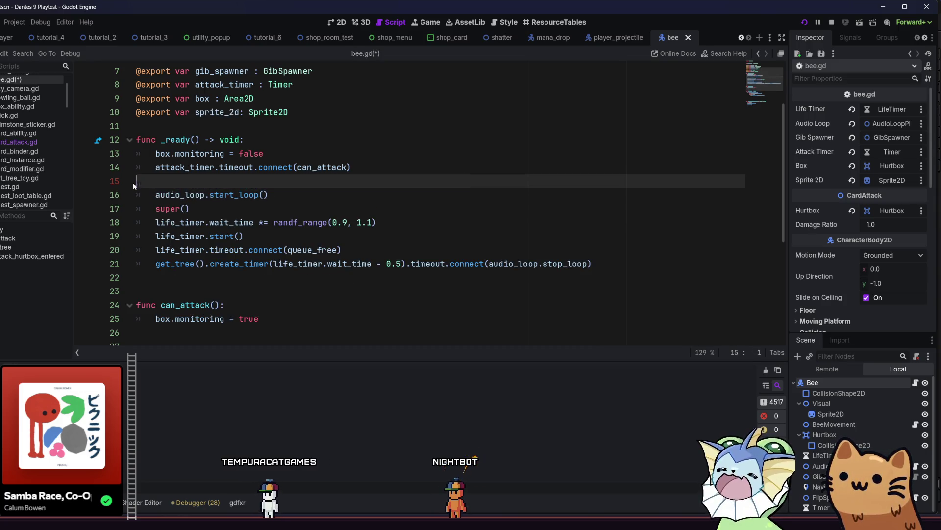
pyautogui.press('BackSpace')
pyautogui.click(256, 183)
# Step: Save bee.gd, run the game, walk left to test, and close the game window
pyautogui.hotkey('ctrl', 's')
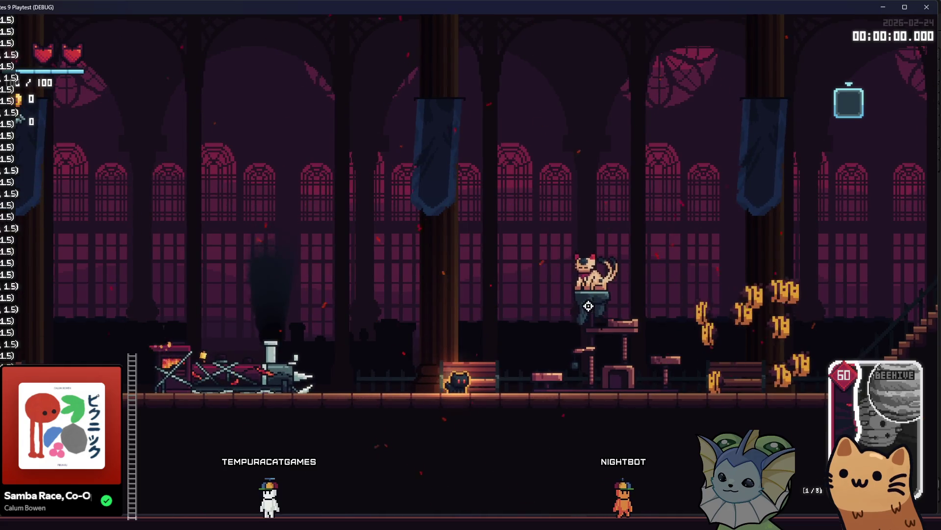
pyautogui.press('Left')
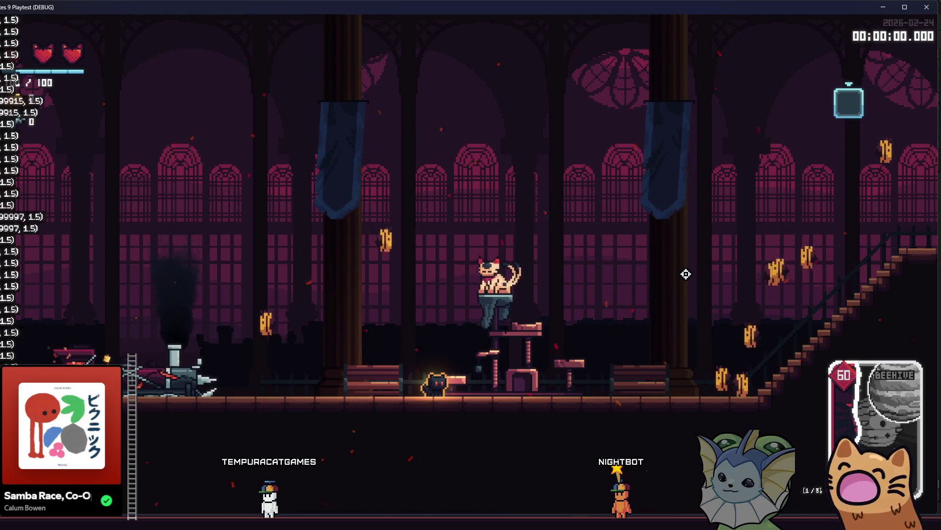
pyautogui.click(922, 14)
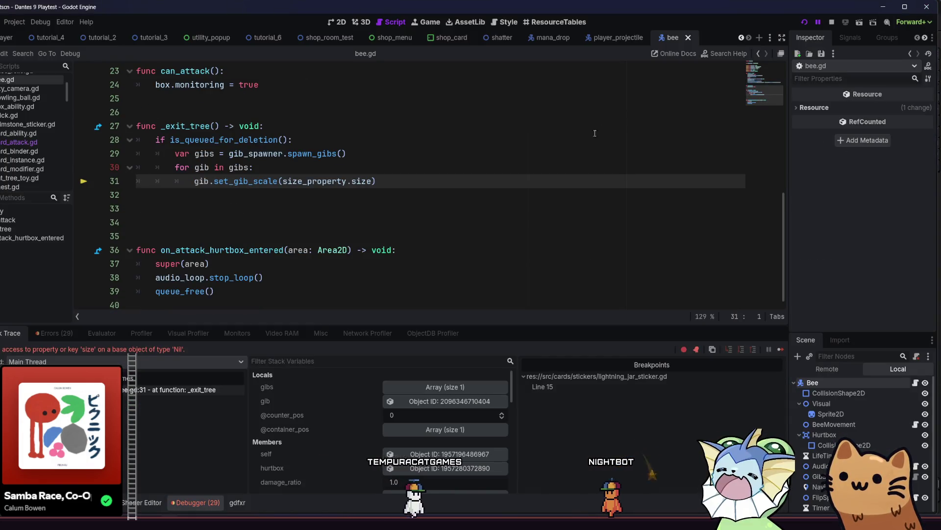
# Step: Inspect the Nil 'size' error at bee.gd line 31, stop debugging, and relaunch the game maximized
pyautogui.click(531, 164)
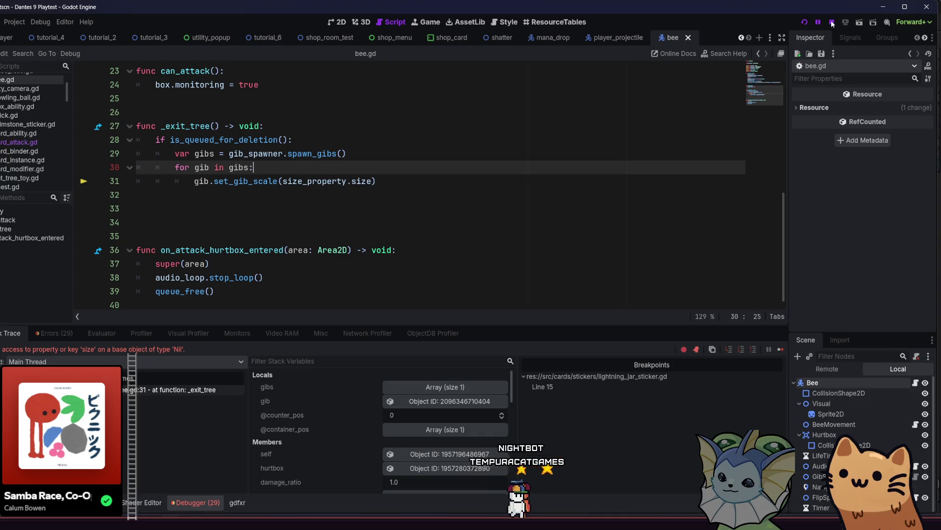
pyautogui.click(804, 24)
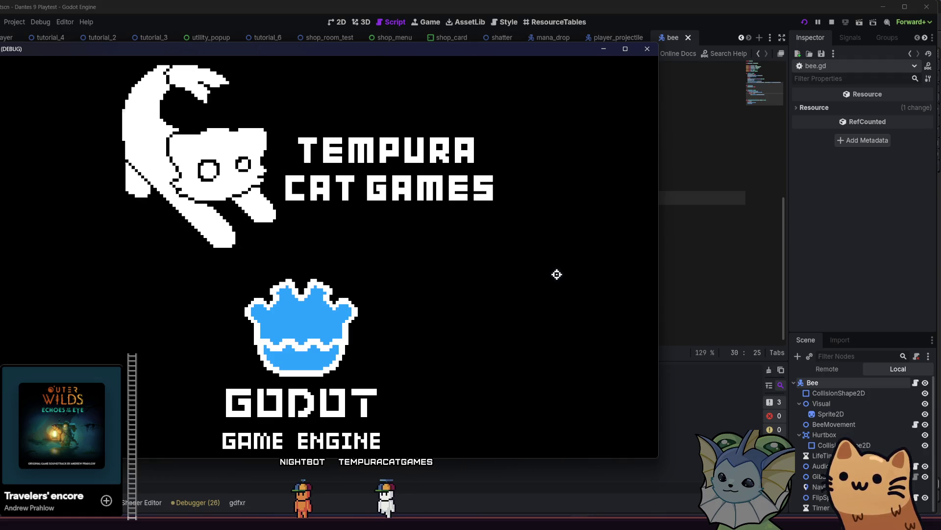
pyautogui.press('super+Up')
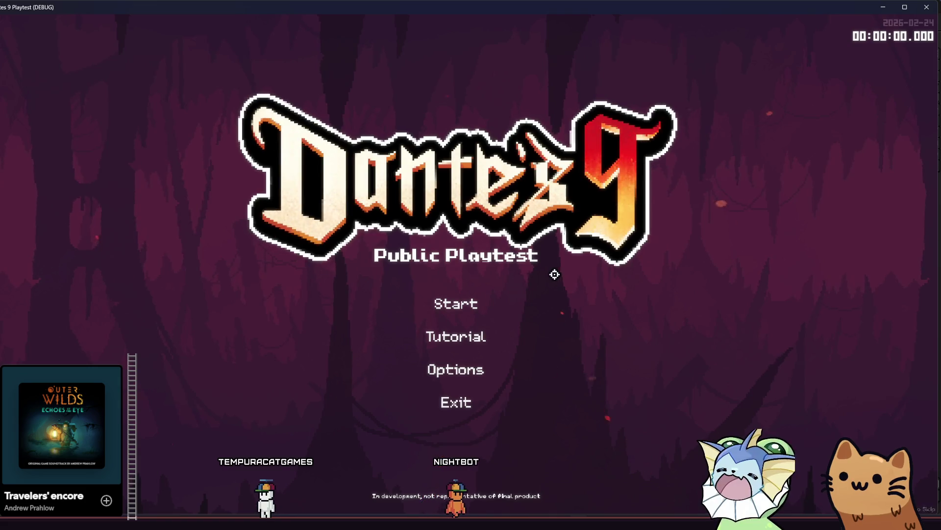
# Step: Start a new run and add the Beehive card from the debug menu's Add Cards list
pyautogui.click(472, 308)
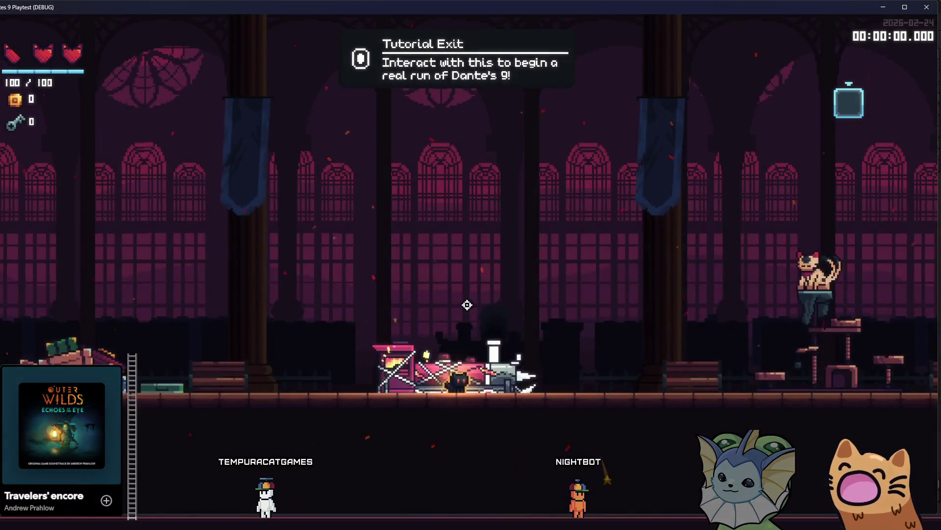
pyautogui.press('F1')
pyautogui.click(78, 131)
pyautogui.click(206, 93)
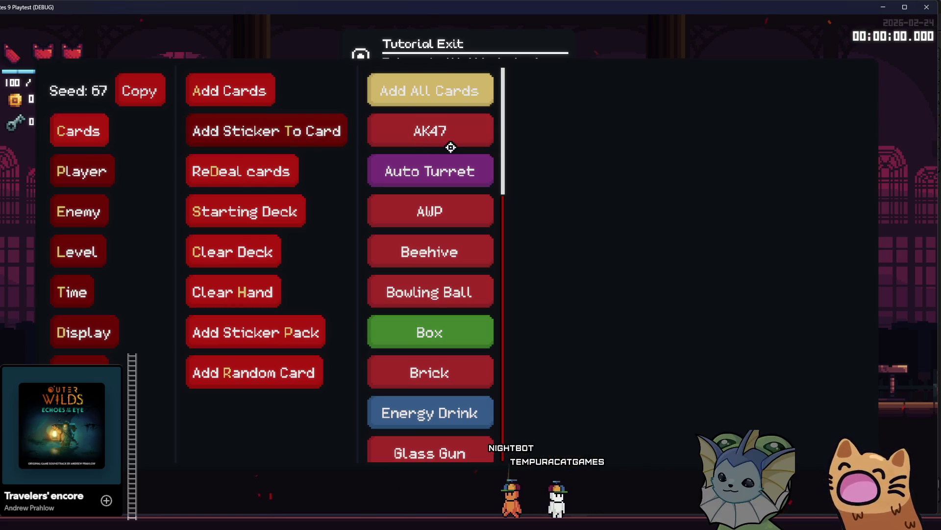
pyautogui.scroll(-5, 394, 148)
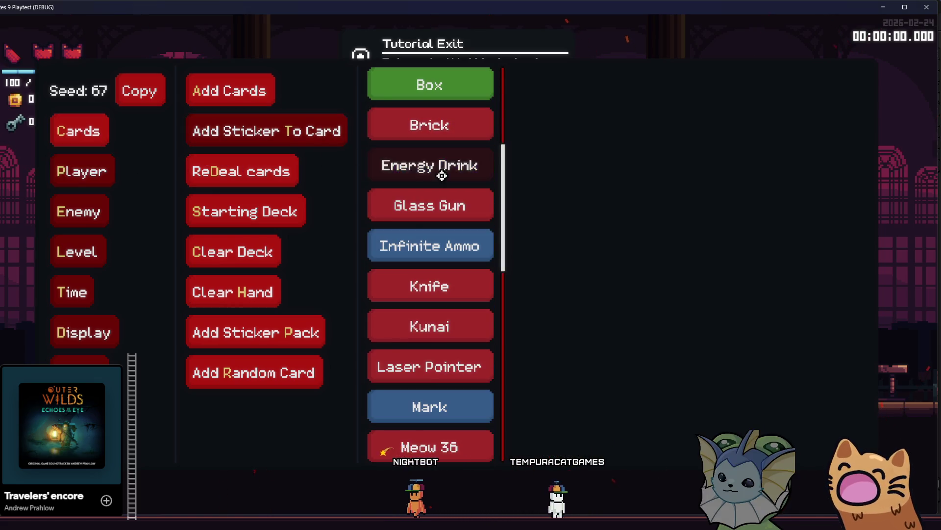
pyautogui.scroll(3, 444, 167)
pyautogui.click(390, 157)
# Step: Add the Jupiter card, close the debug menu, and walk right until the line 31 break
pyautogui.click(110, 171)
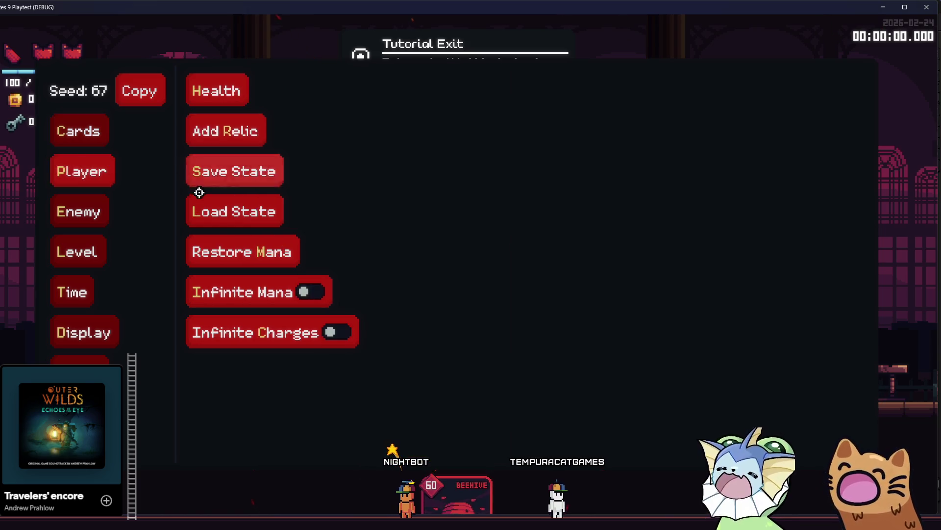
pyautogui.click(72, 132)
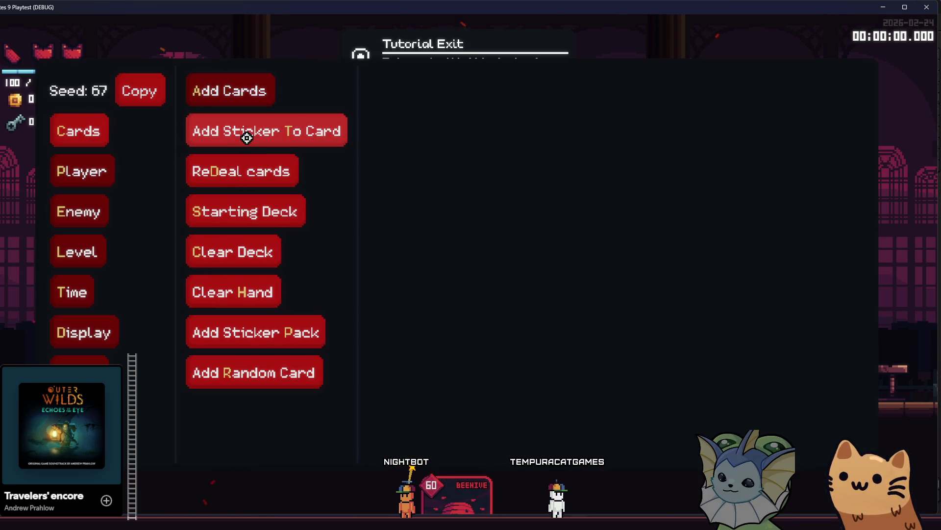
pyautogui.click(246, 132)
pyautogui.click(74, 131)
pyautogui.click(226, 90)
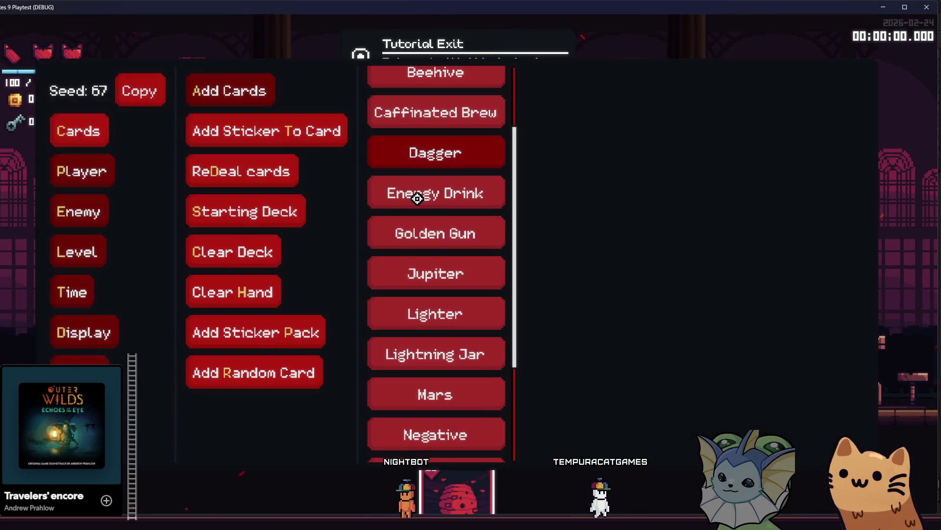
pyautogui.click(442, 270)
pyautogui.press('Escape')
pyautogui.press('d')
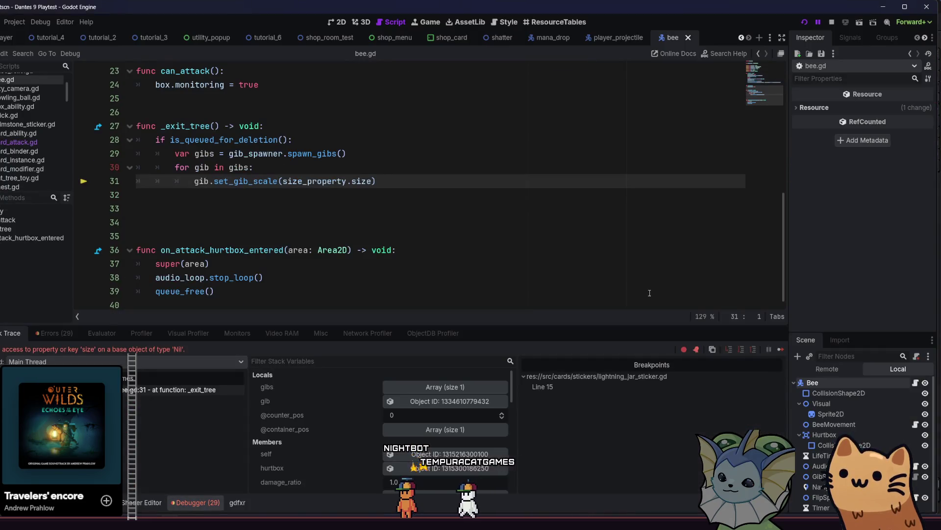
# Step: Undo to restore the size_property line in bee.gd's _ready, keeping the scale line removed
pyautogui.click(394, 199)
pyautogui.click(420, 185)
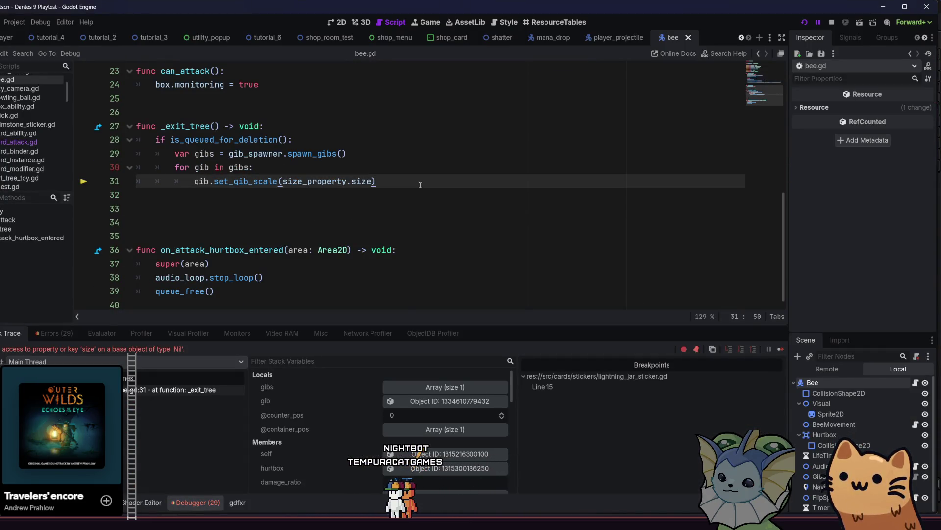
pyautogui.scroll(7, 429, 186)
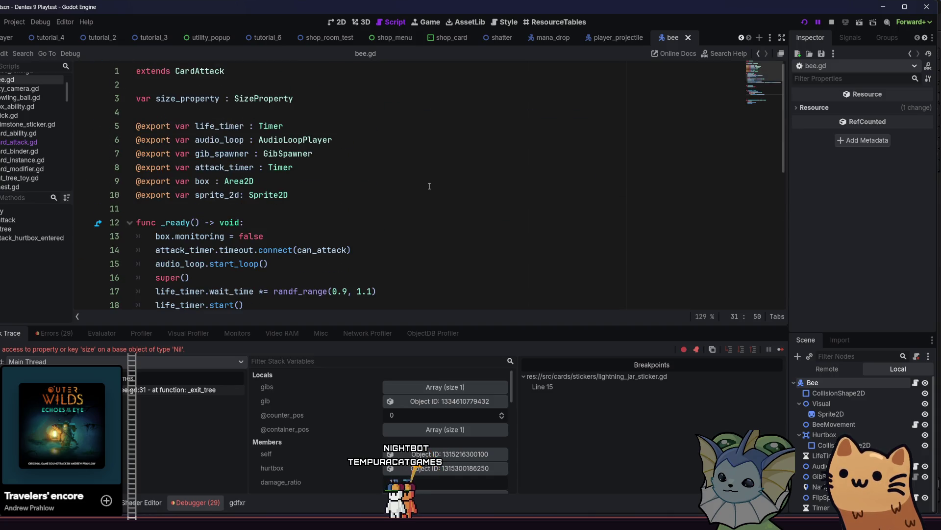
pyautogui.scroll(-6, 430, 189)
pyautogui.scroll(-2, 427, 189)
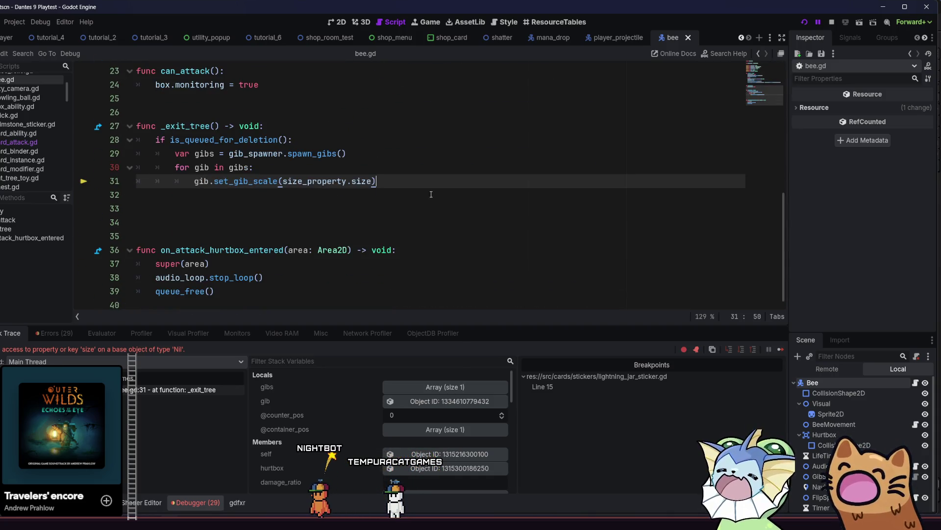
pyautogui.scroll(7, 389, 183)
pyautogui.click(401, 195)
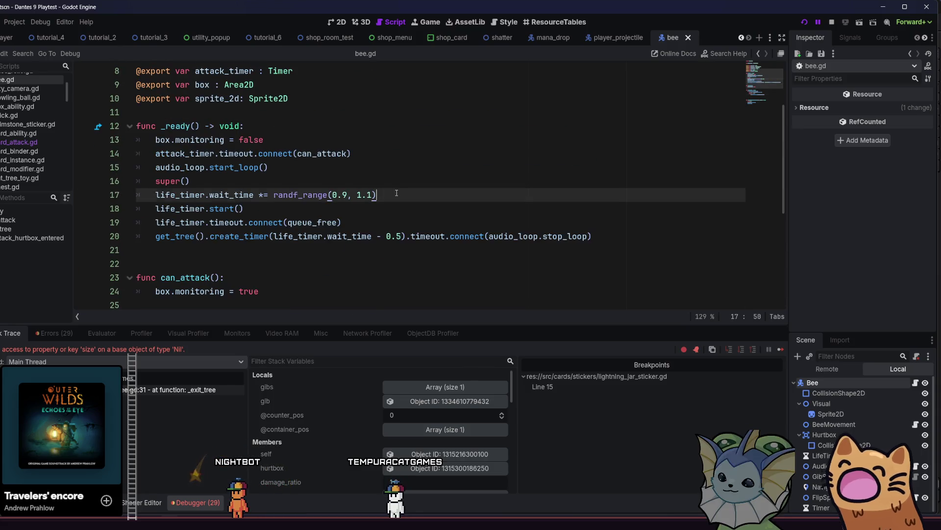
pyautogui.hotkey('ctrl', 'z')
pyautogui.click(398, 203)
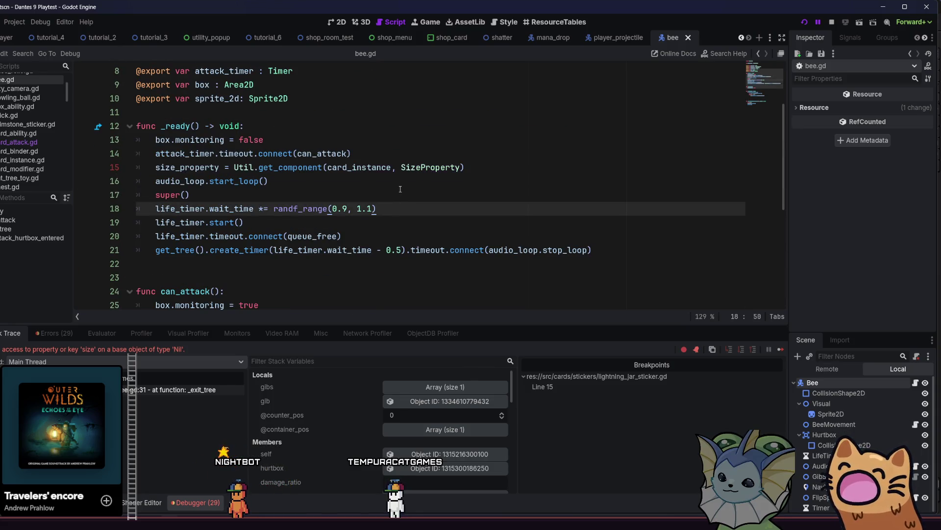
pyautogui.click(402, 186)
pyautogui.hotkey('ctrl', 'z')
pyautogui.hotkey('ctrl', 'y')
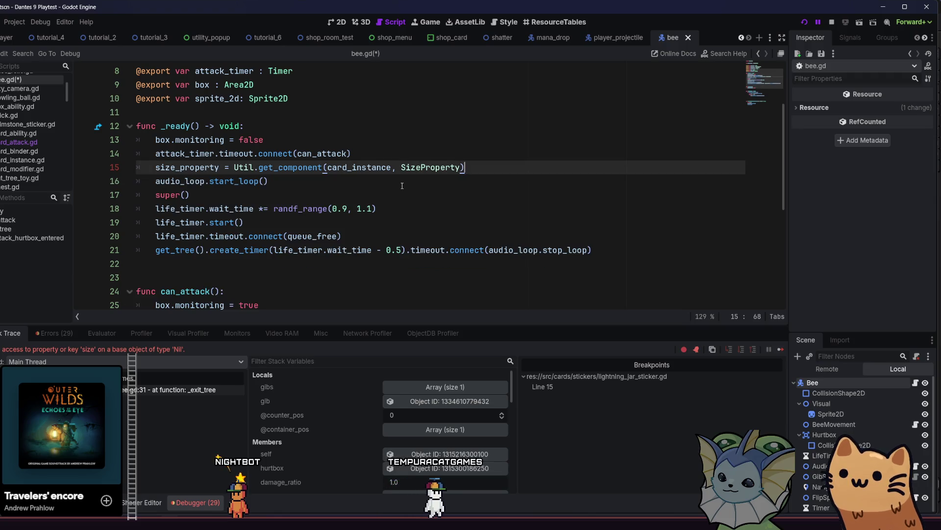
pyautogui.click(403, 185)
# Step: Save bee.gd, resume the paused game, and restart it with the updated script
pyautogui.hotkey('ctrl', 's')
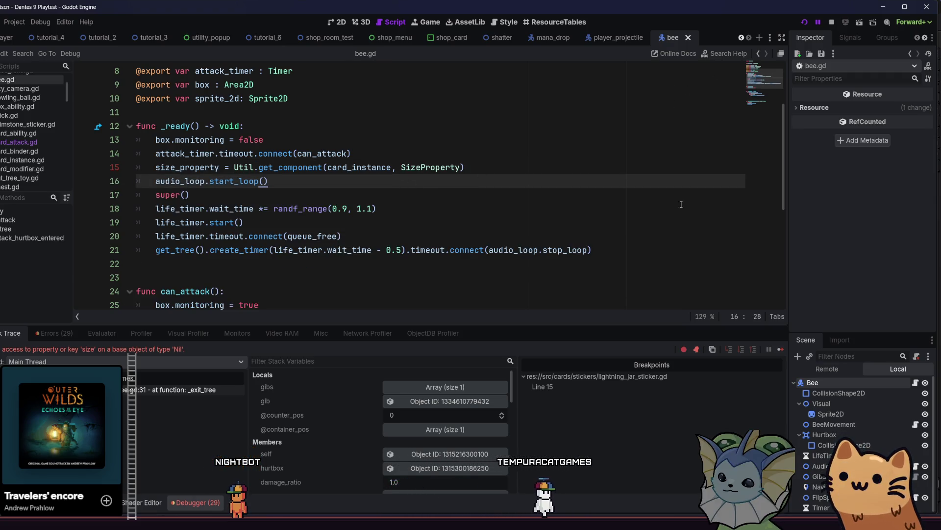
pyautogui.click(780, 350)
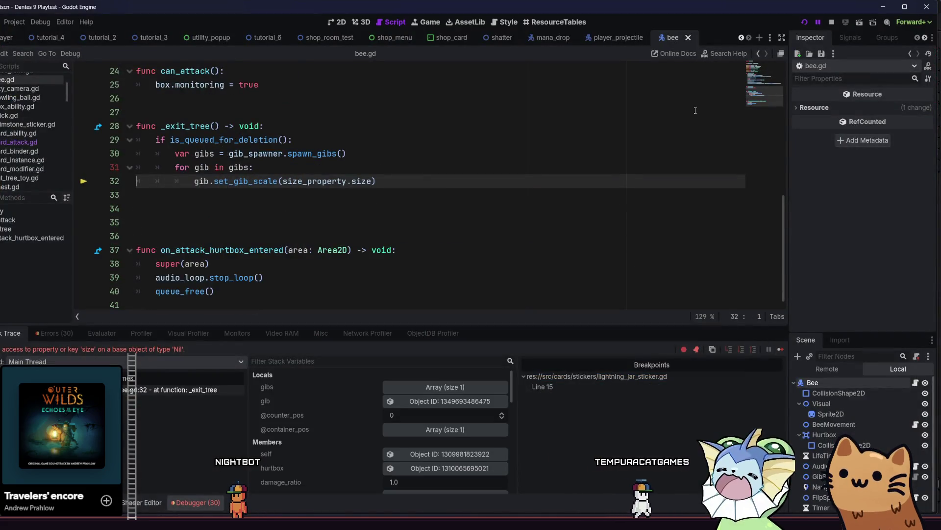
pyautogui.click(804, 23)
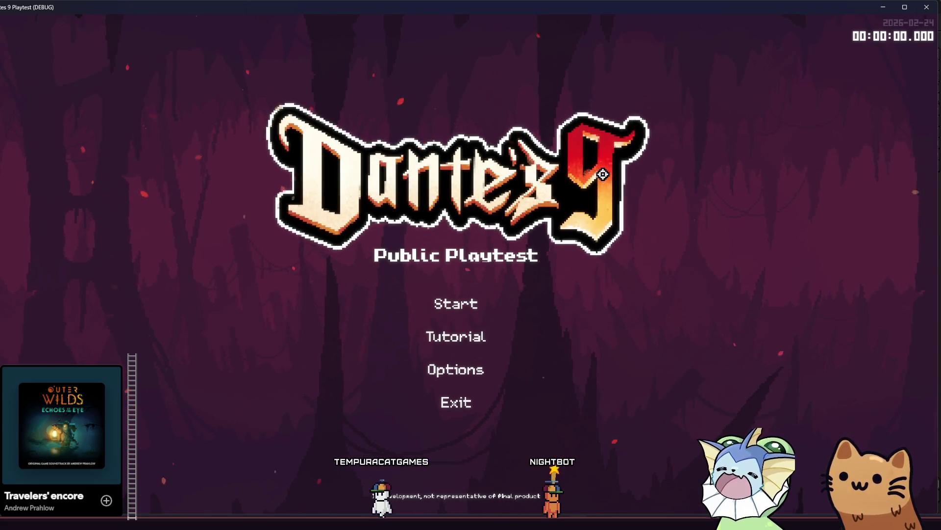
# Step: Start a new run and add a Beehive card from the debug menu
pyautogui.click(458, 309)
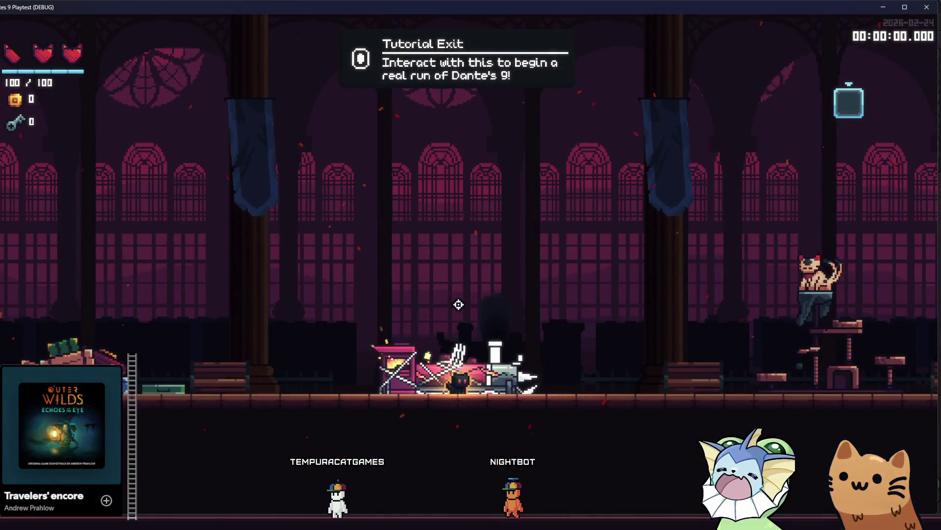
pyautogui.press('`')
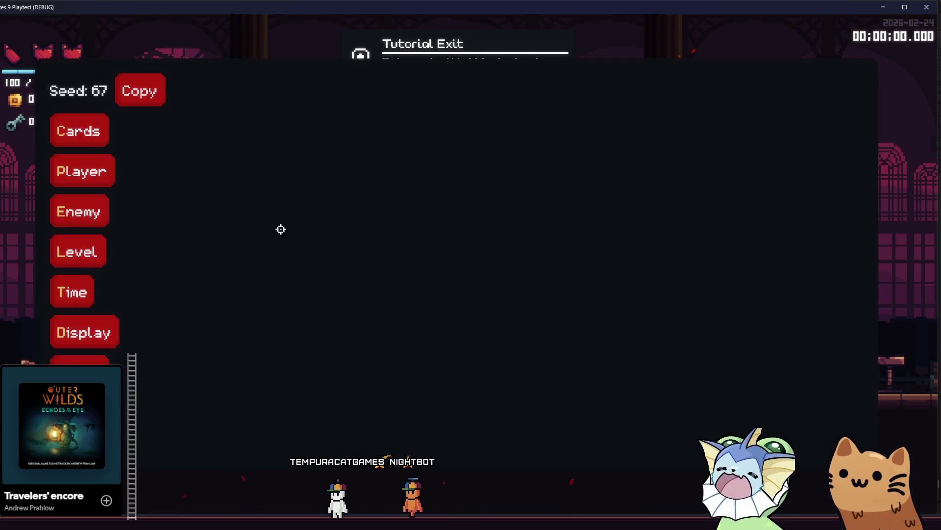
pyautogui.click(57, 134)
pyautogui.click(189, 104)
pyautogui.click(428, 244)
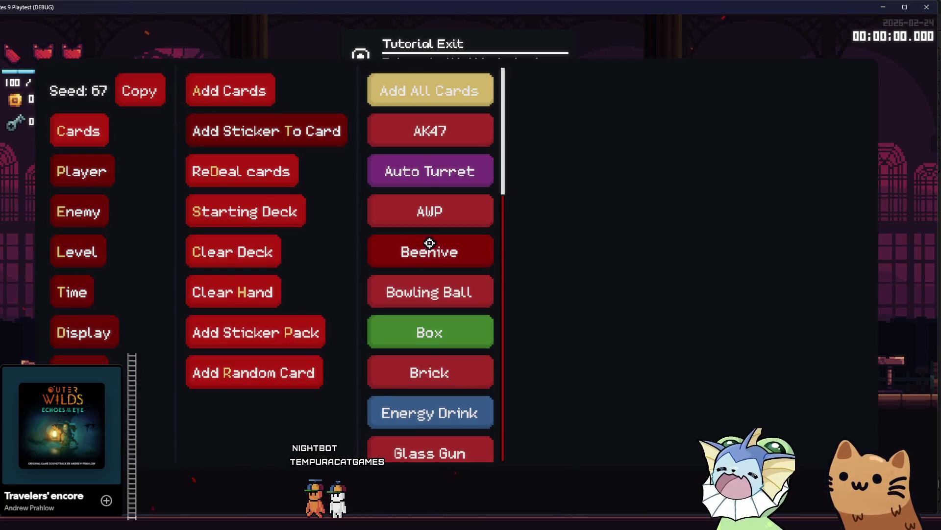
# Step: Attach the Jupiter sticker to the Beehive card and walk right to play it
pyautogui.press('`')
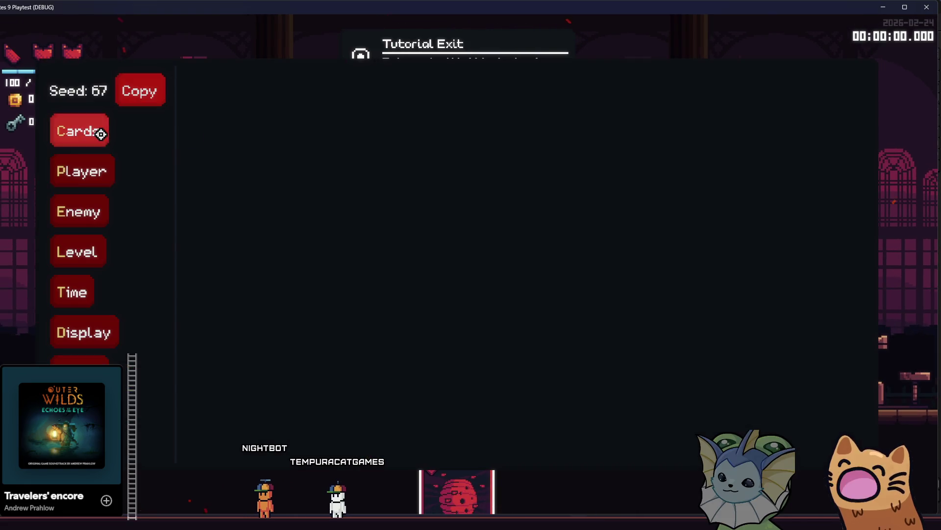
pyautogui.click(96, 130)
pyautogui.click(236, 133)
pyautogui.scroll(-2, 420, 255)
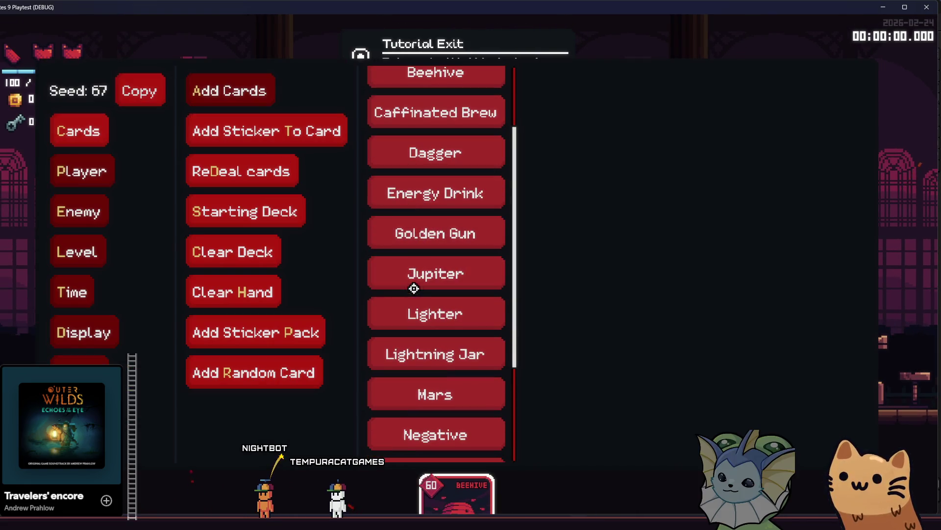
pyautogui.click(414, 287)
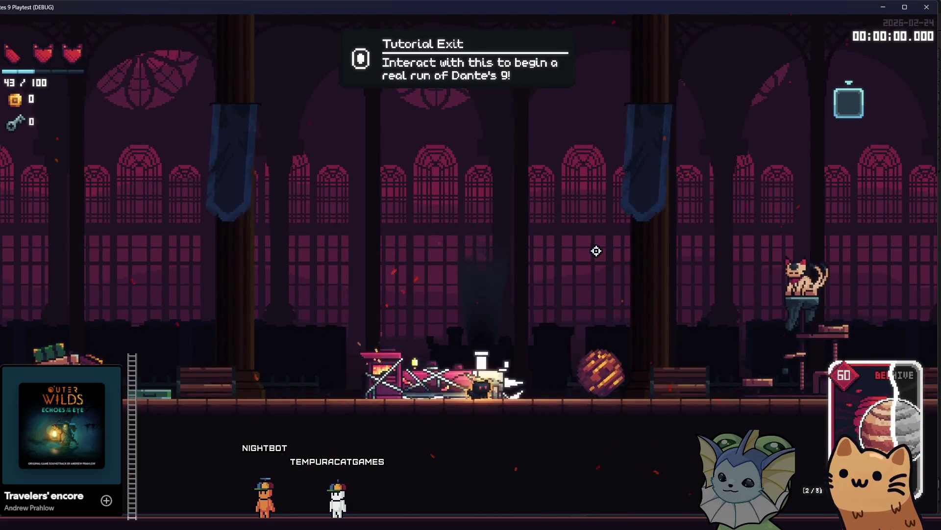
pyautogui.press('d')
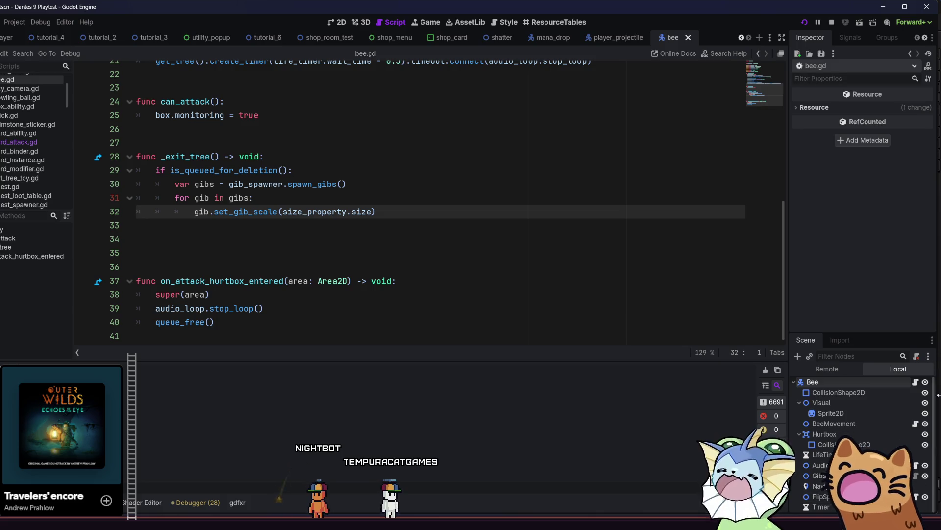
# Step: Select the bee's FlipSprite node and review flip_sprite.gd's starting_scale and visual ready check
pyautogui.click(361, 281)
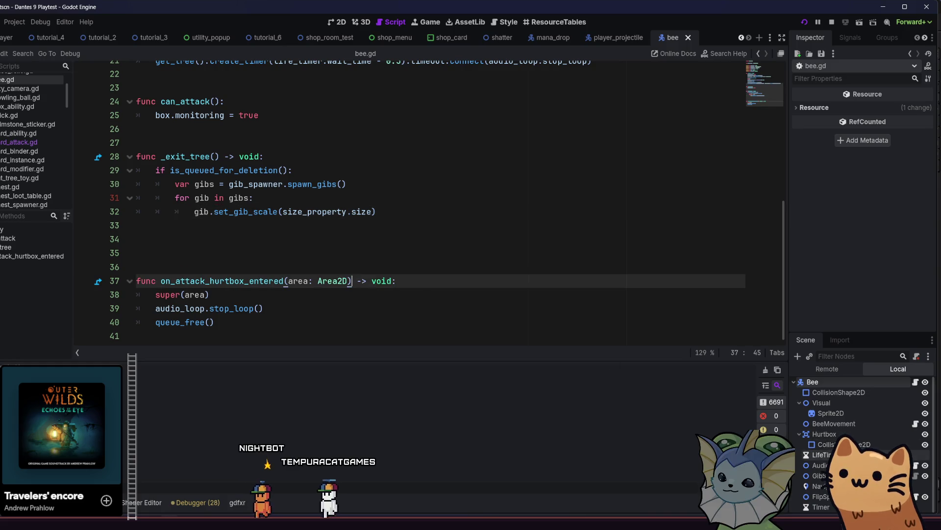
pyautogui.click(818, 486)
pyautogui.click(829, 496)
pyautogui.click(915, 496)
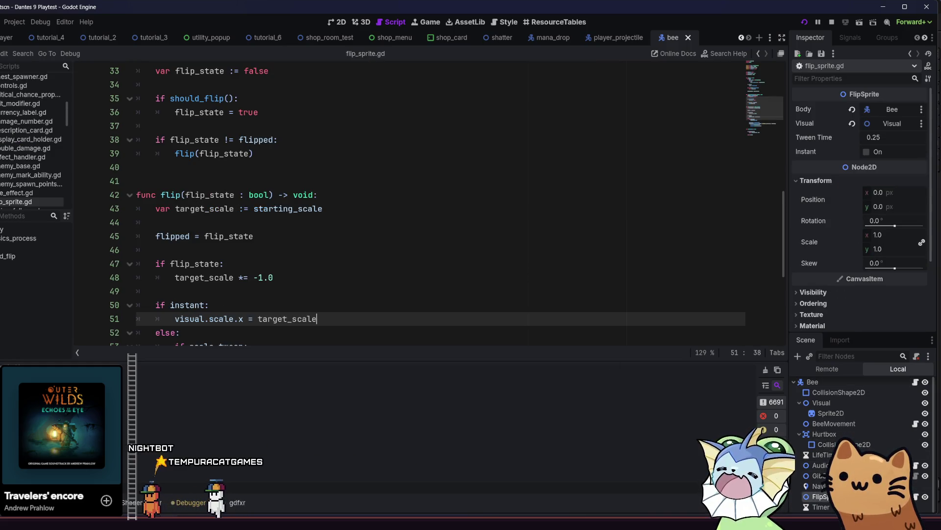
pyautogui.scroll(2, 466, 261)
pyautogui.scroll(-5, 464, 262)
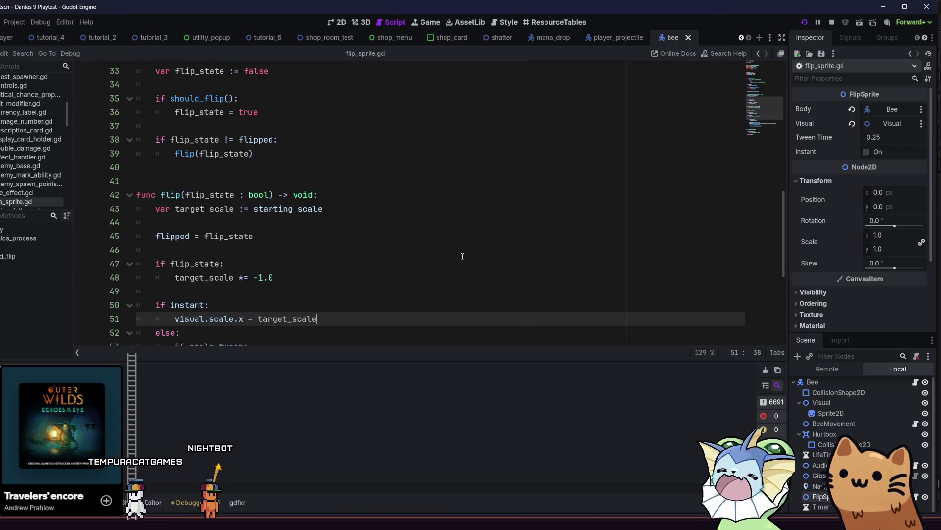
pyautogui.scroll(10, 348, 208)
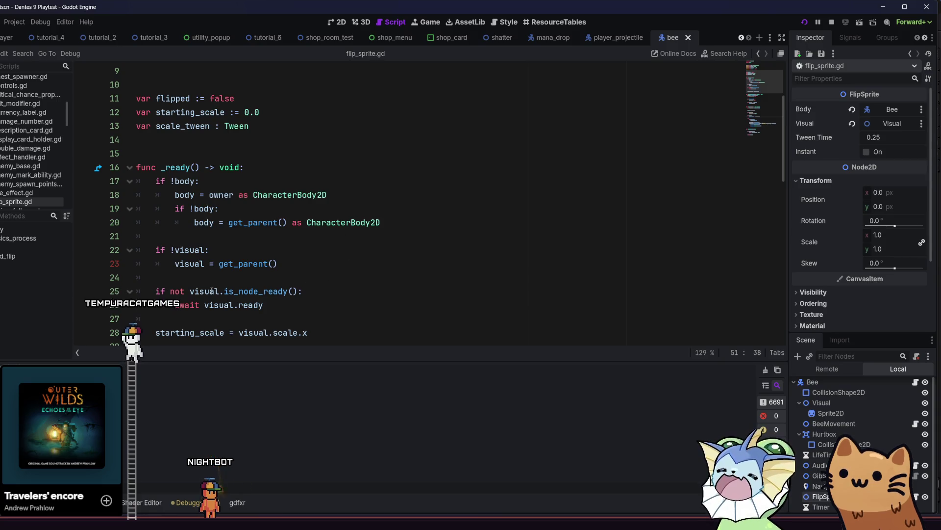
pyautogui.scroll(-1, 210, 291)
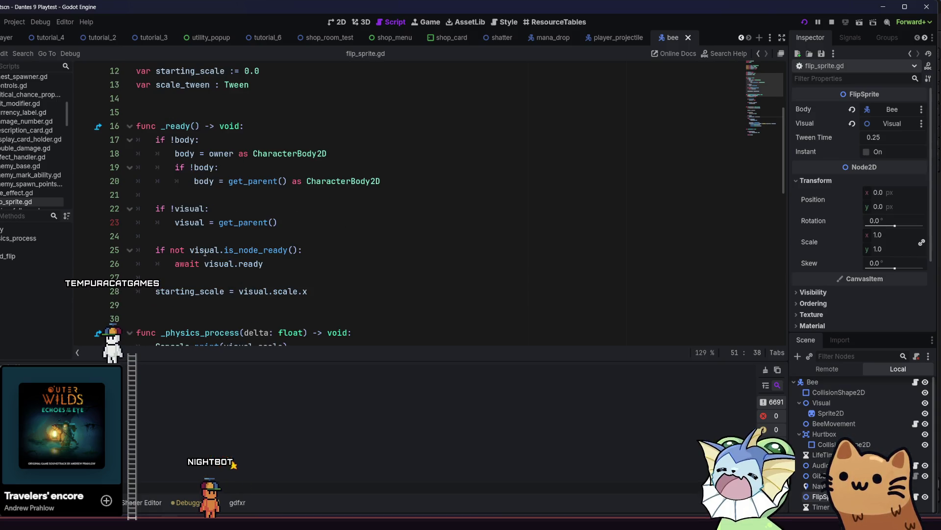
pyautogui.click(193, 291)
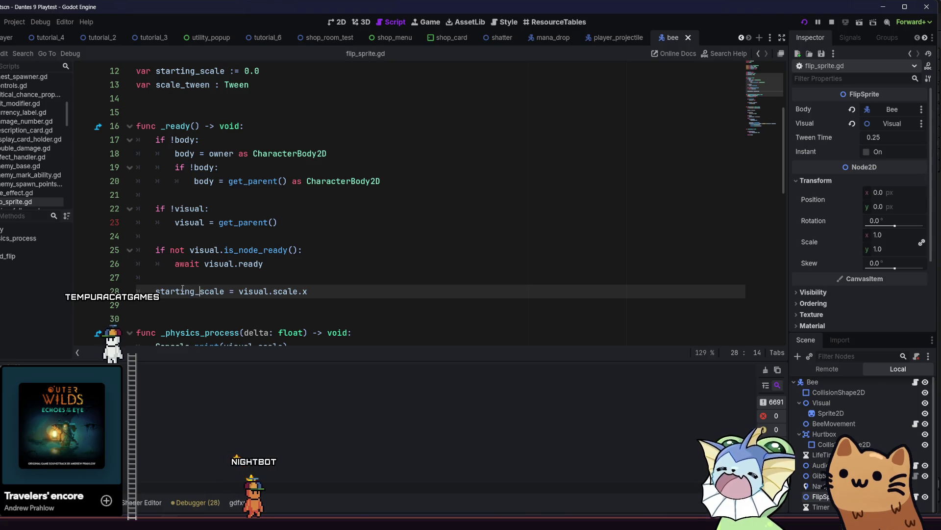
pyautogui.click(207, 250)
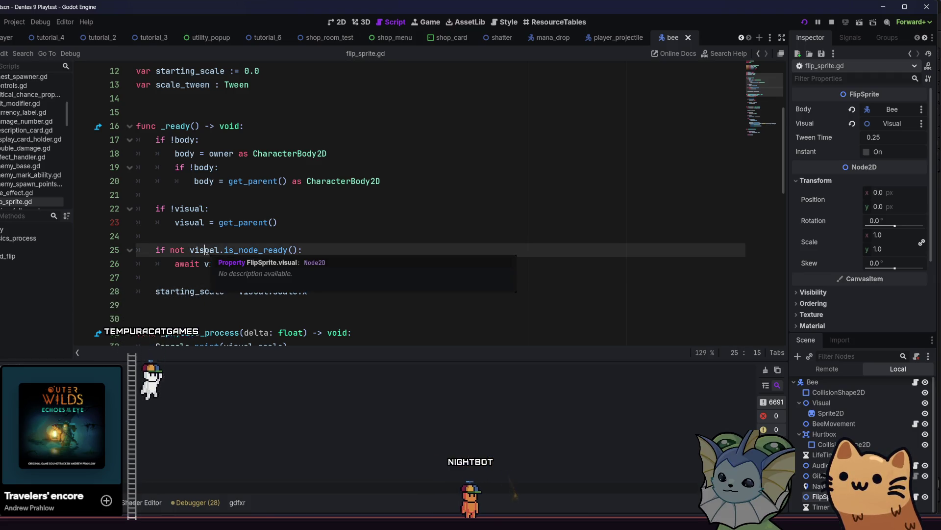
# Step: Set FlipSprite's Visual to the Bee node, save the scene, and run the game
pyautogui.click(892, 123)
pyautogui.doubleClick(245, 143)
pyautogui.hotkey('ctrl', 's')
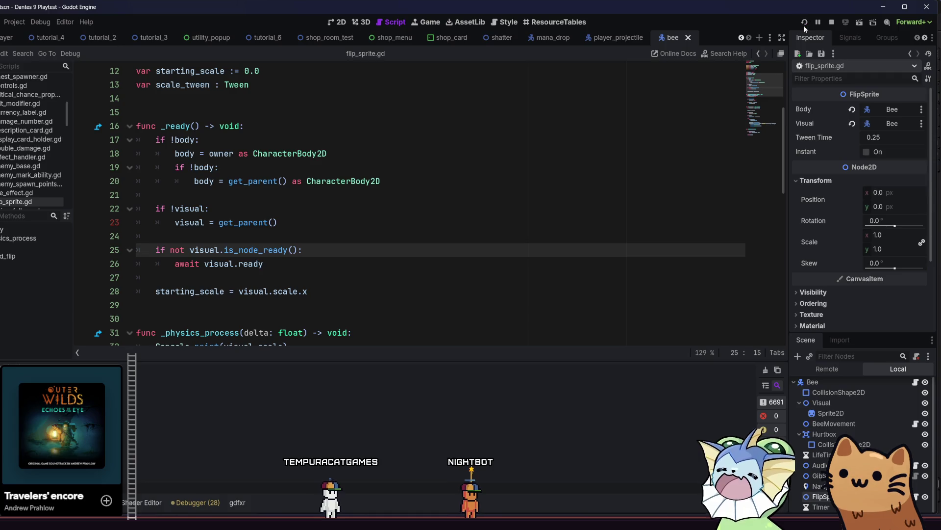
pyautogui.press('F5')
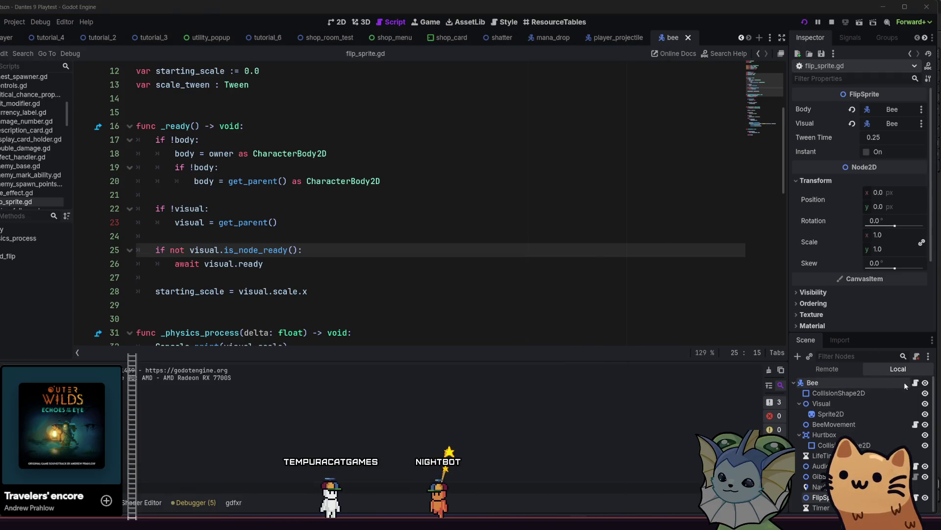
pyautogui.click(904, 381)
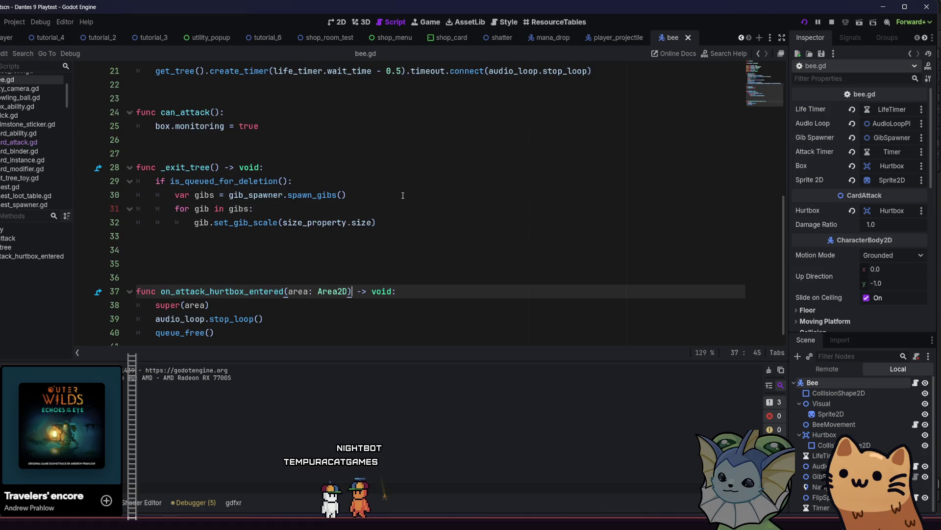
# Step: Check bee.gd's life timer line 18, then open the parent CardAttack script
pyautogui.scroll(4, 403, 195)
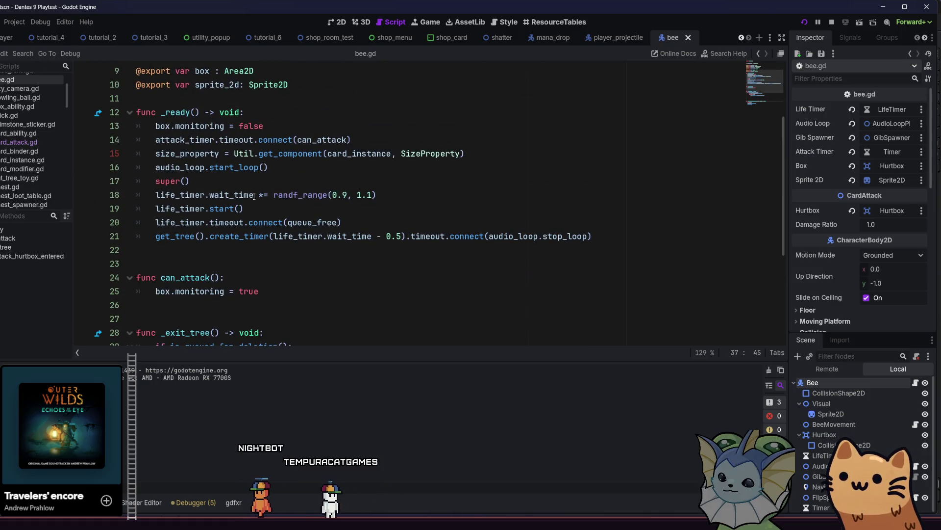
pyautogui.click(264, 194)
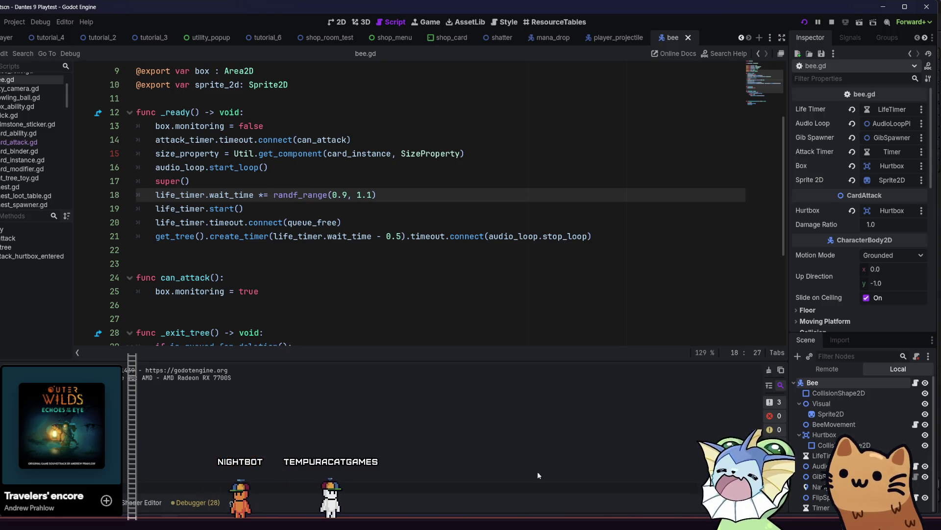
pyautogui.scroll(3, 195, 78)
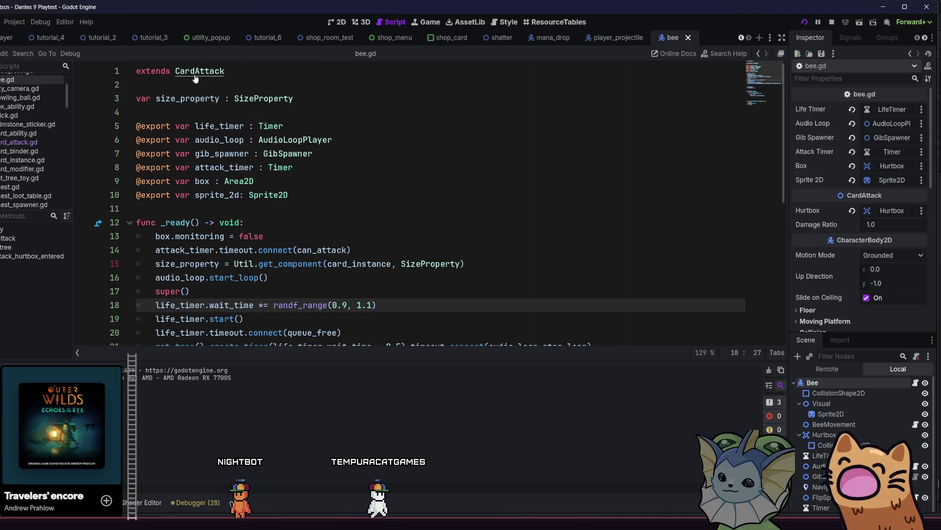
pyautogui.keyDown('ctrl'); pyautogui.click(195, 78); pyautogui.keyUp('ctrl')
# Step: Study apply_size's child.scale loop and the get_children call on line 34
pyautogui.scroll(-9, 242, 149)
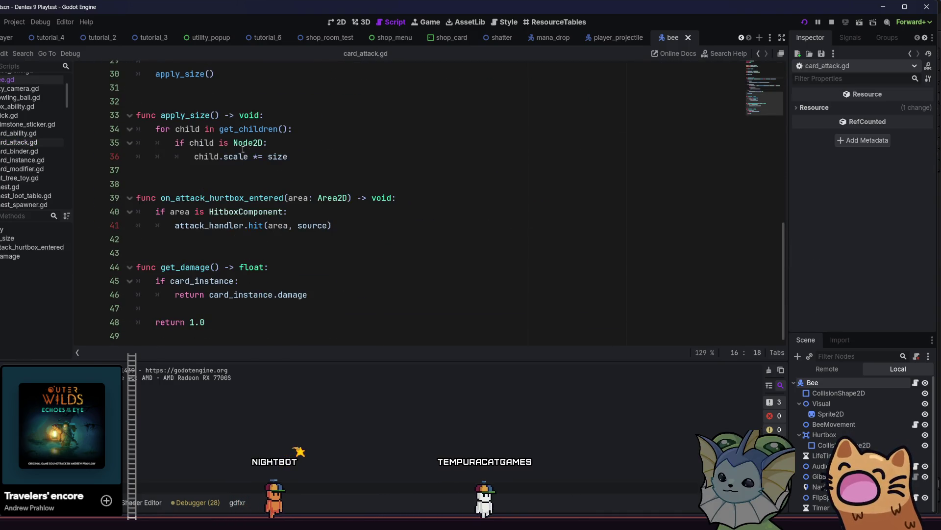
pyautogui.click(240, 143)
pyautogui.click(236, 129)
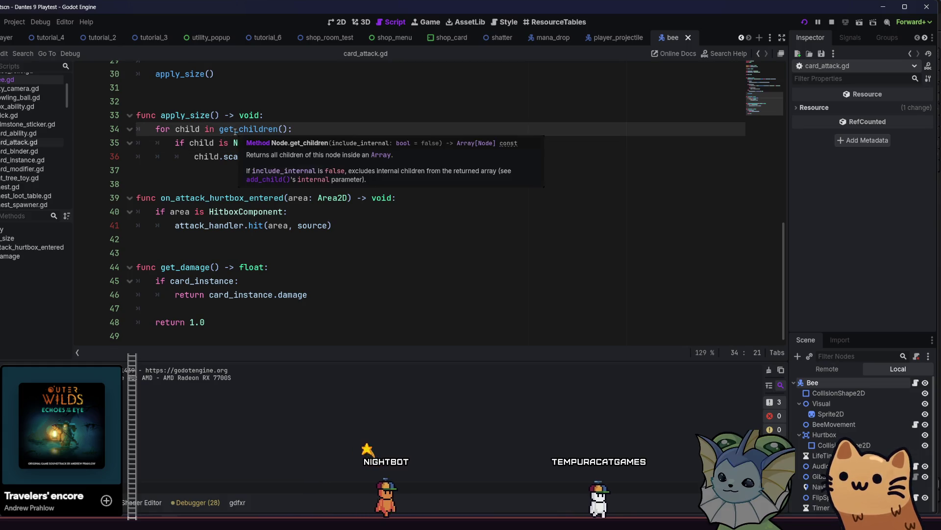
pyautogui.scroll(2, 235, 129)
pyautogui.click(244, 157)
pyautogui.click(244, 169)
pyautogui.scroll(5, 243, 170)
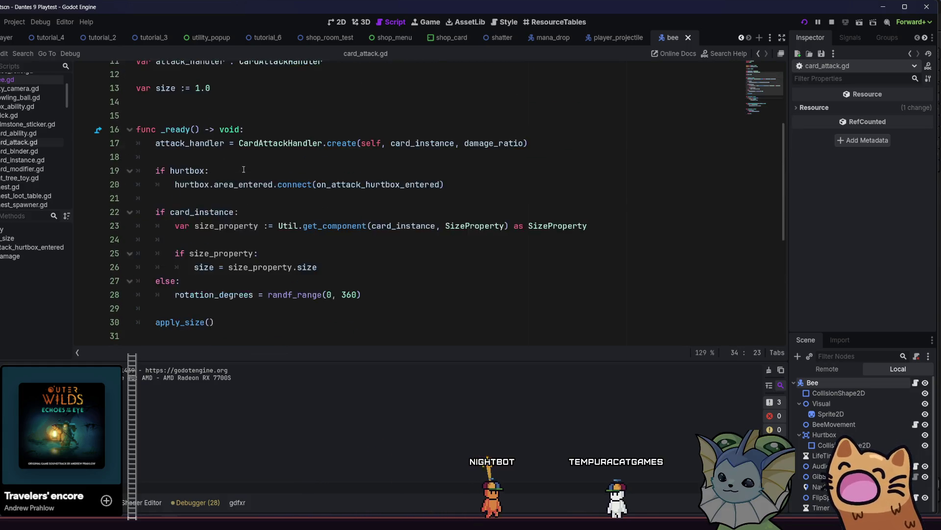
pyautogui.scroll(4, 244, 169)
pyautogui.scroll(-5, 244, 169)
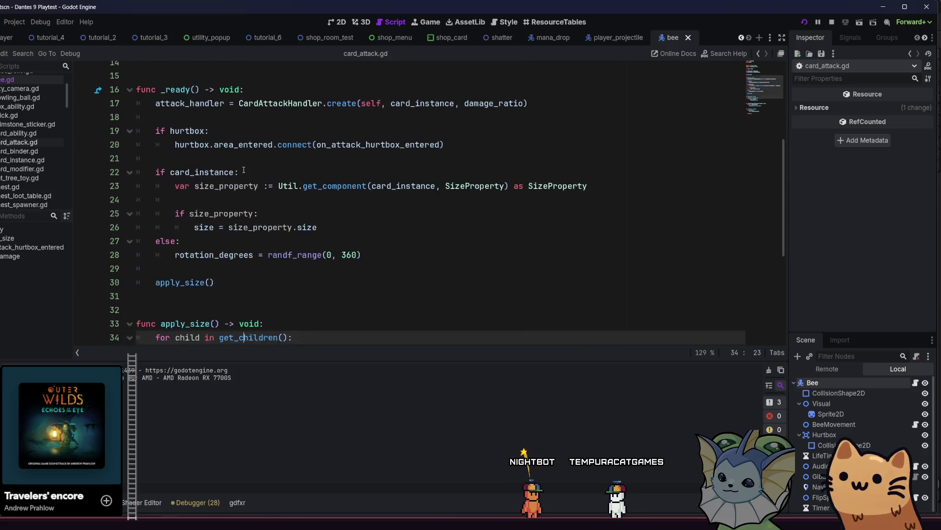
pyautogui.scroll(-4, 244, 169)
pyautogui.click(248, 169)
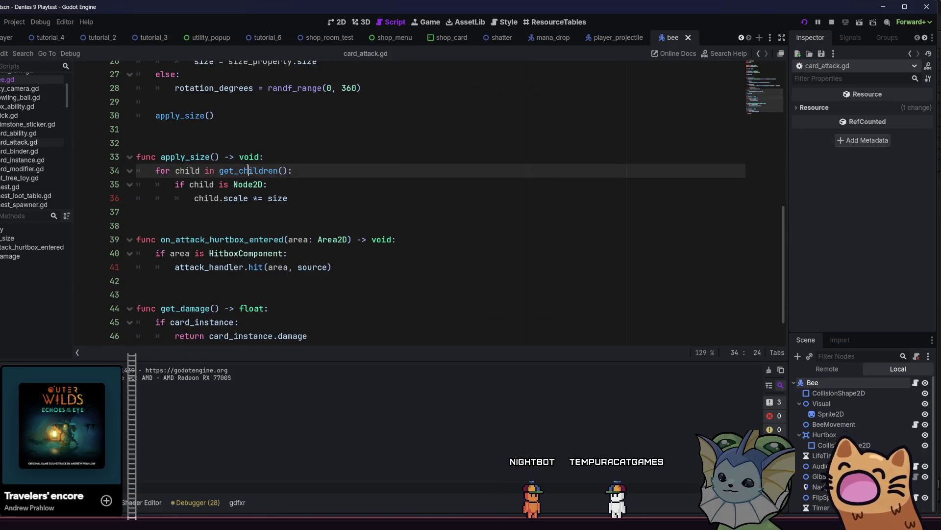
pyautogui.scroll(5, 246, 140)
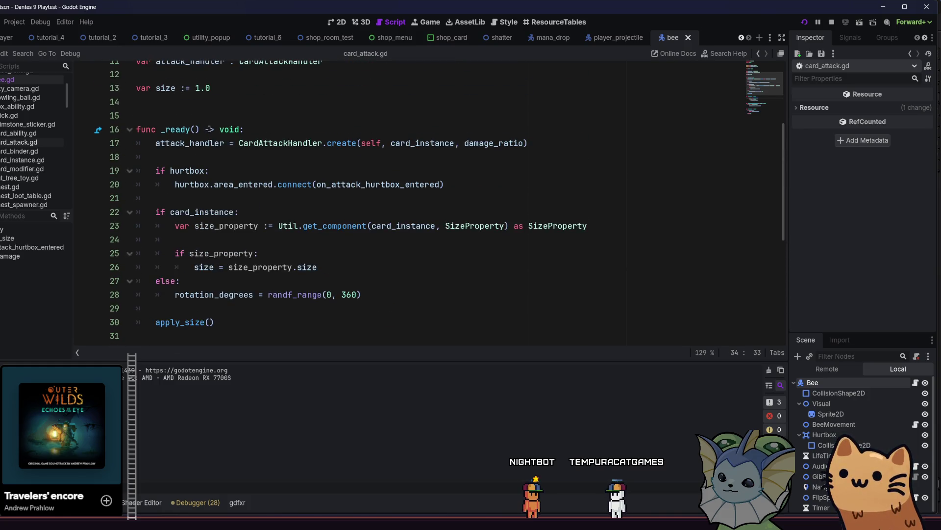
pyautogui.scroll(-4, 210, 132)
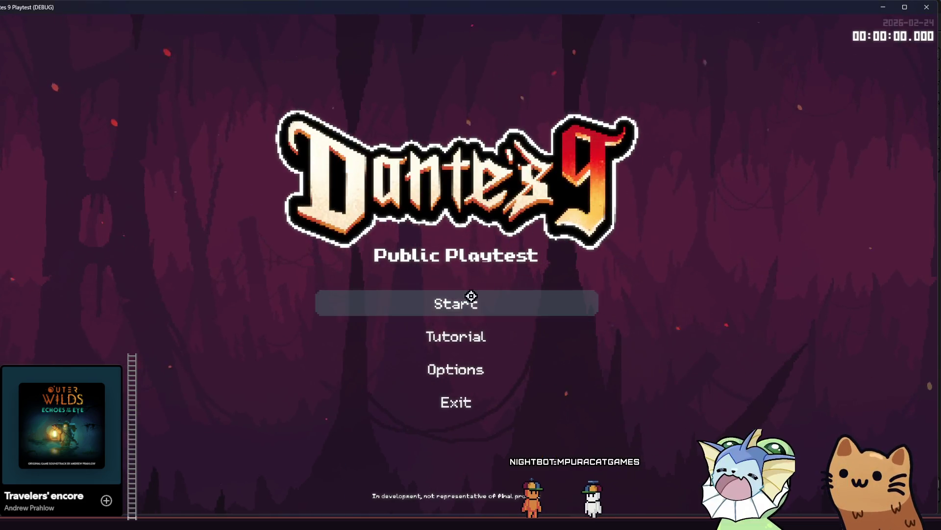
# Step: Start a new run, add a Box card, and walk the cat right into the train shelter
pyautogui.click(471, 297)
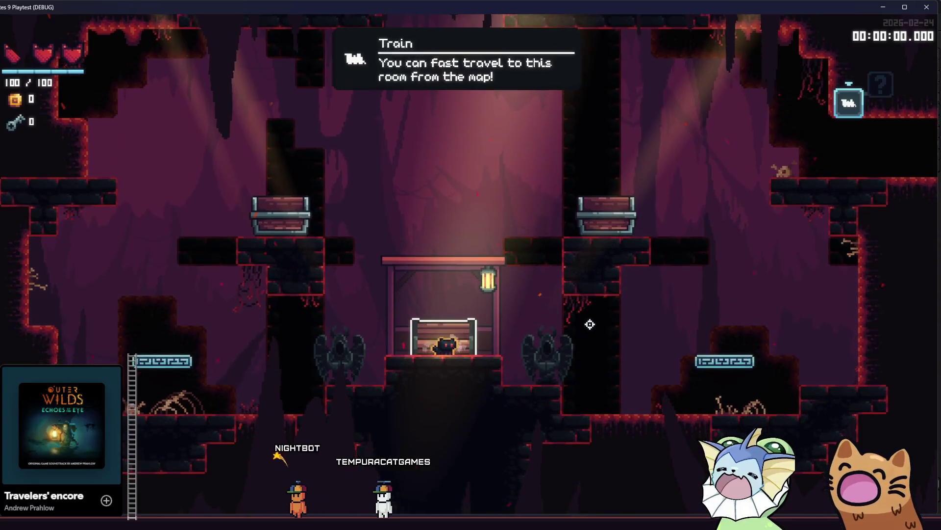
pyautogui.press('`')
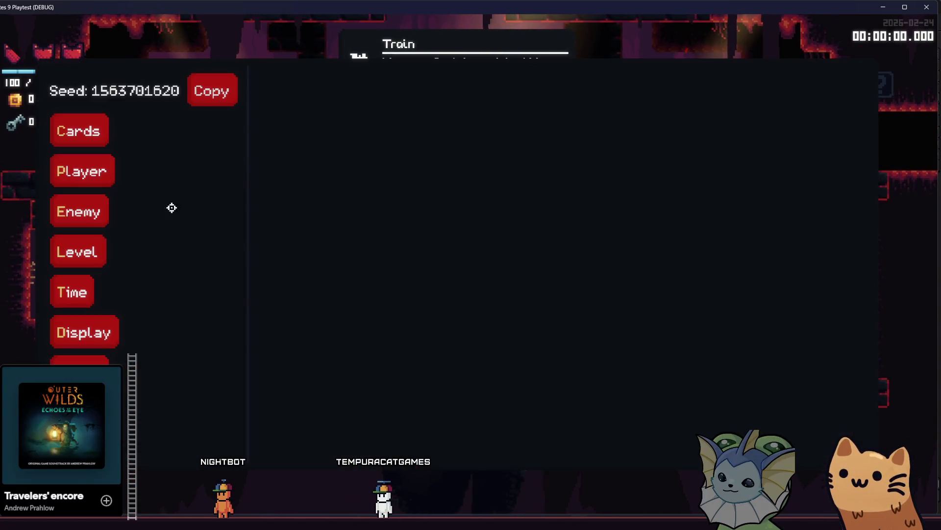
pyautogui.click(76, 137)
pyautogui.click(314, 98)
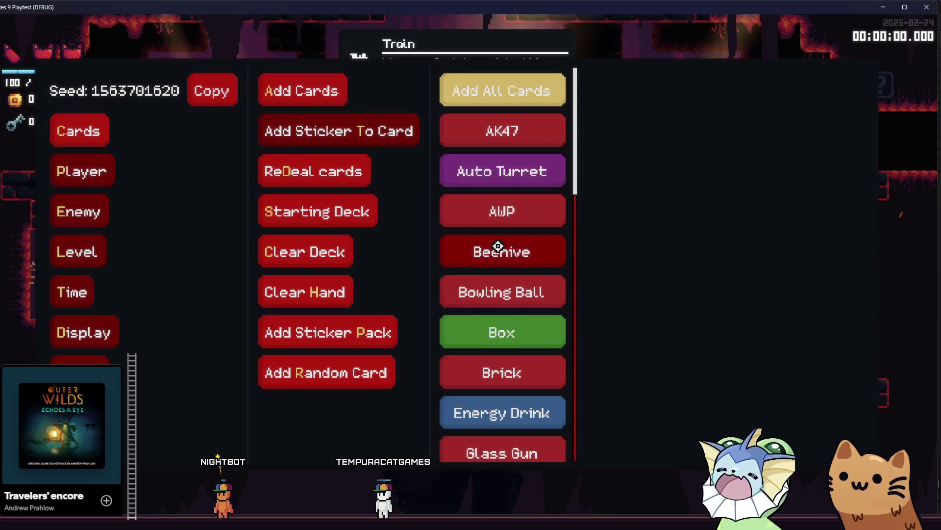
pyautogui.click(516, 319)
pyautogui.scroll(-2, 530, 330)
pyautogui.scroll(-2, 539, 333)
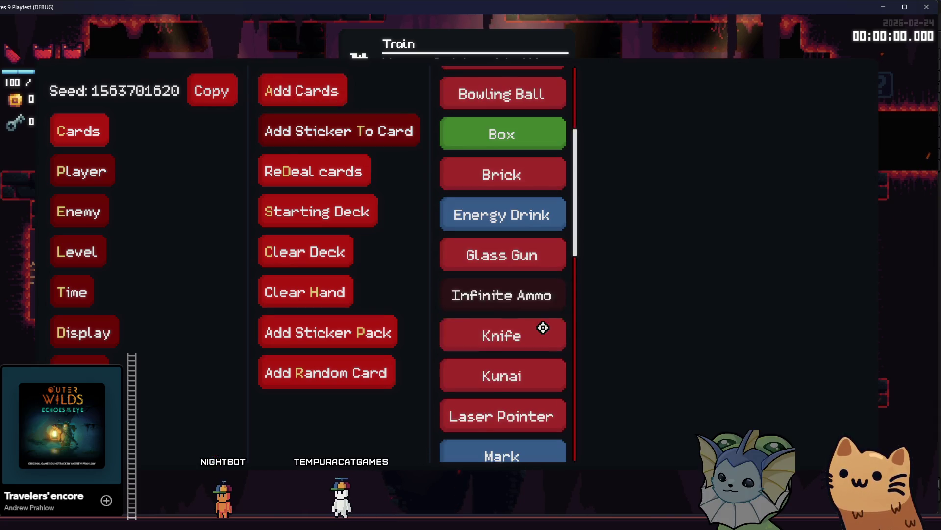
pyautogui.press('`')
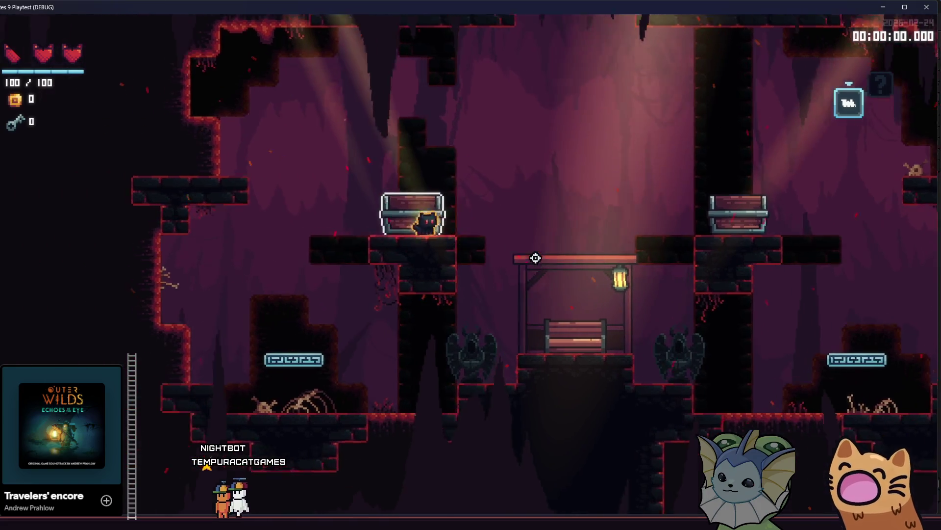
pyautogui.press('d')
pyautogui.press('space')
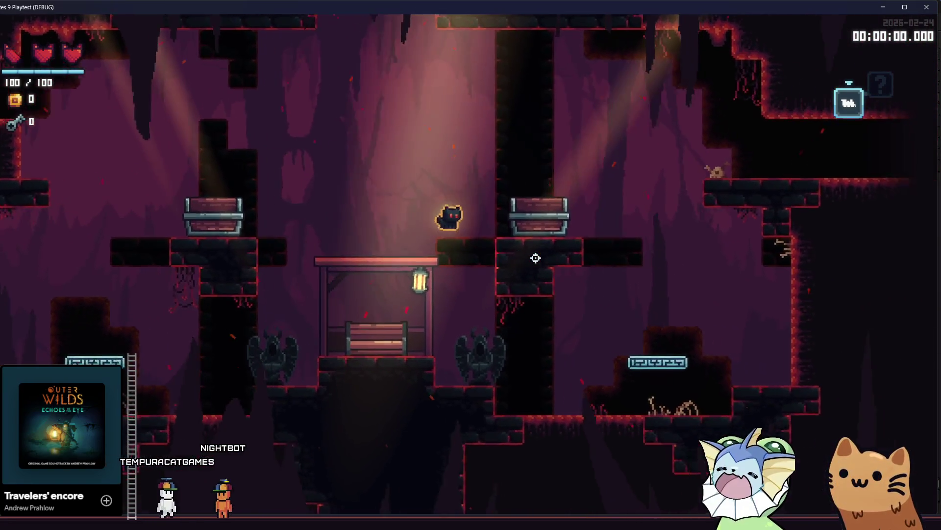
pyautogui.press('d')
pyautogui.press('space')
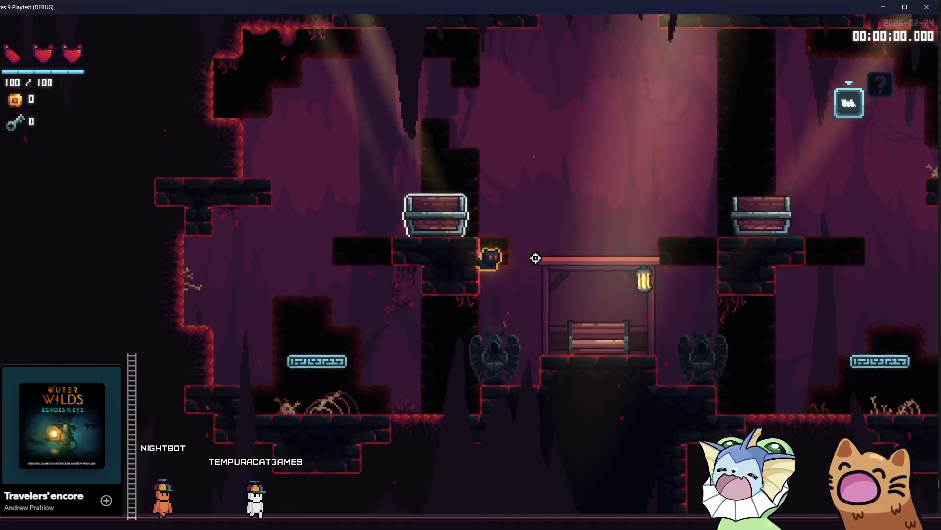
pyautogui.press('d')
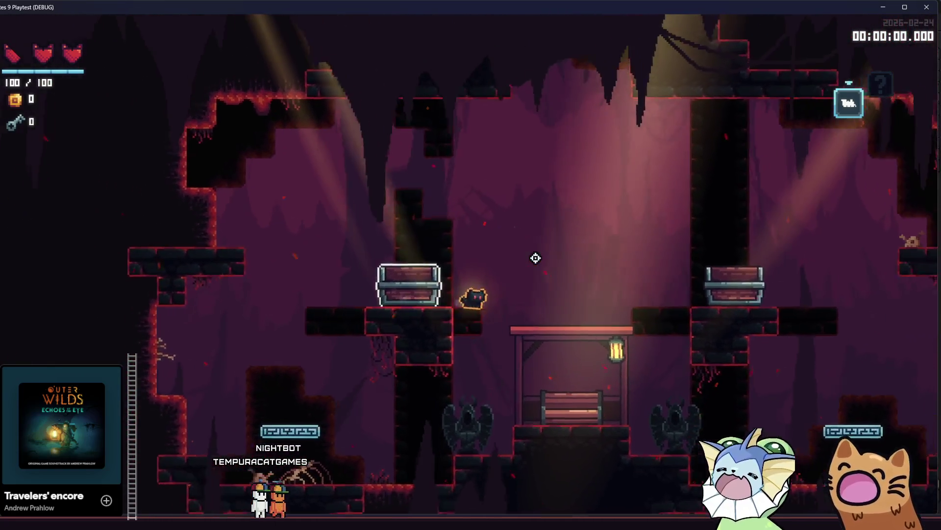
# Step: Attach the Jupiter sticker to the Beehive card from the debug menu's Cards options
pyautogui.press('`')
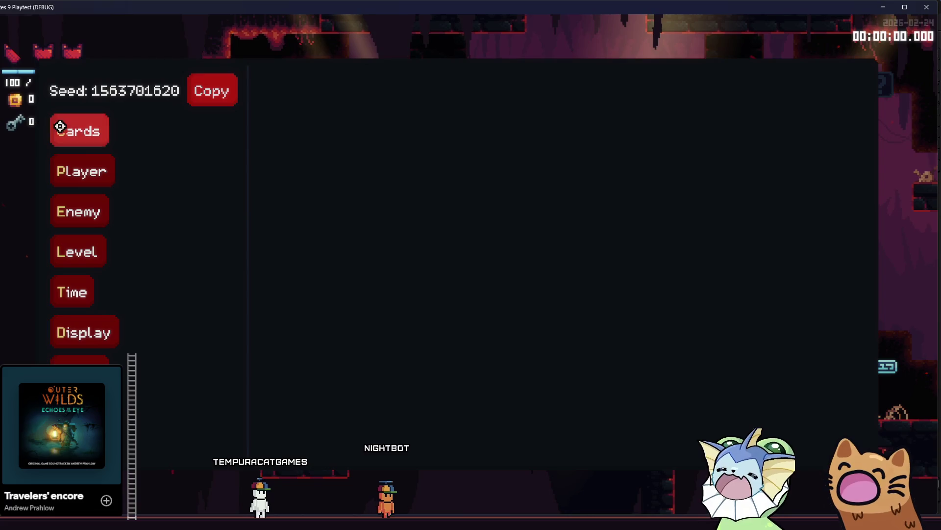
pyautogui.click(61, 129)
pyautogui.click(339, 91)
pyautogui.scroll(3, 524, 127)
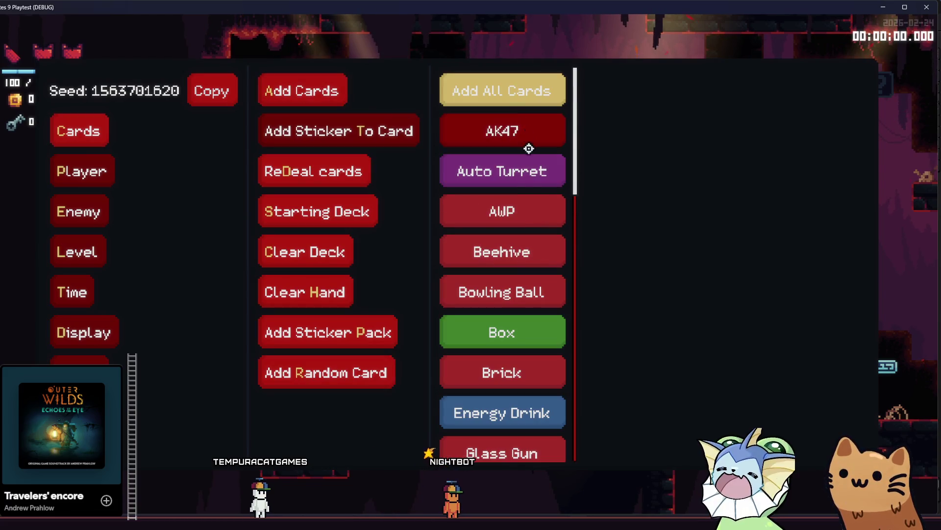
pyautogui.click(79, 181)
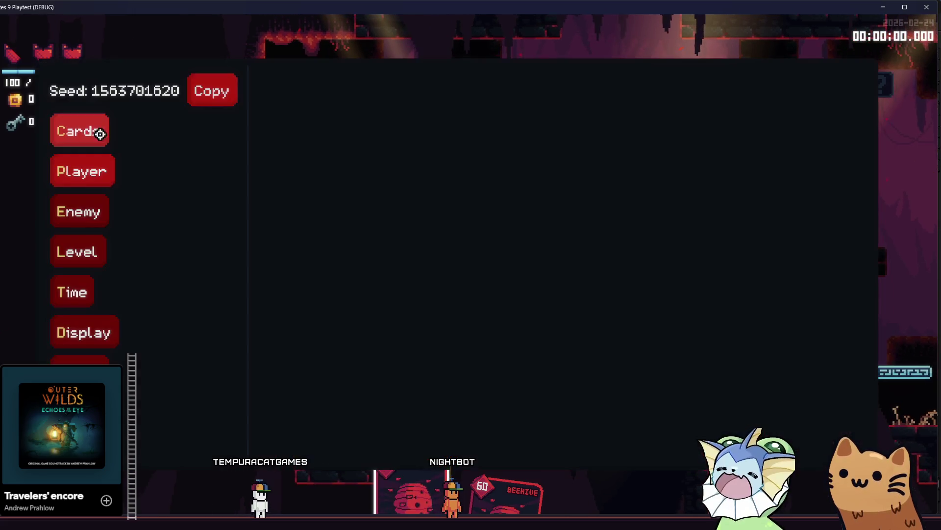
pyautogui.click(93, 130)
pyautogui.click(394, 140)
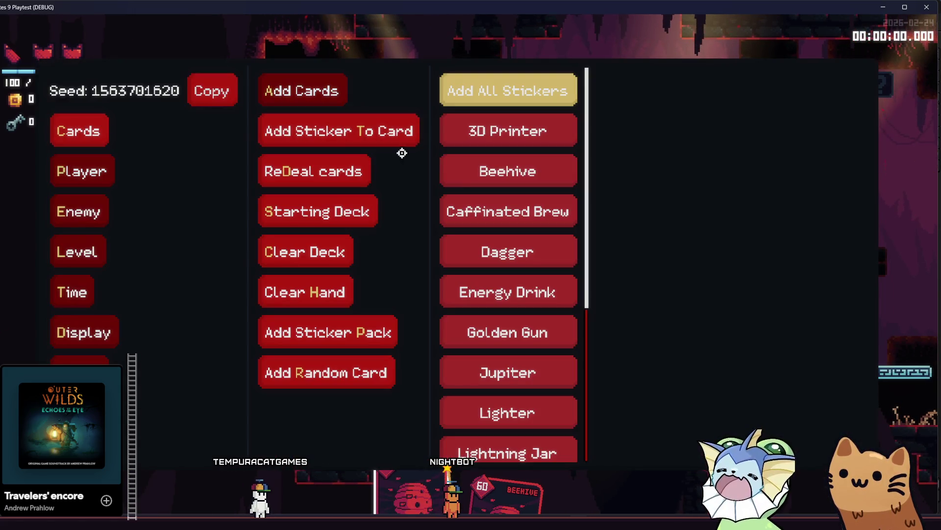
pyautogui.scroll(-1, 513, 309)
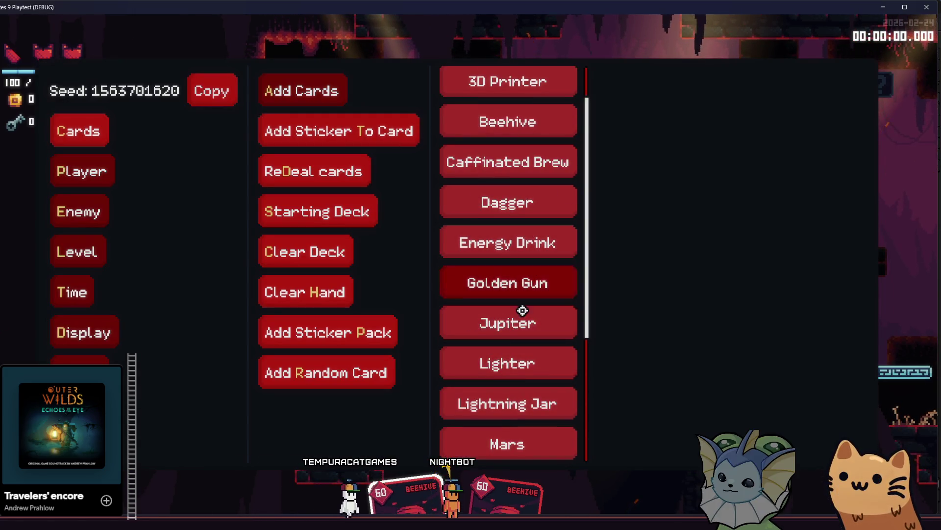
pyautogui.click(522, 311)
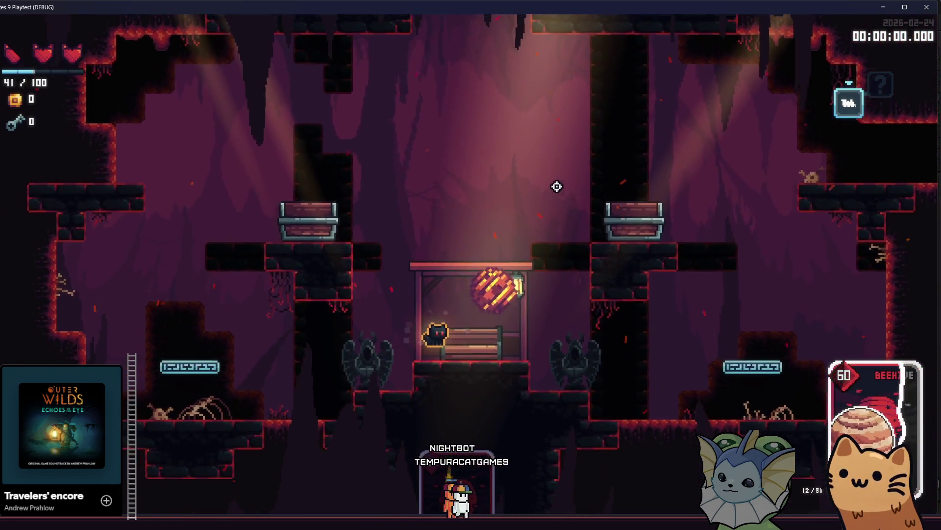
# Step: Play the Beehive card, watch the bee swarm while moving around, then stop the game with F8
pyautogui.press('d')
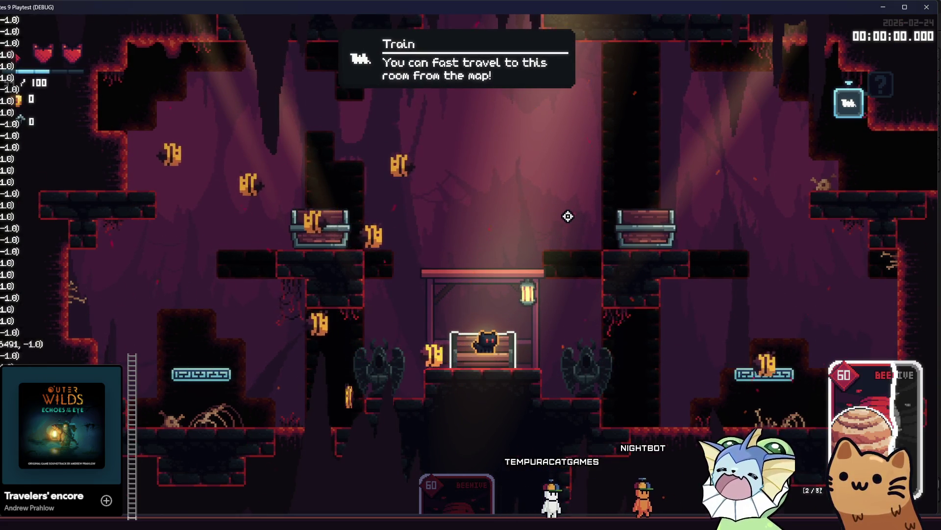
pyautogui.press('space')
pyautogui.press('a')
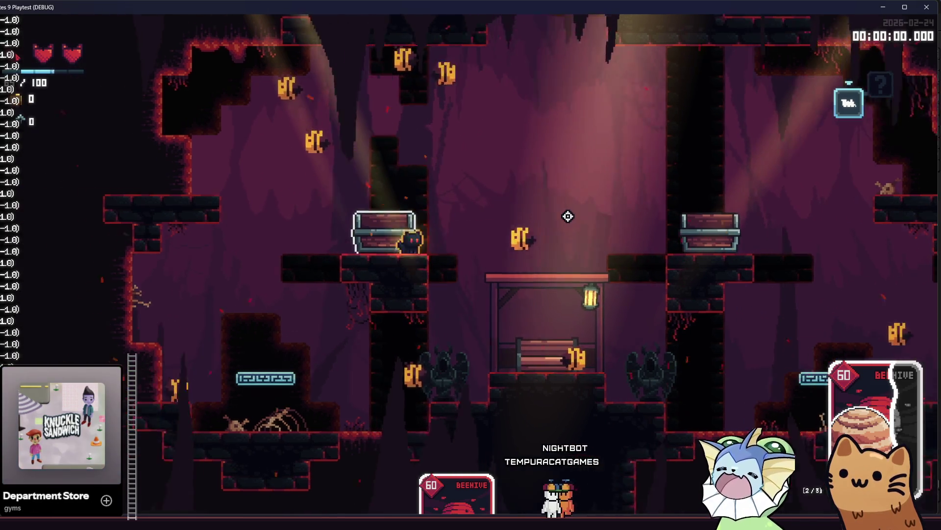
pyautogui.press('d')
pyautogui.press('space')
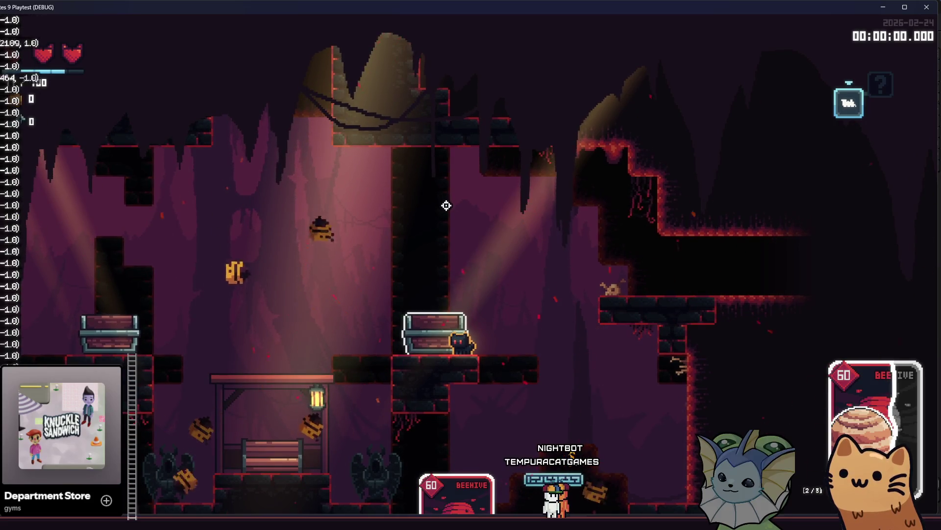
pyautogui.press('a')
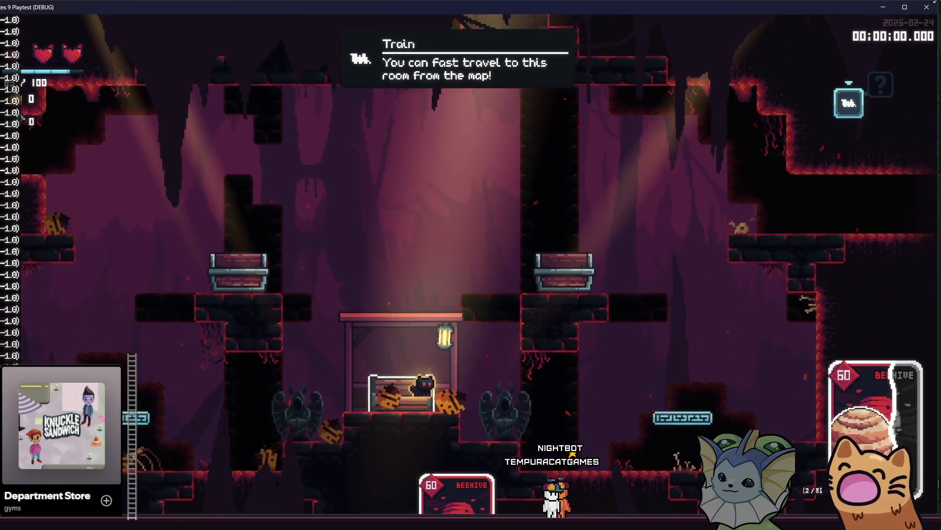
pyautogui.press('F8')
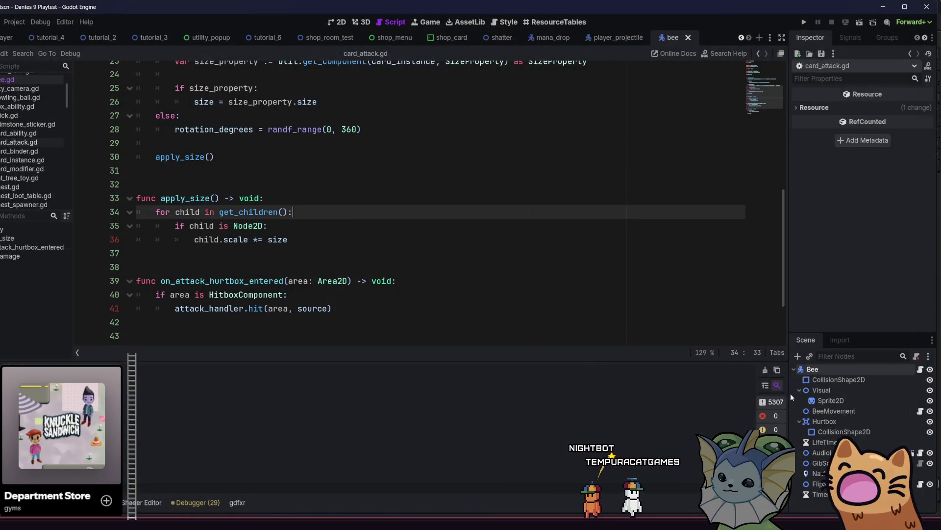
# Step: Check the FlipSprite, CollisionShape2D and Bee nodes and save the bee scene
pyautogui.click(818, 484)
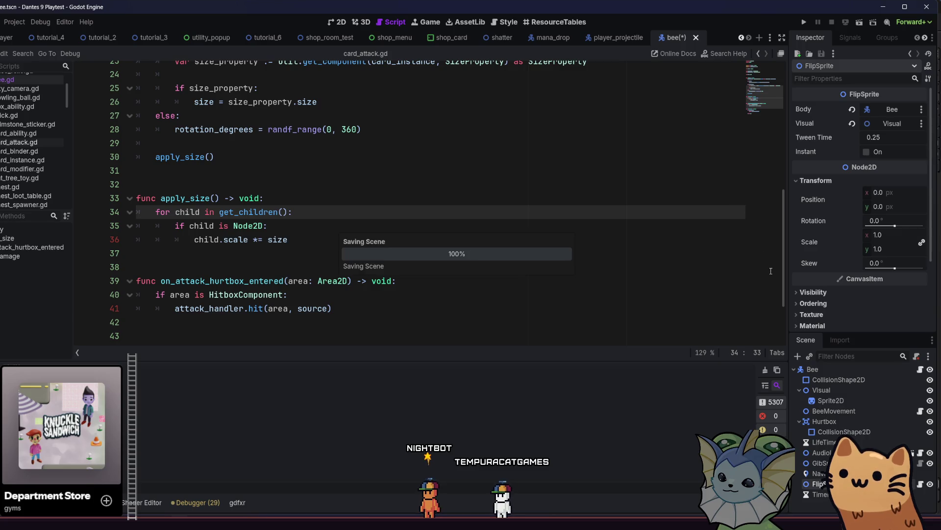
pyautogui.hotkey('ctrl', 's')
pyautogui.click(856, 378)
pyautogui.click(851, 369)
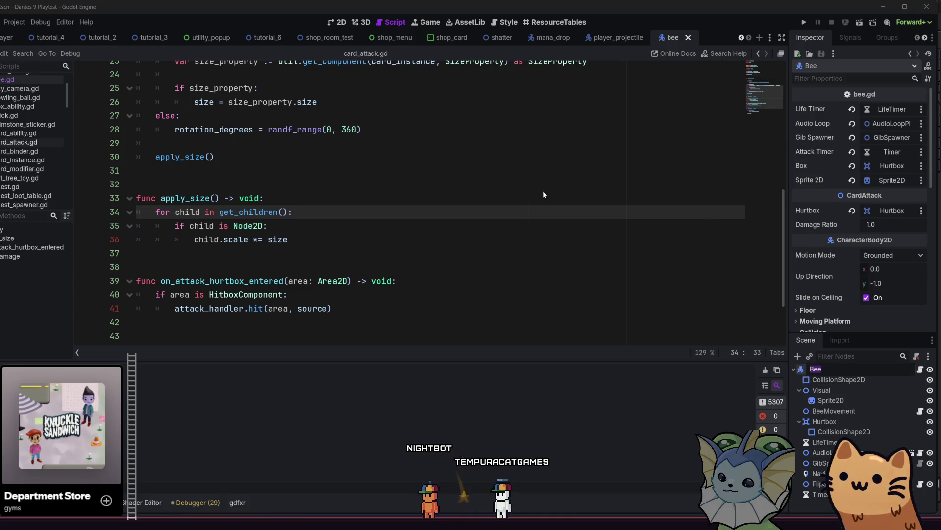
pyautogui.scroll(7, 543, 190)
pyautogui.scroll(-3, 474, 199)
# Step: Review the hurtbox check in card_attack.gd, then the sprite scaling and life timer code in bee.gd
pyautogui.click(475, 200)
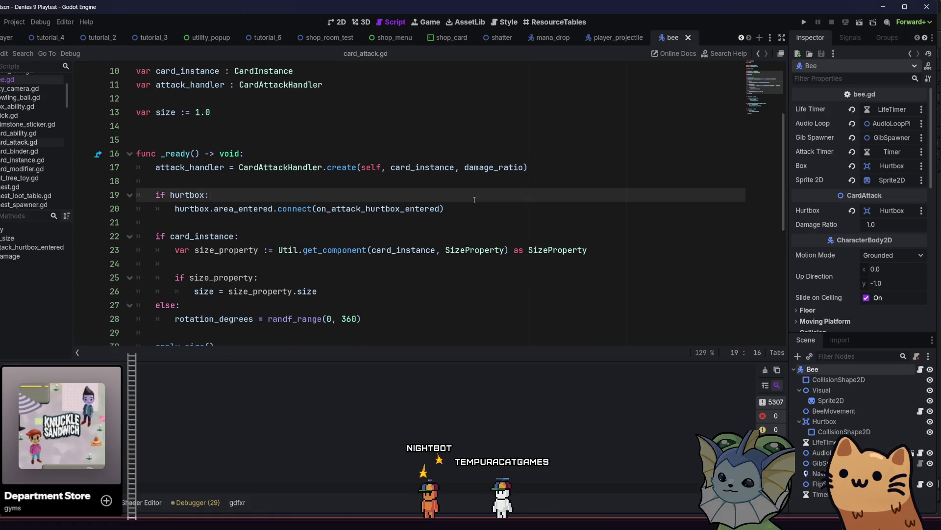
pyautogui.scroll(3, 474, 200)
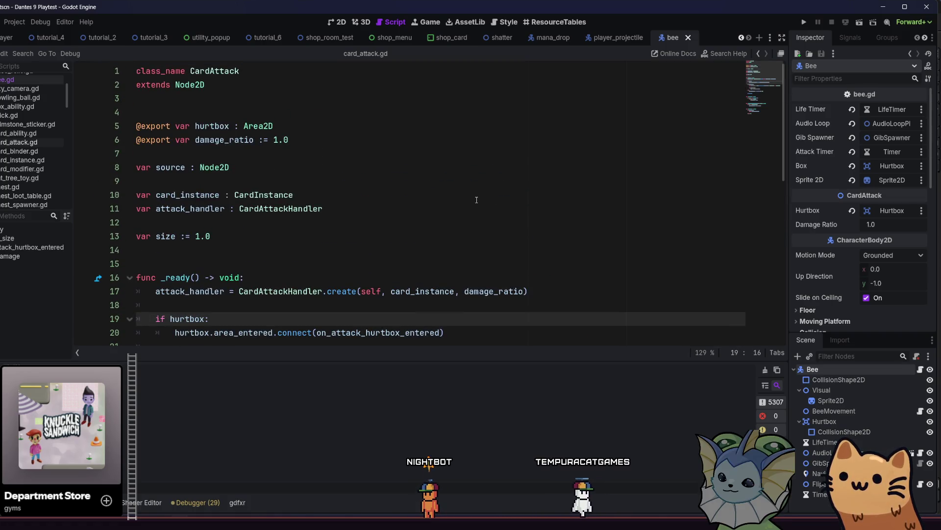
pyautogui.scroll(-3, 476, 199)
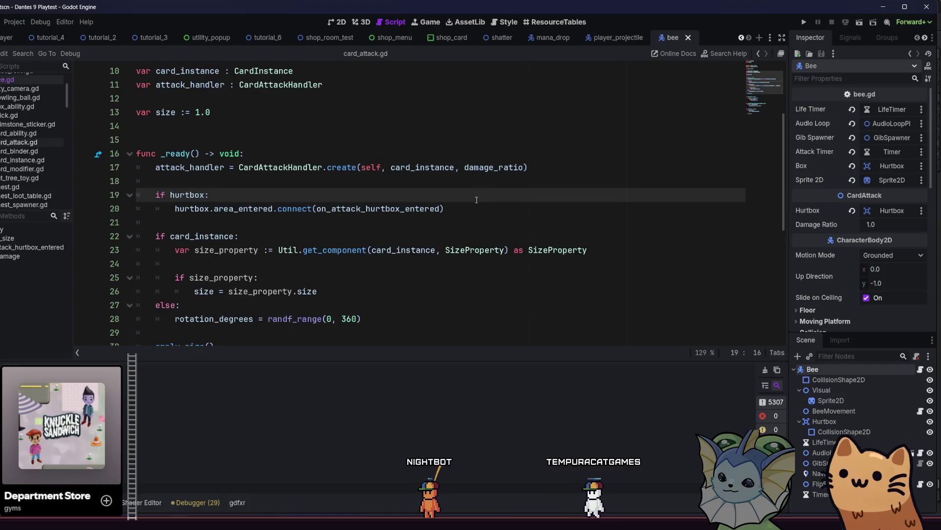
pyautogui.scroll(3, 494, 213)
pyautogui.scroll(-5, 500, 203)
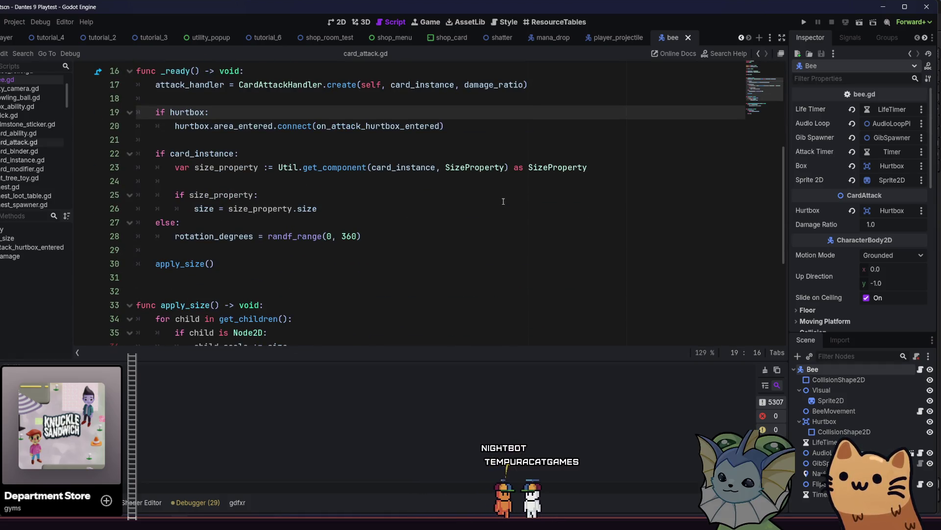
pyautogui.click(921, 369)
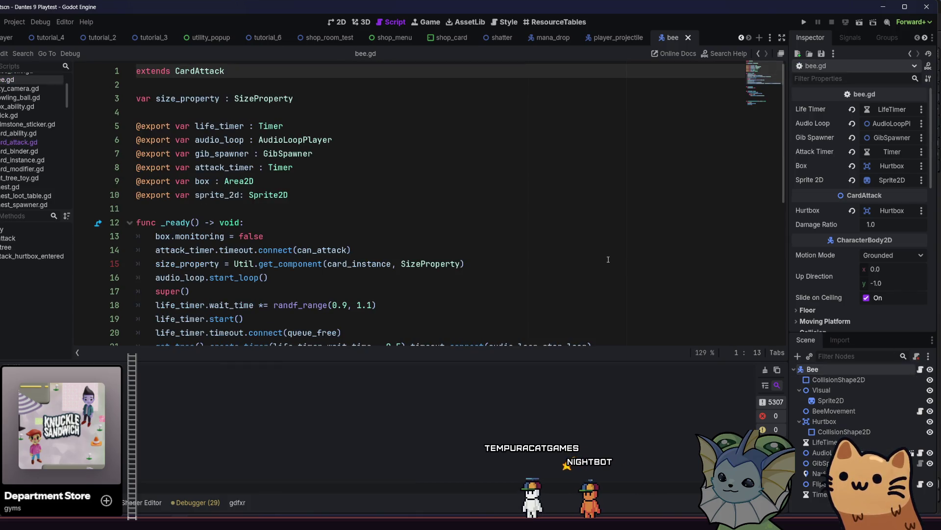
pyautogui.scroll(-3, 608, 259)
pyautogui.hotkey('ctrl', 'z')
pyautogui.click(594, 210)
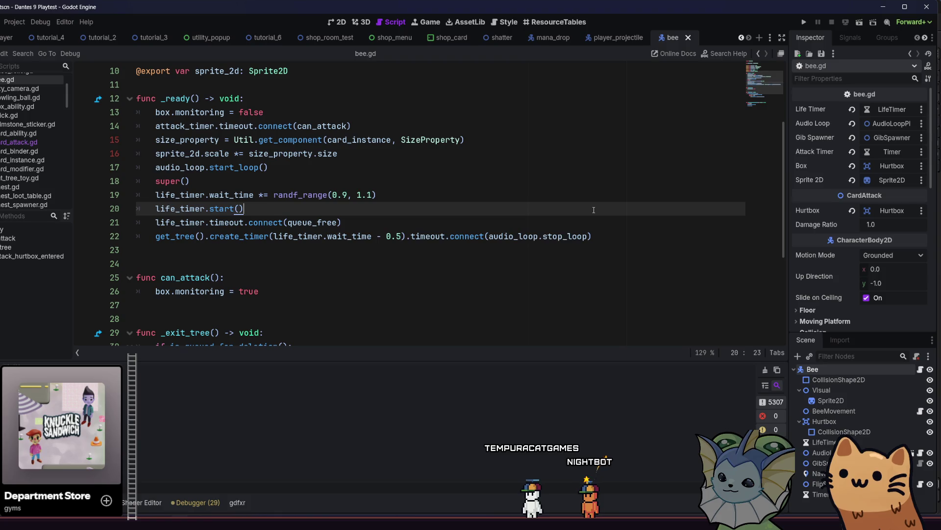
# Step: Close the bee scene and move the shatter card into the in progress column of the Bity todo board
pyautogui.click(688, 38)
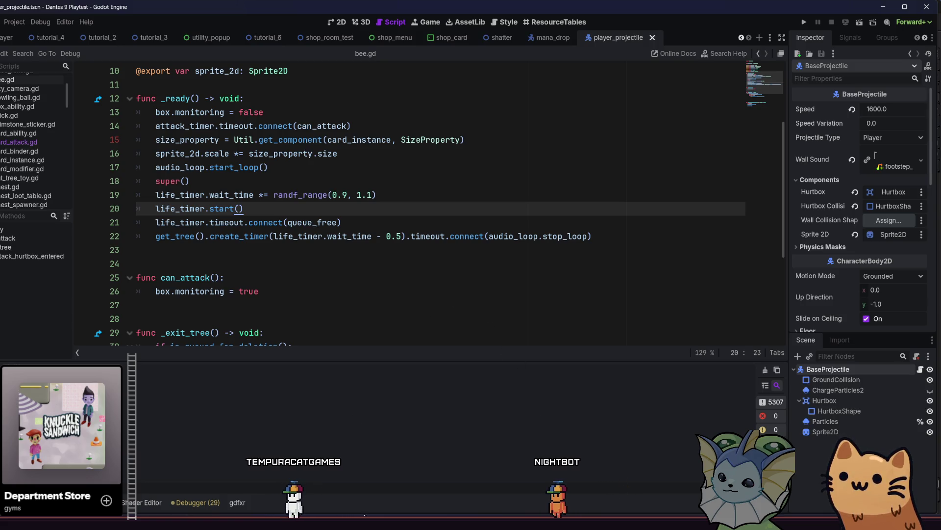
pyautogui.click(363, 515)
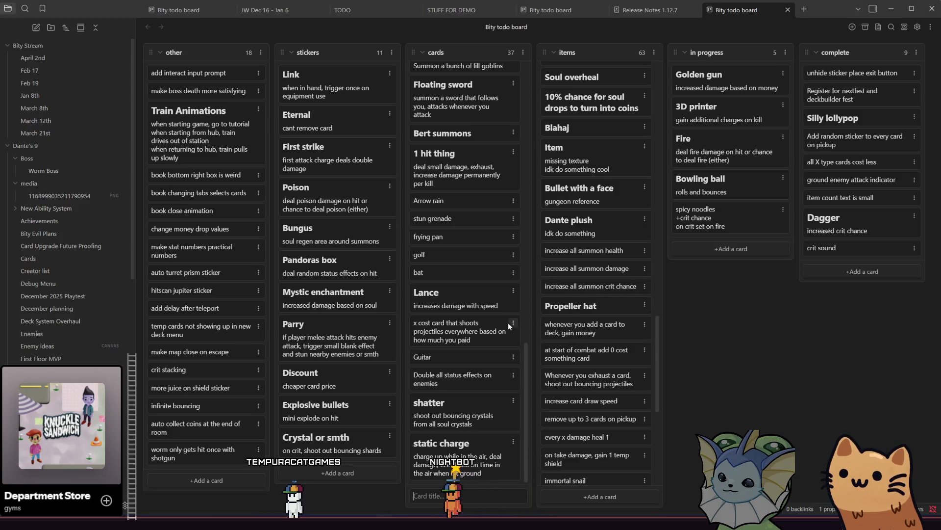
pyautogui.moveTo(591, 359)
pyautogui.mouseDown()
pyautogui.moveTo(757, 241)
pyautogui.moveTo(752, 235)
pyautogui.mouseUp()
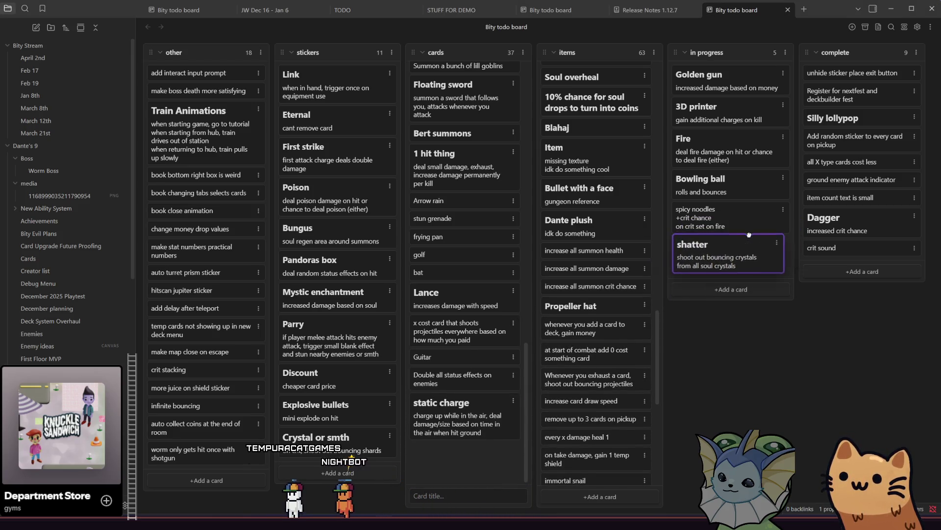